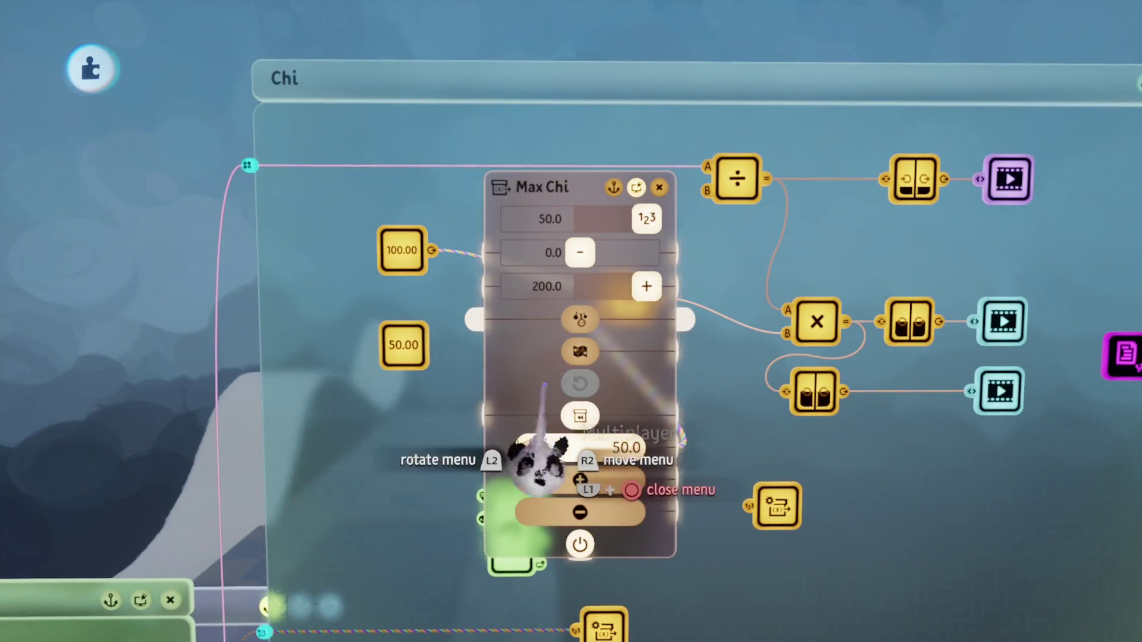
Step: Close the Max Chi variable settings and pan down-left to the Health 1% chip canvas
scroll(538, 453, up, 3)
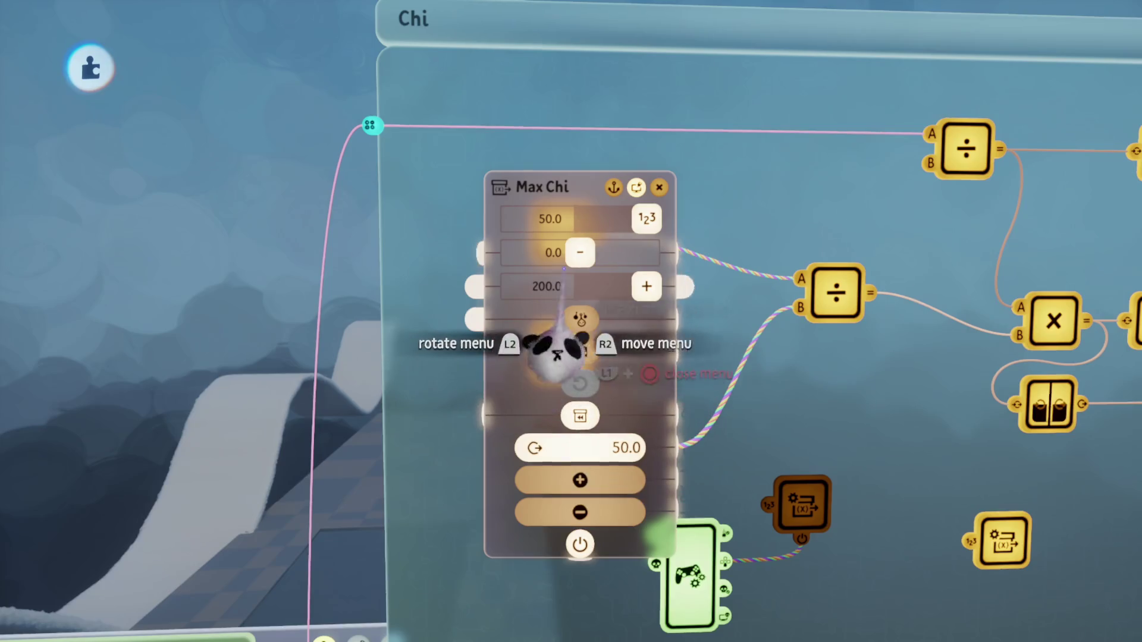
scroll(595, 307, up, 5)
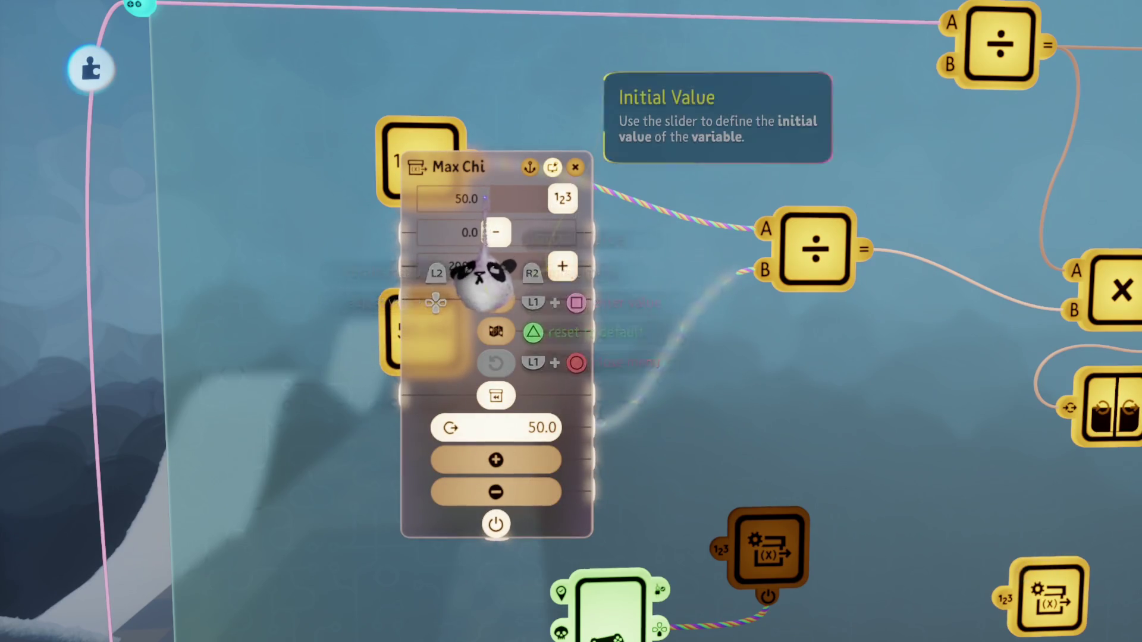
scroll(497, 387, down, 3)
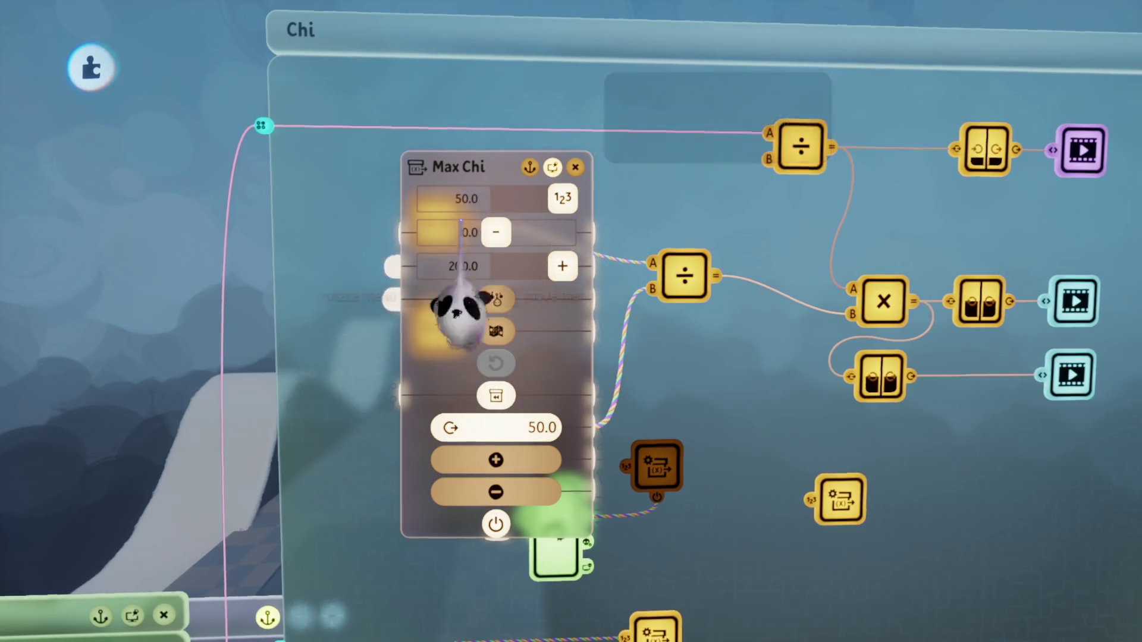
key(Escape)
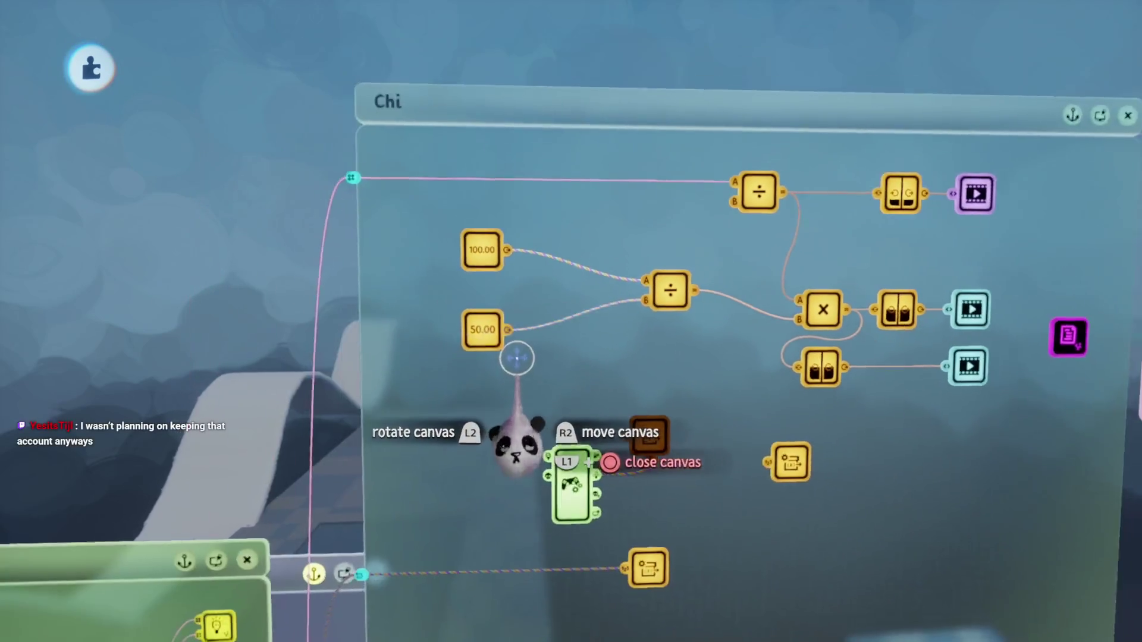
scroll(516, 374, down, 10)
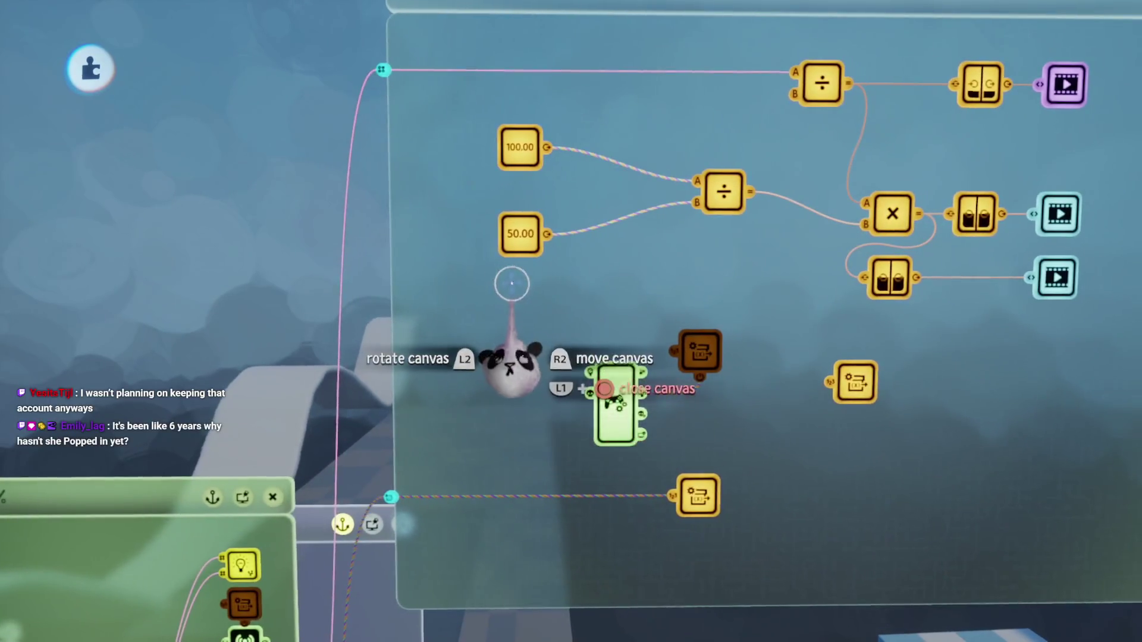
scroll(599, 374, down, 5)
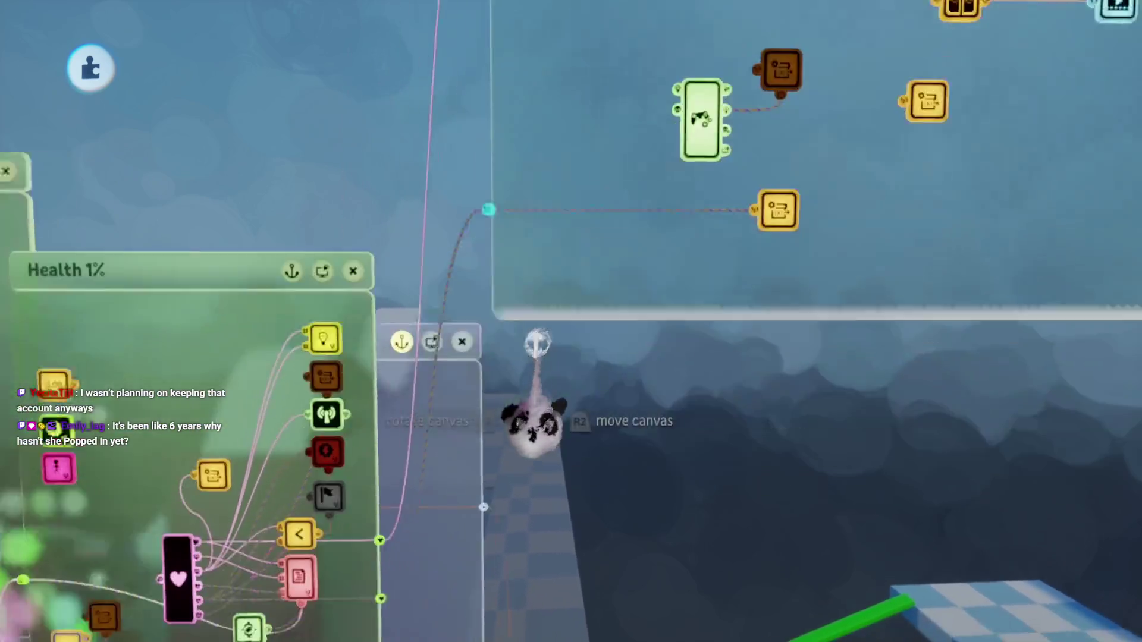
Step: Rename the variable node in the Health 1% chip to 'Max'
mouse_move(535, 421)
mouse_down()
mouse_move(498, 420)
mouse_move(475, 242)
mouse_move(484, 408)
mouse_move(446, 410)
mouse_up()
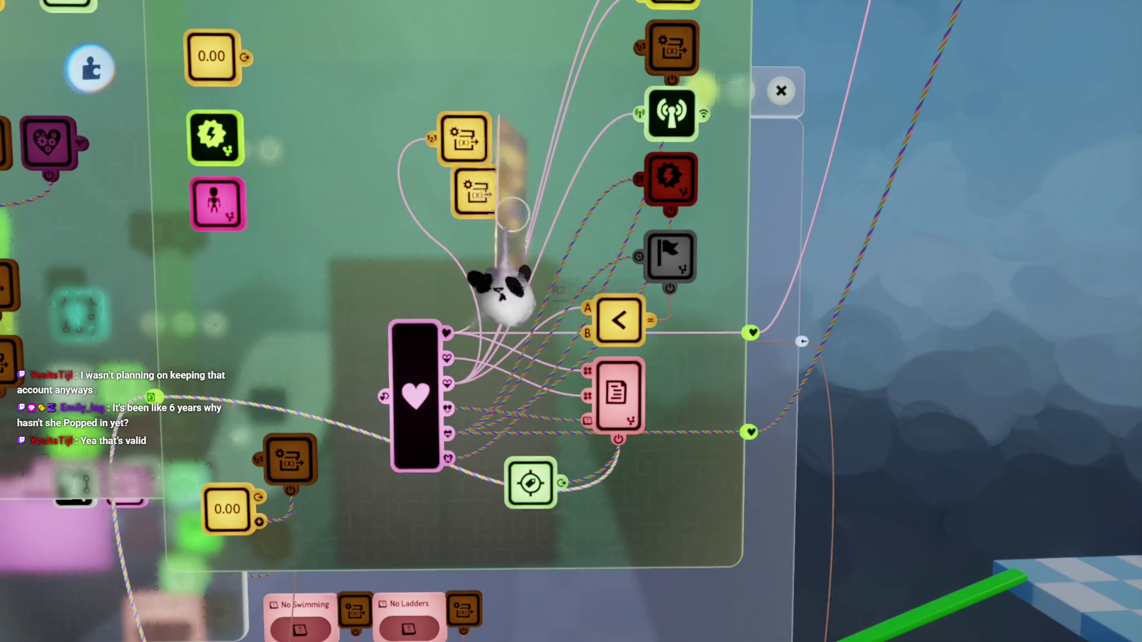
click(500, 205)
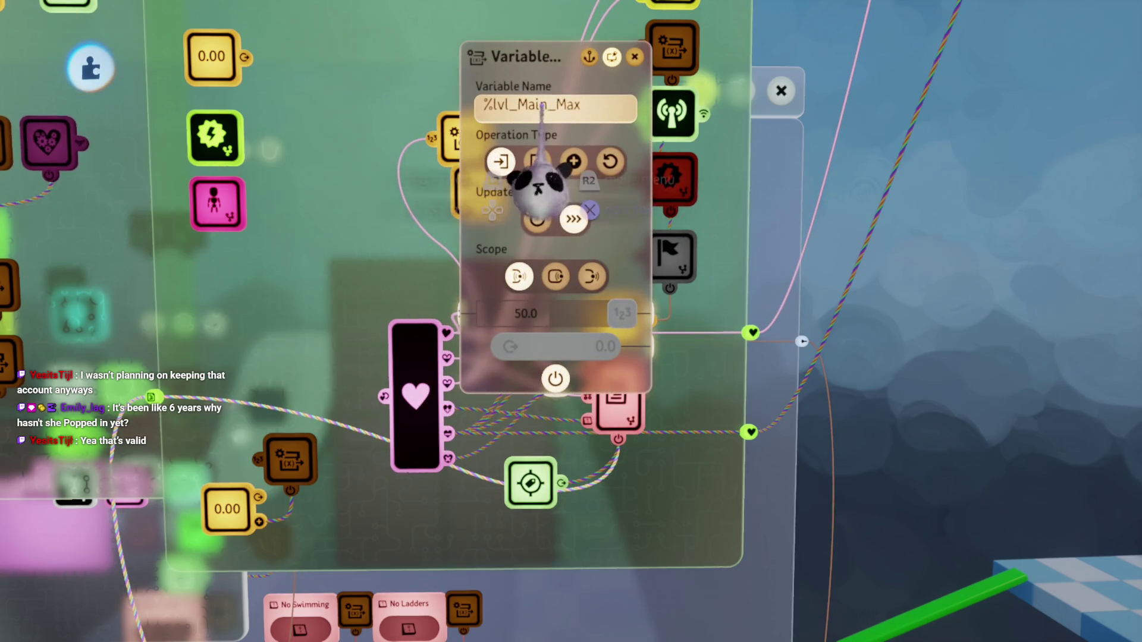
click(542, 106)
text(M)
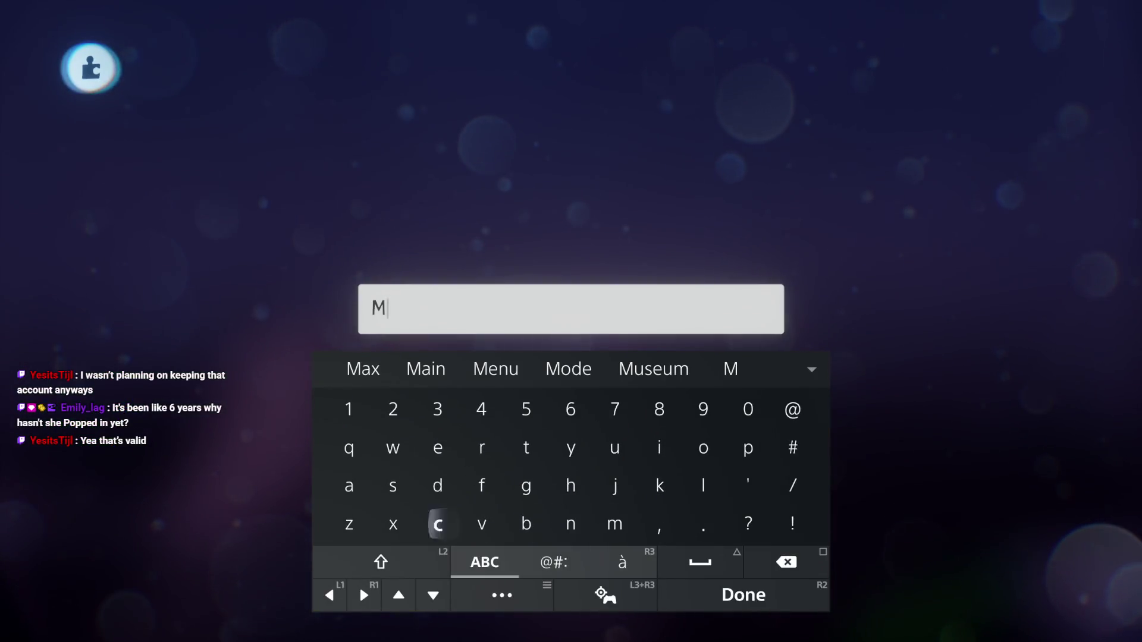
text(ax)
key(Return)
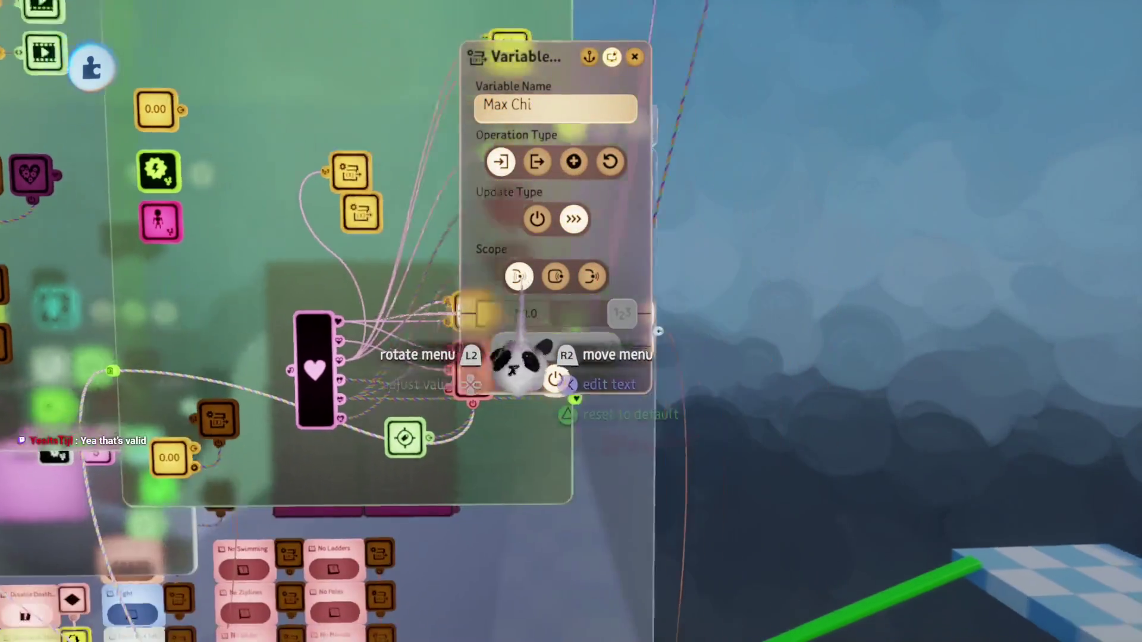
key(Escape)
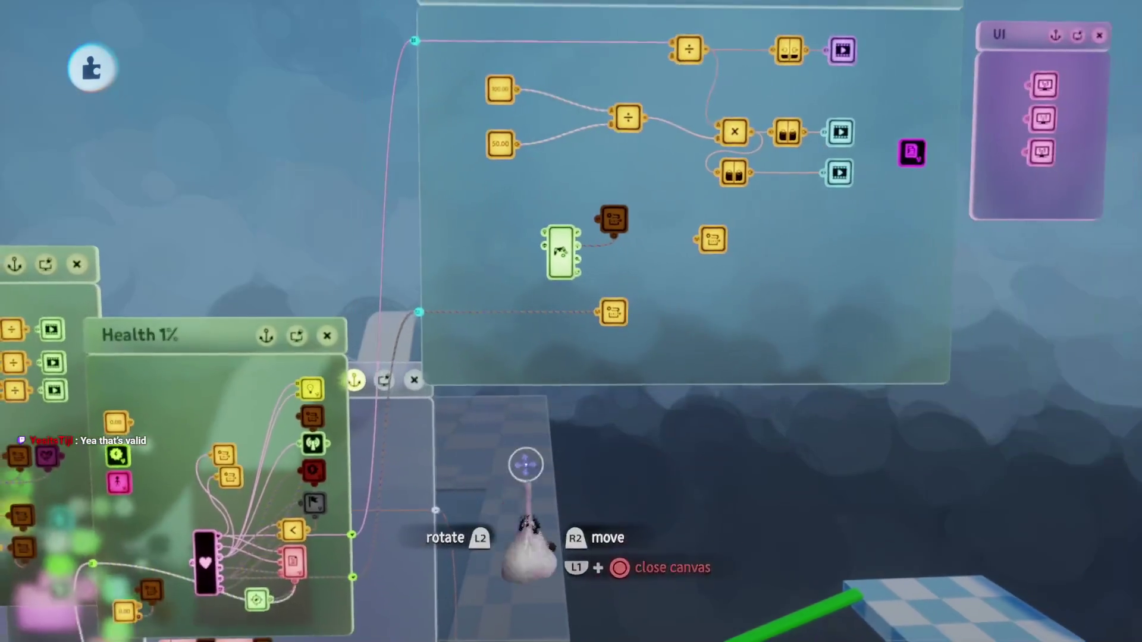
Step: Playtest, let the blue cylinder drop health by 30, then return to edit mode
key(Escape)
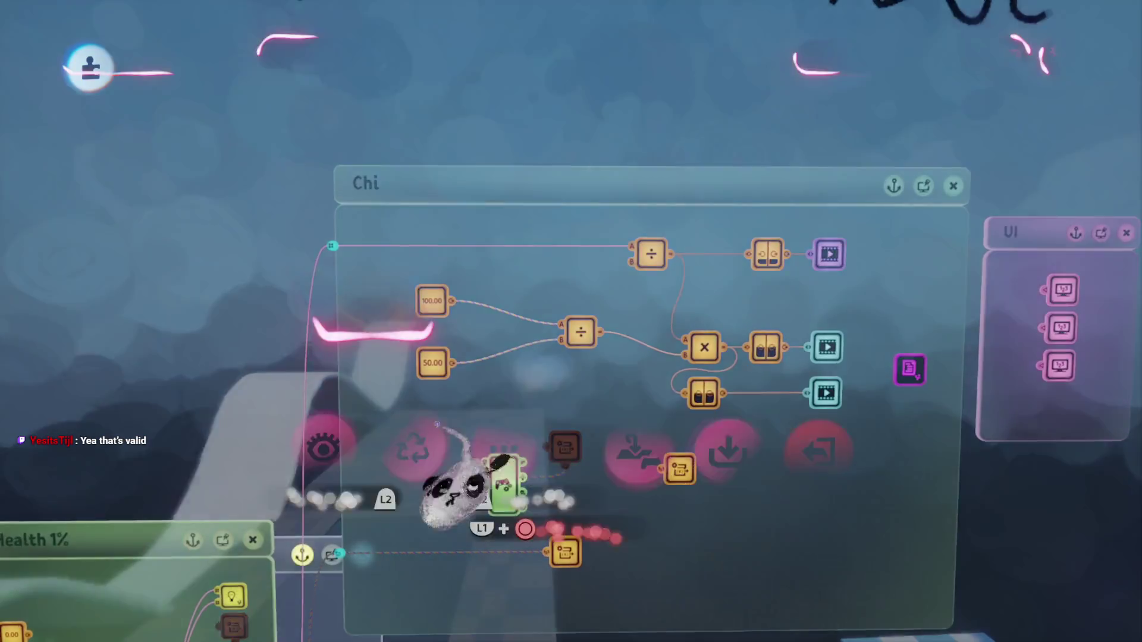
key(Return)
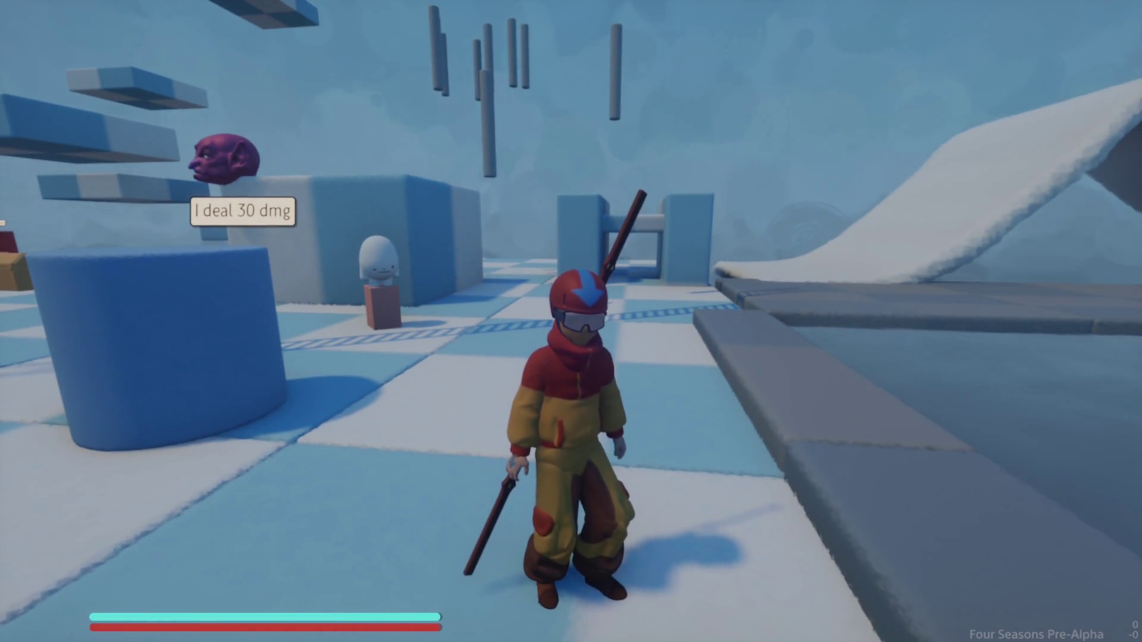
key(w)
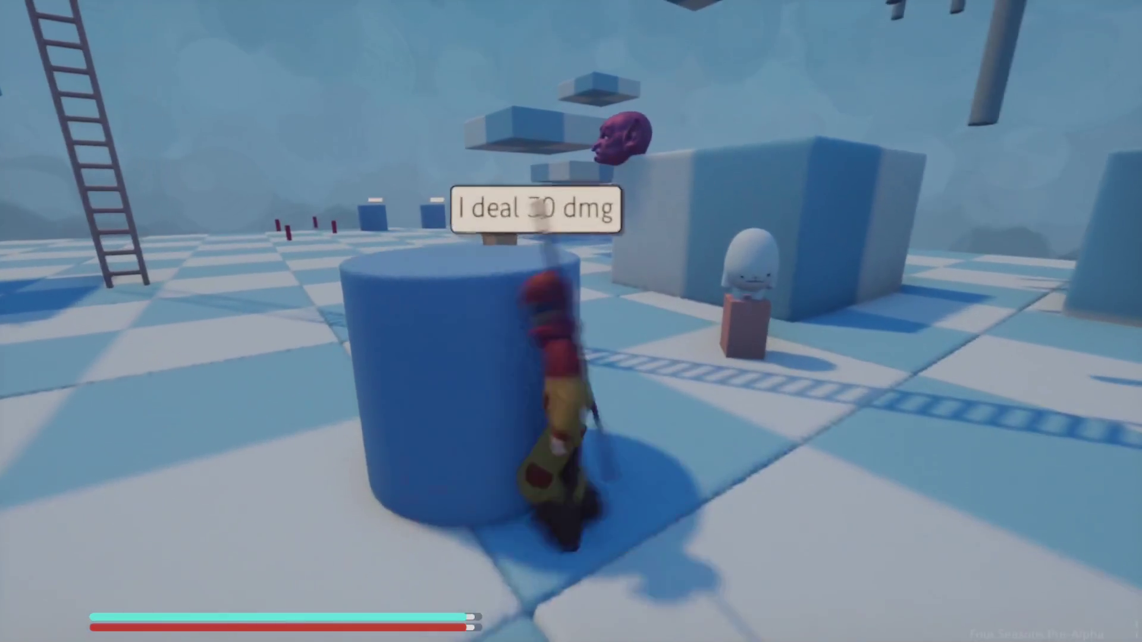
key(w)
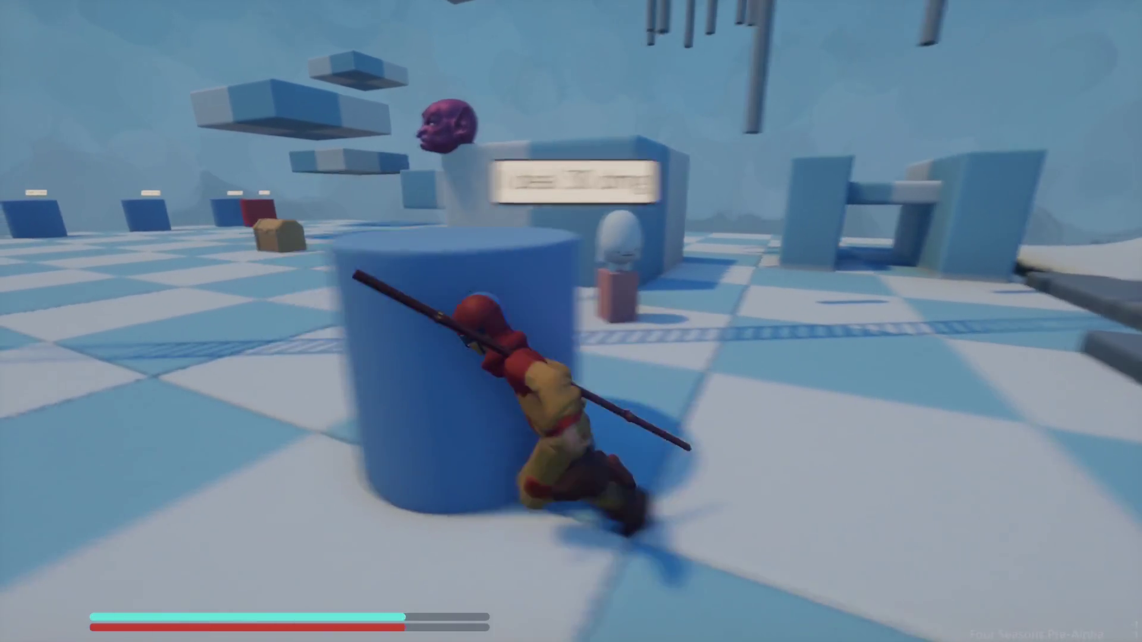
key(w)
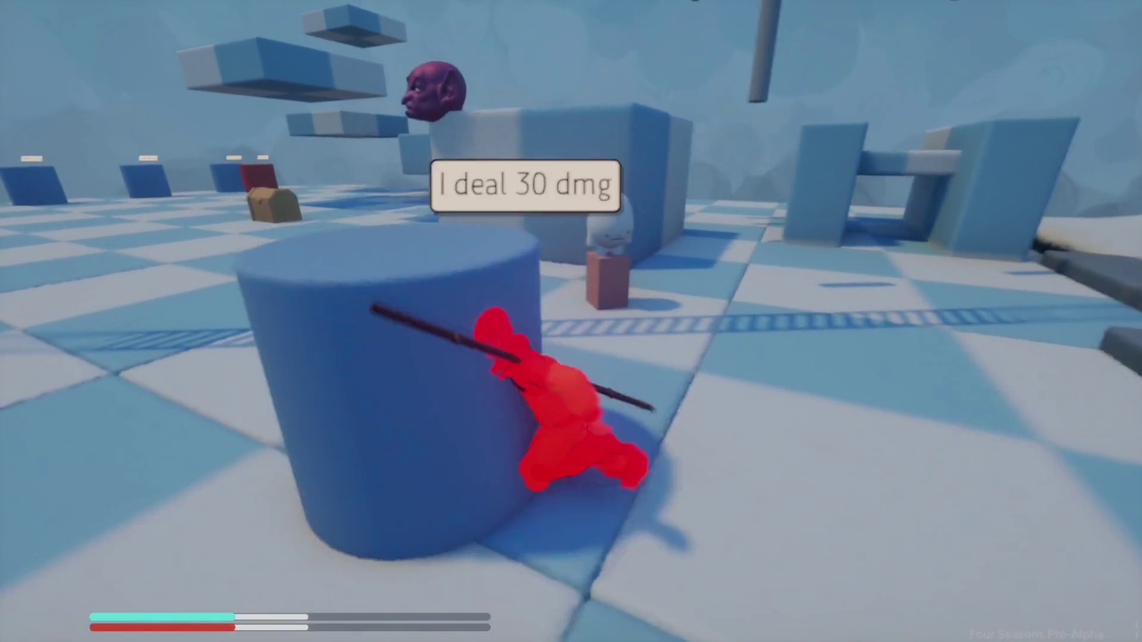
key(w)
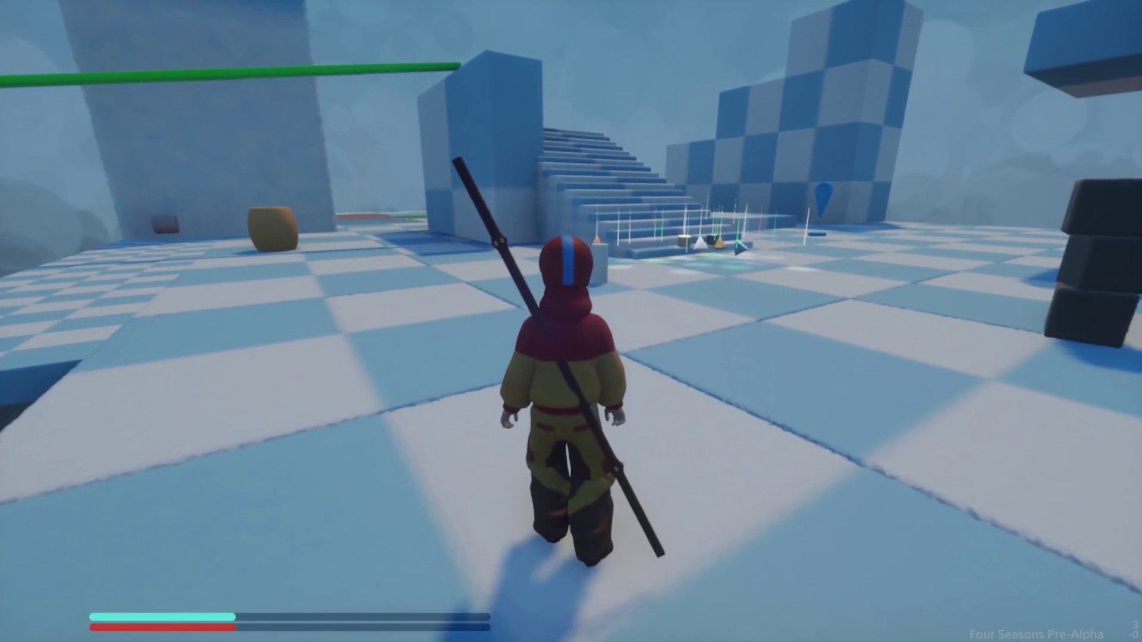
key(Escape)
click(287, 470)
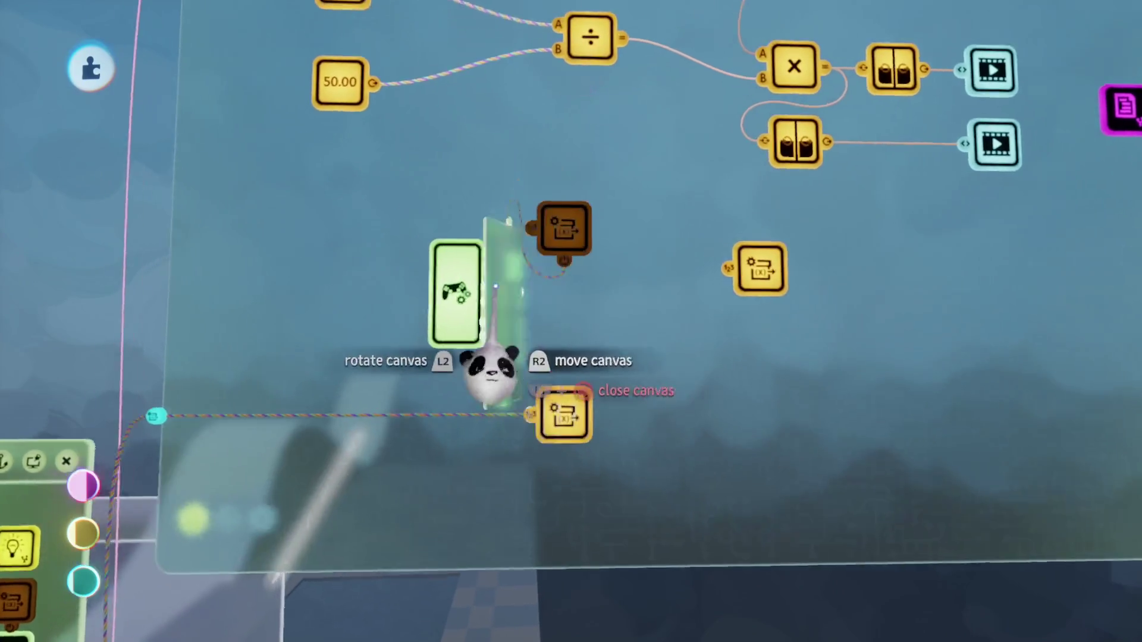
Step: Wire the controller sensor's button output into the -20.0 Chi Variable Modifier, then pause
mouse_move(368, 384)
mouse_down()
mouse_move(536, 439)
mouse_move(472, 357)
mouse_move(510, 395)
mouse_move(411, 396)
mouse_move(438, 314)
mouse_up()
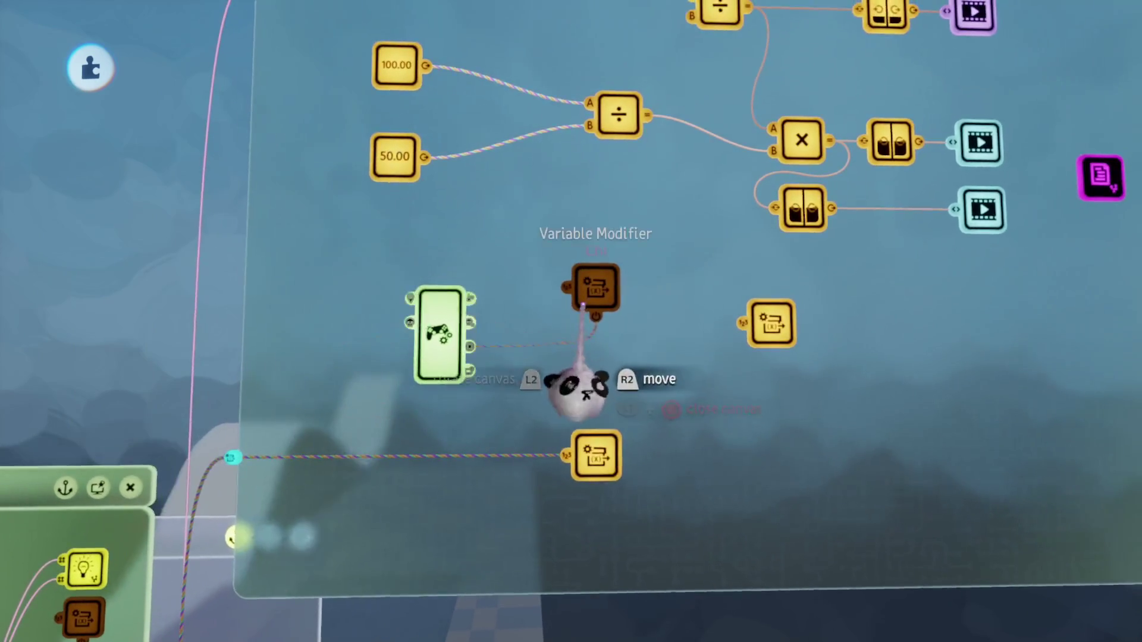
click(574, 293)
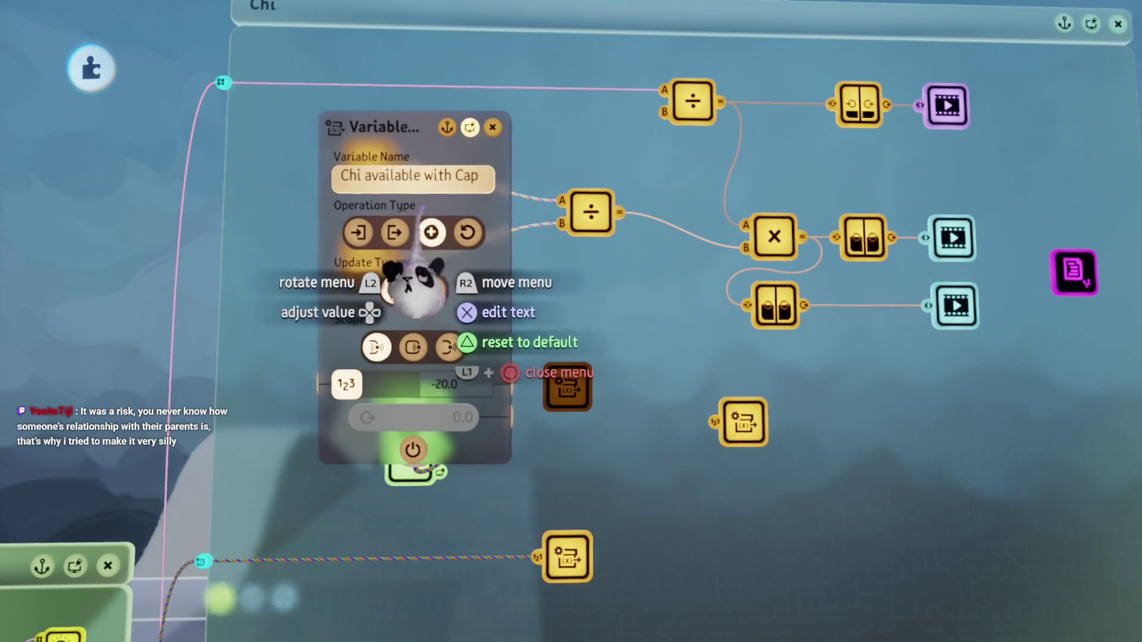
key(Escape)
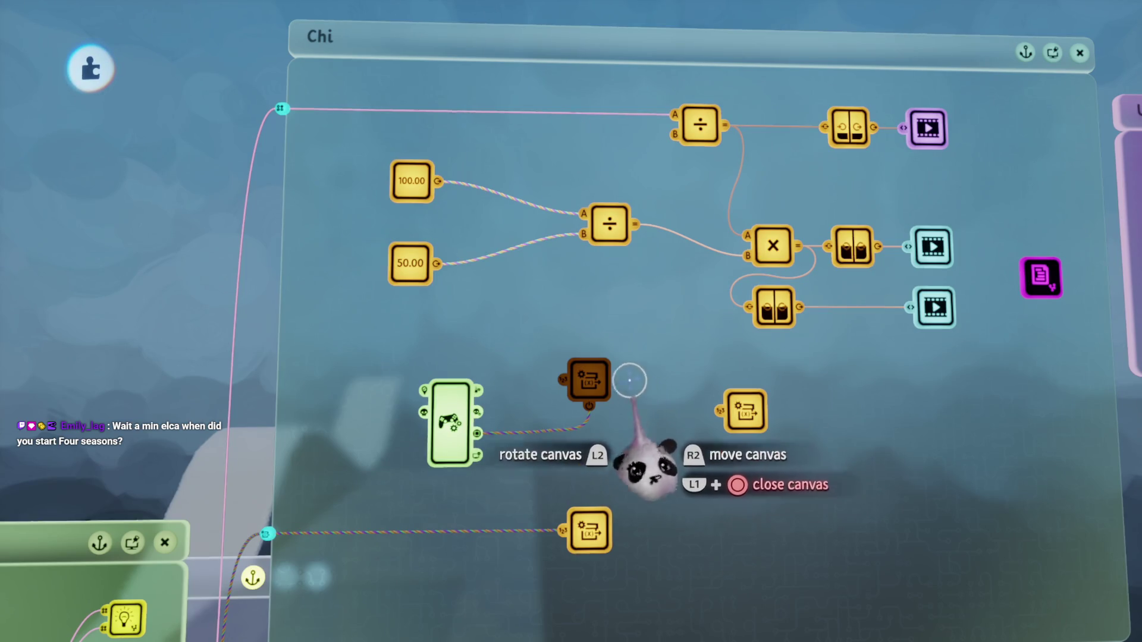
key(Escape)
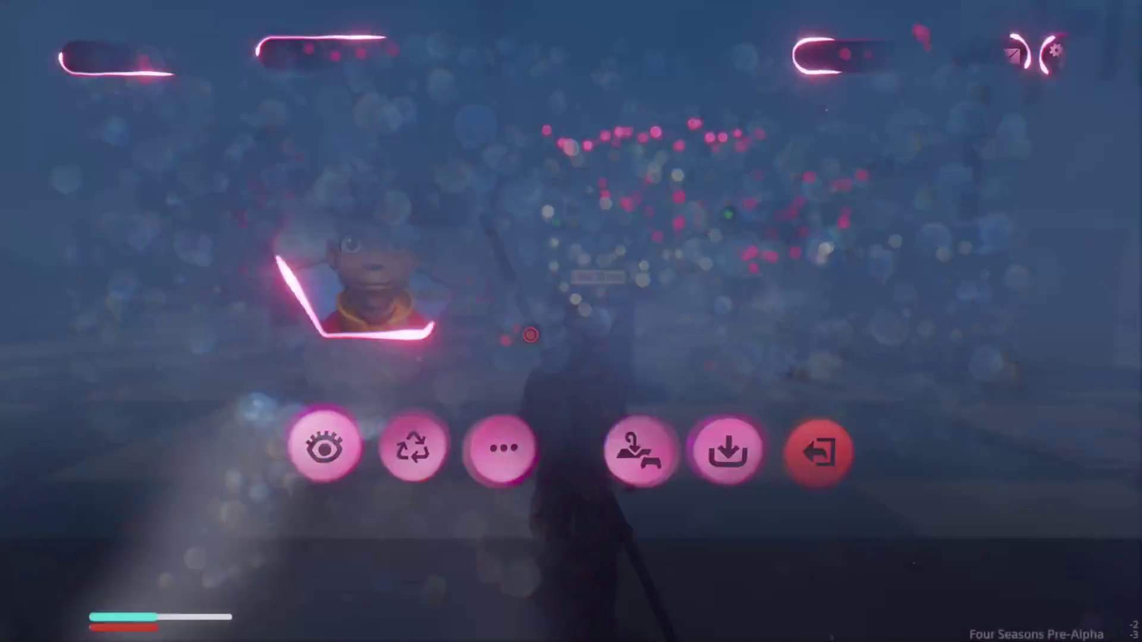
Step: Playtest with a dodge attack to watch the Chi bar drain, then pause
key(Escape)
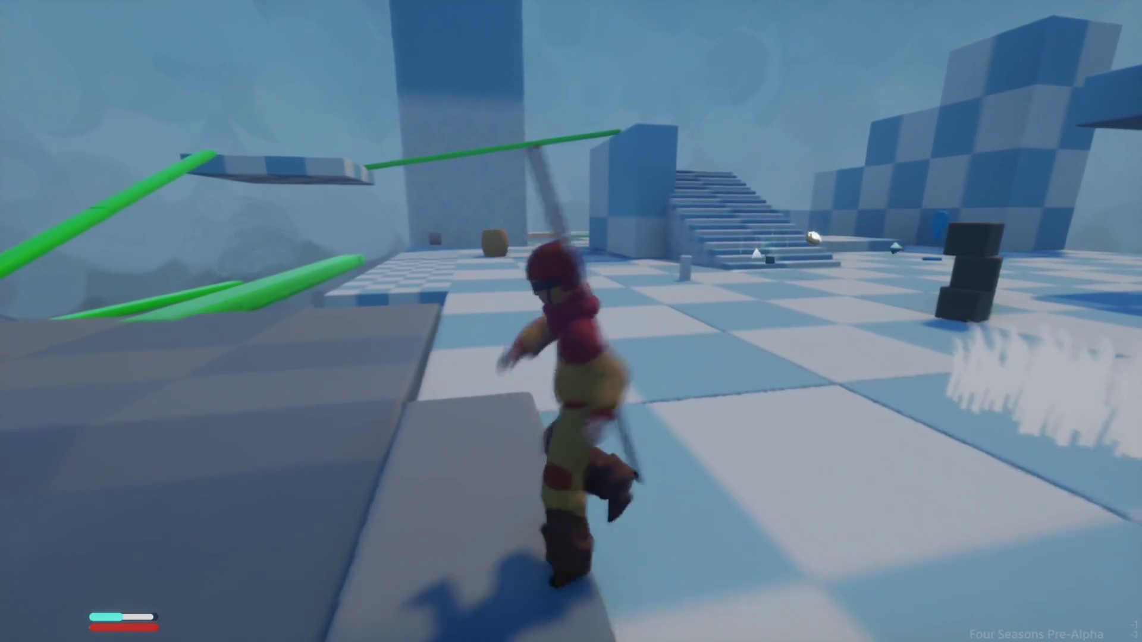
key(w)
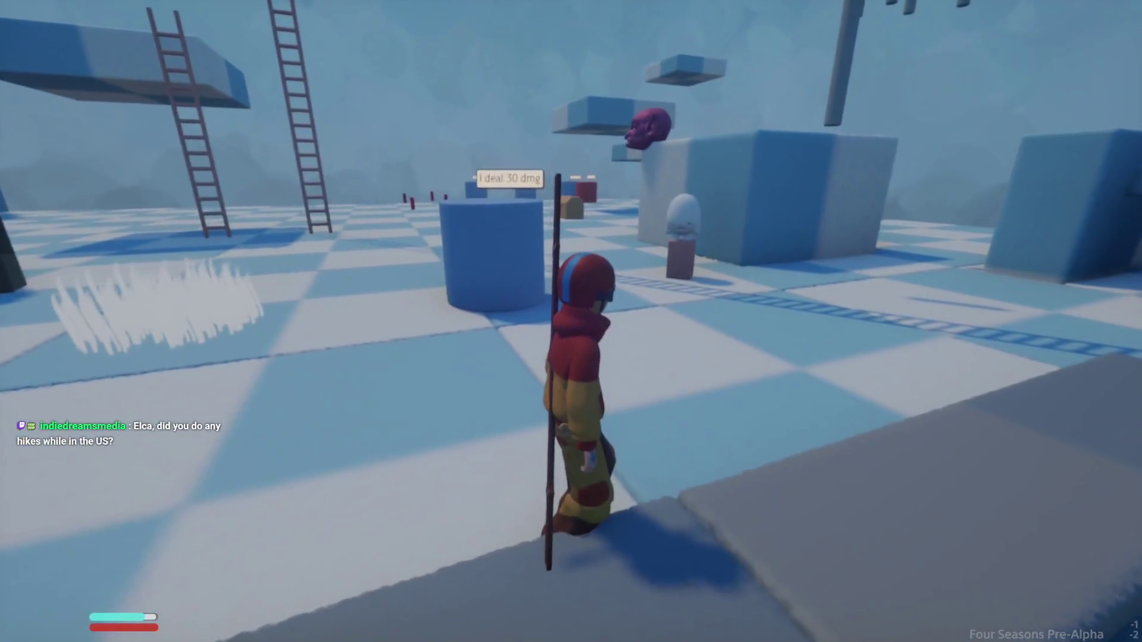
key(w)
key(w)
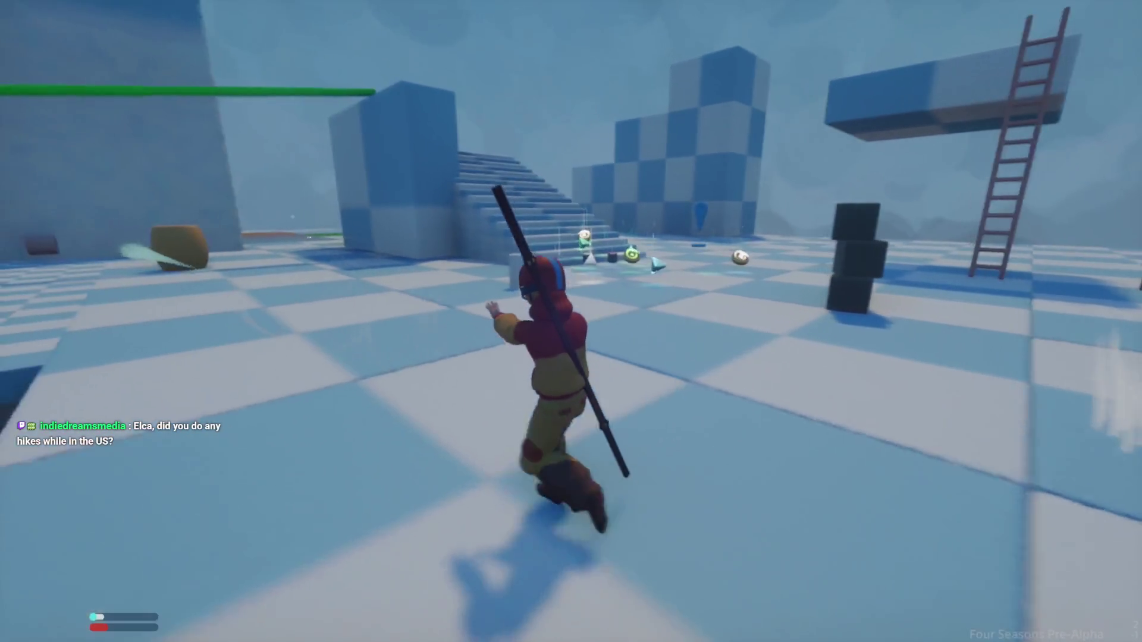
key(w)
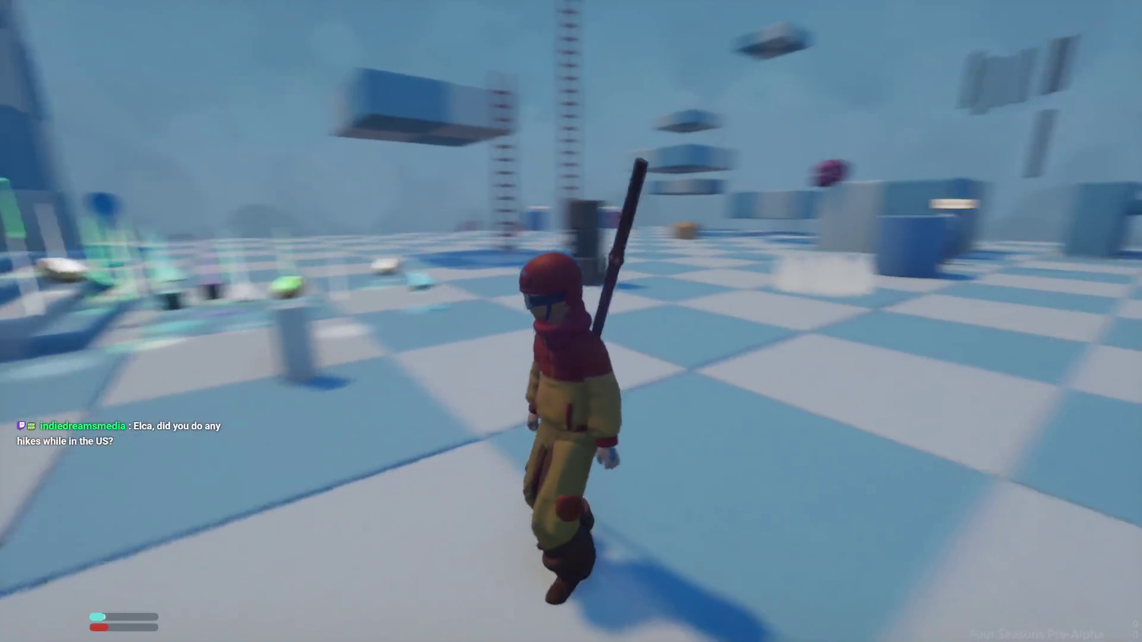
drag(571, 321, 654, 321)
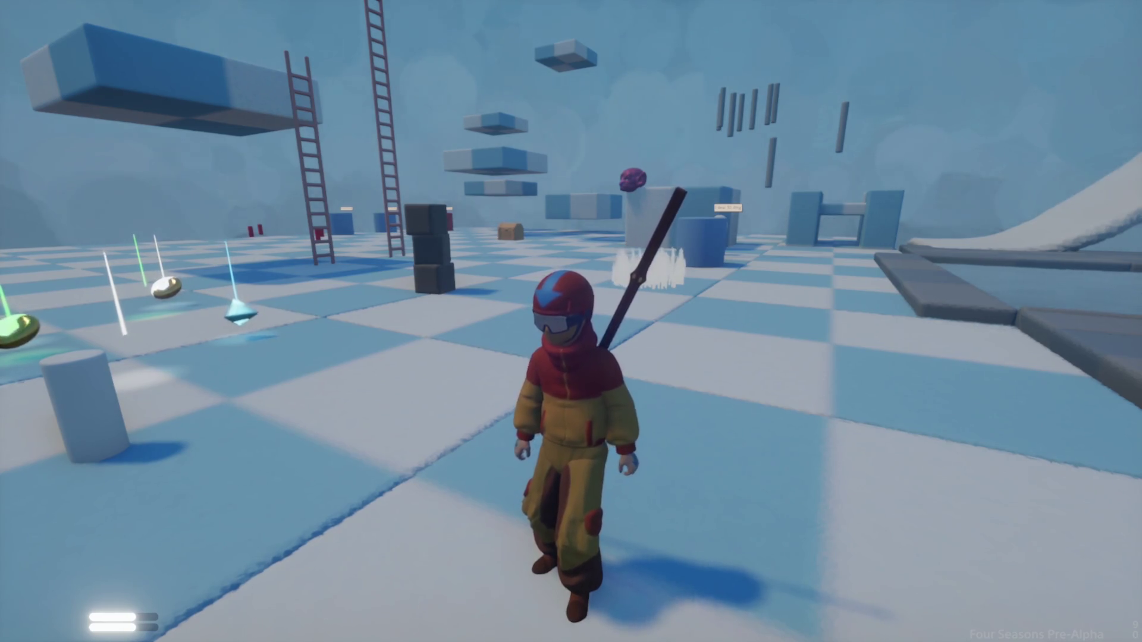
key(Escape)
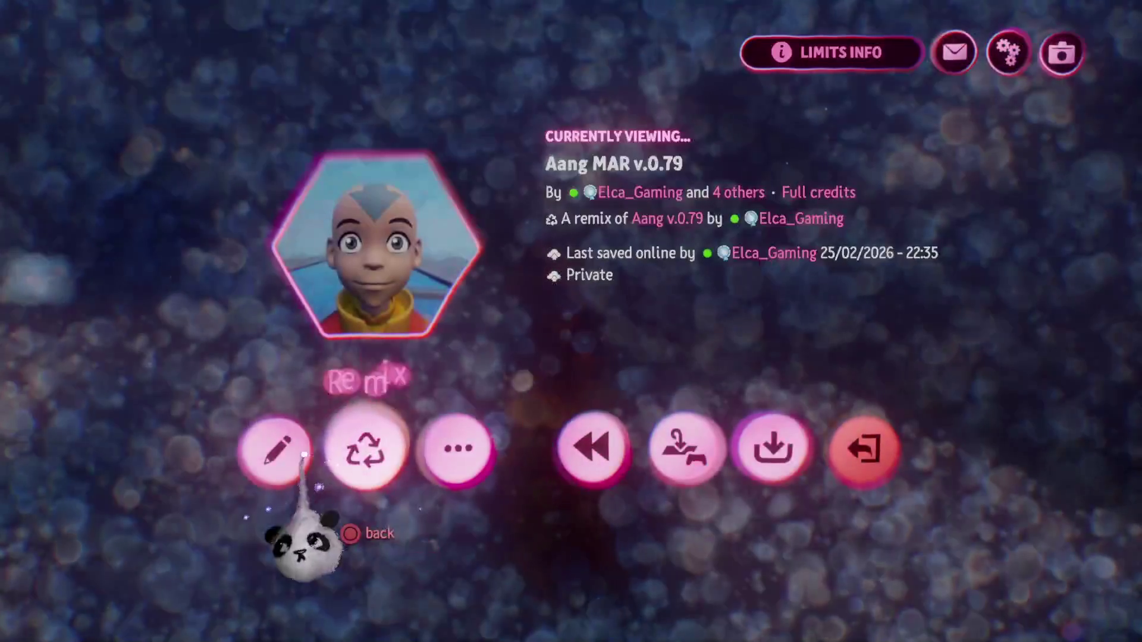
Step: Reopen the Chi logic canvas in edit mode, then bring the pause menu back up
click(303, 455)
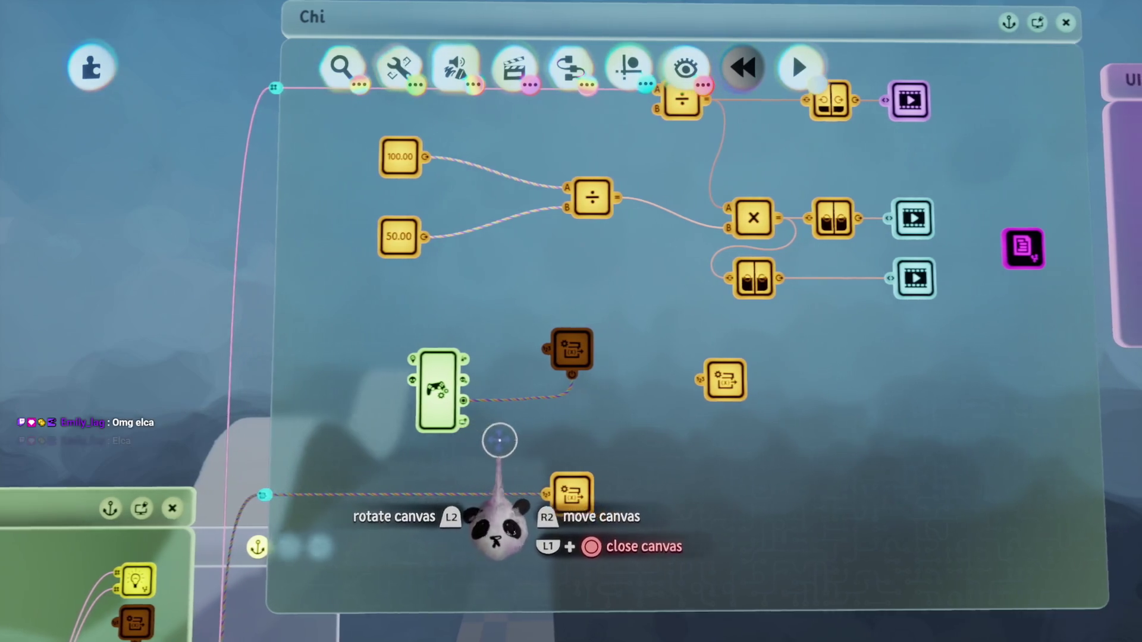
key(Escape)
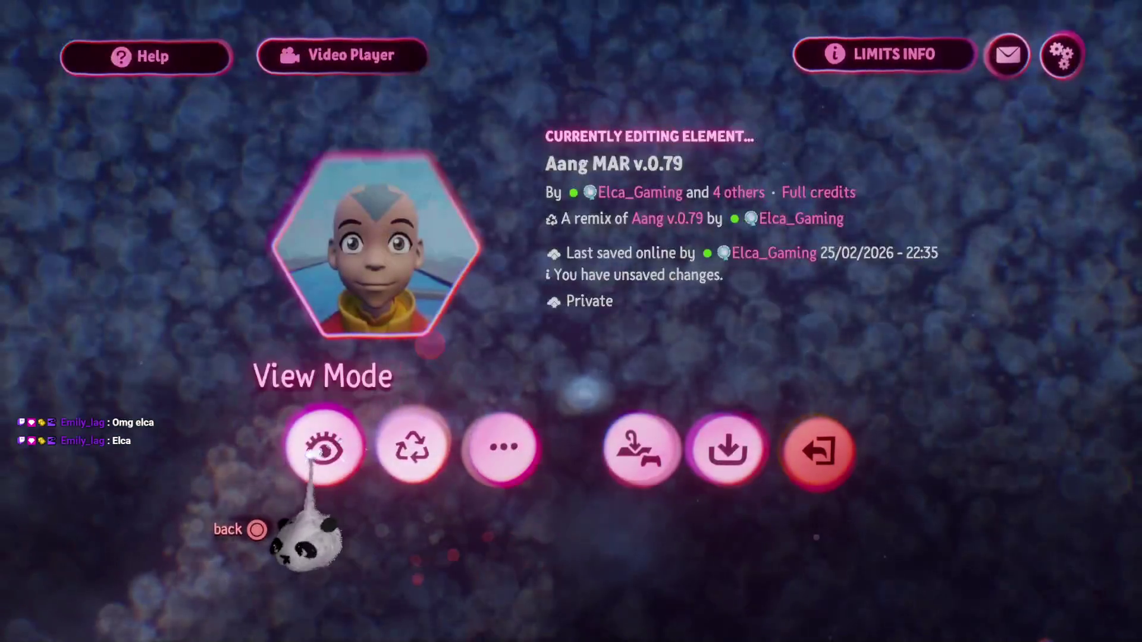
Step: Playtest three air-swirl staff attacks while running toward the stairs
click(322, 451)
key(w)
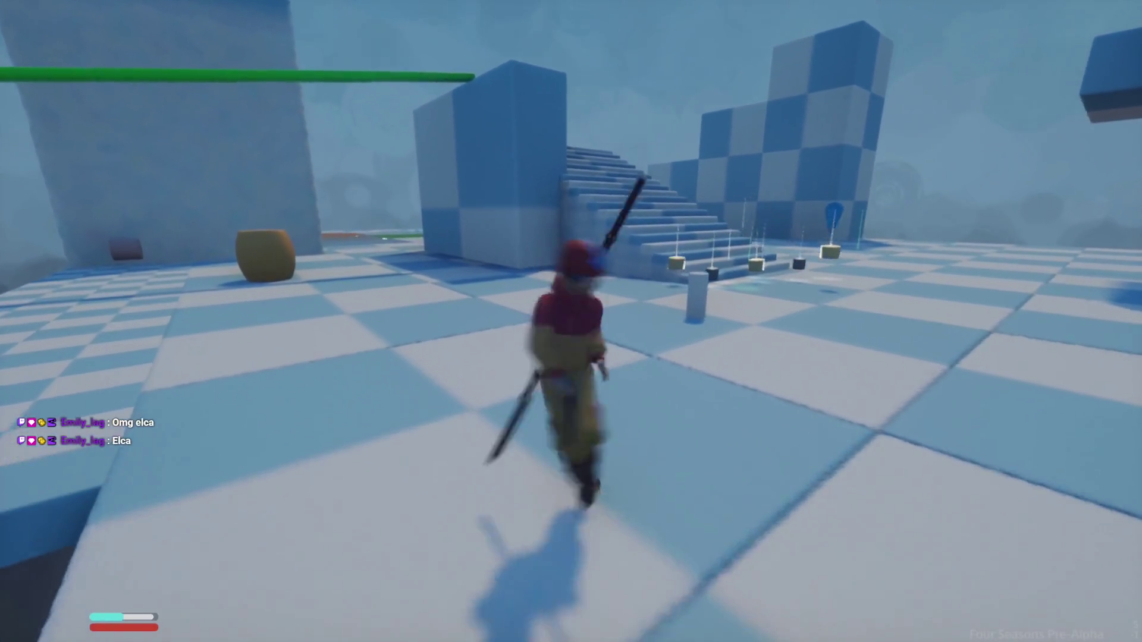
click(571, 321)
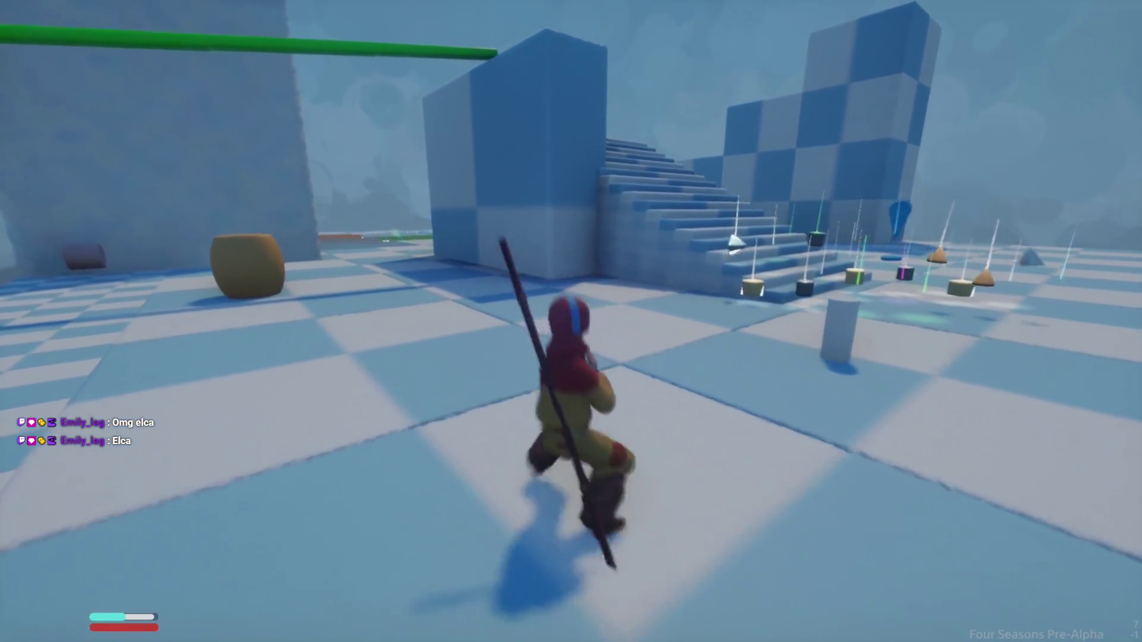
click(571, 321)
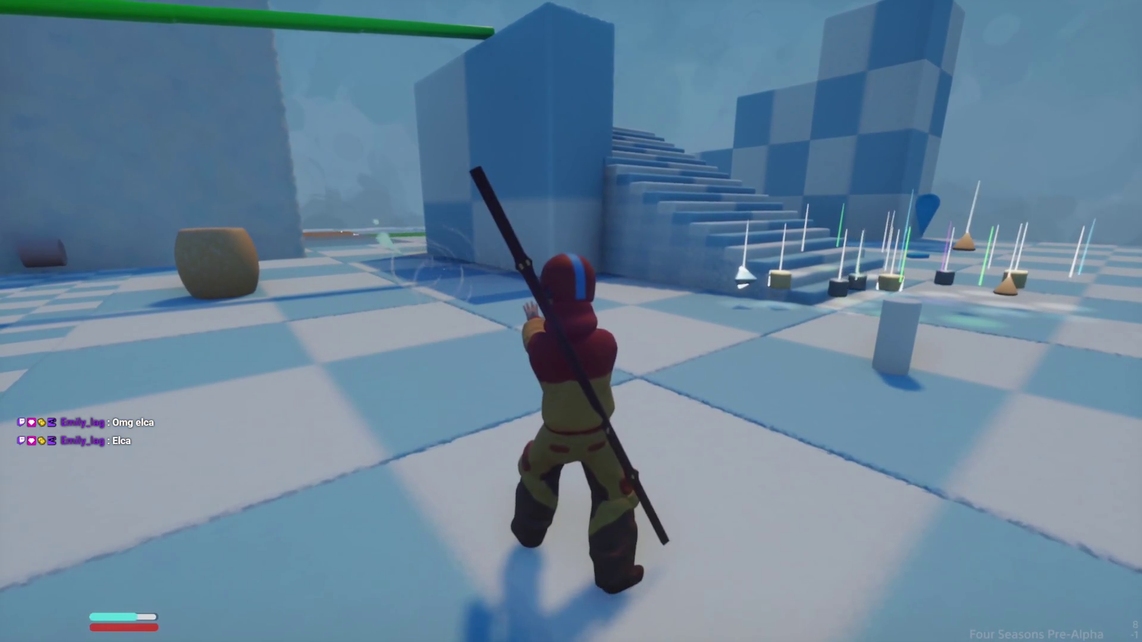
key(w)
click(571, 321)
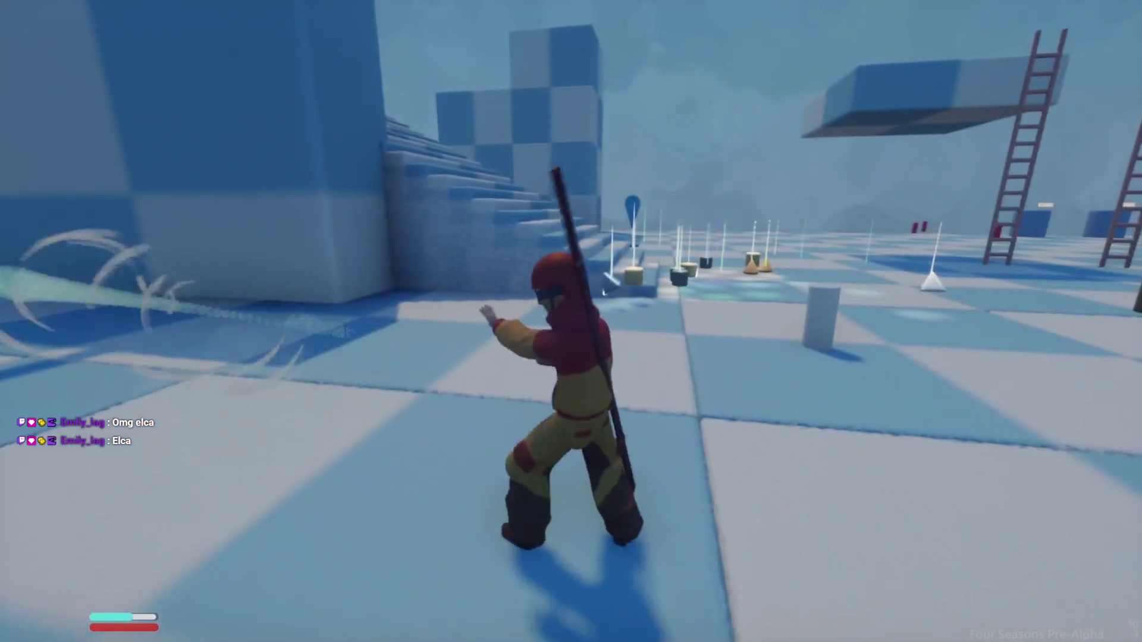
Step: Pause, return to edit mode, and open the variable modifier's settings
key(Escape)
click(275, 450)
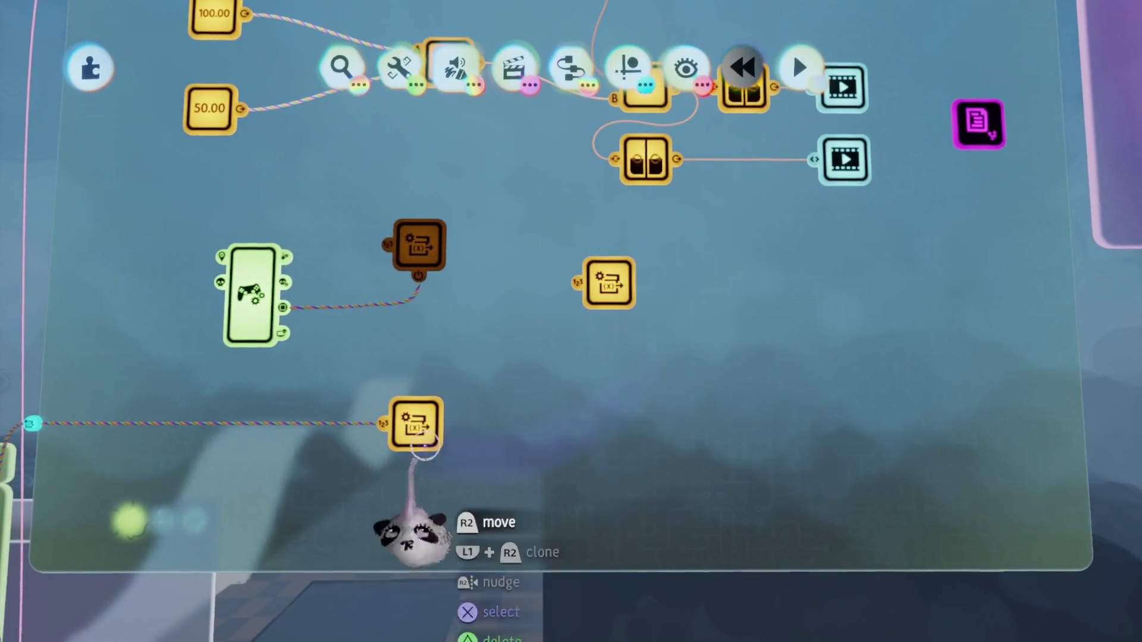
click(607, 285)
Step: Name the other Variable Modifier's variable 'Recharge Chi' and exit to the element menu
key(Escape)
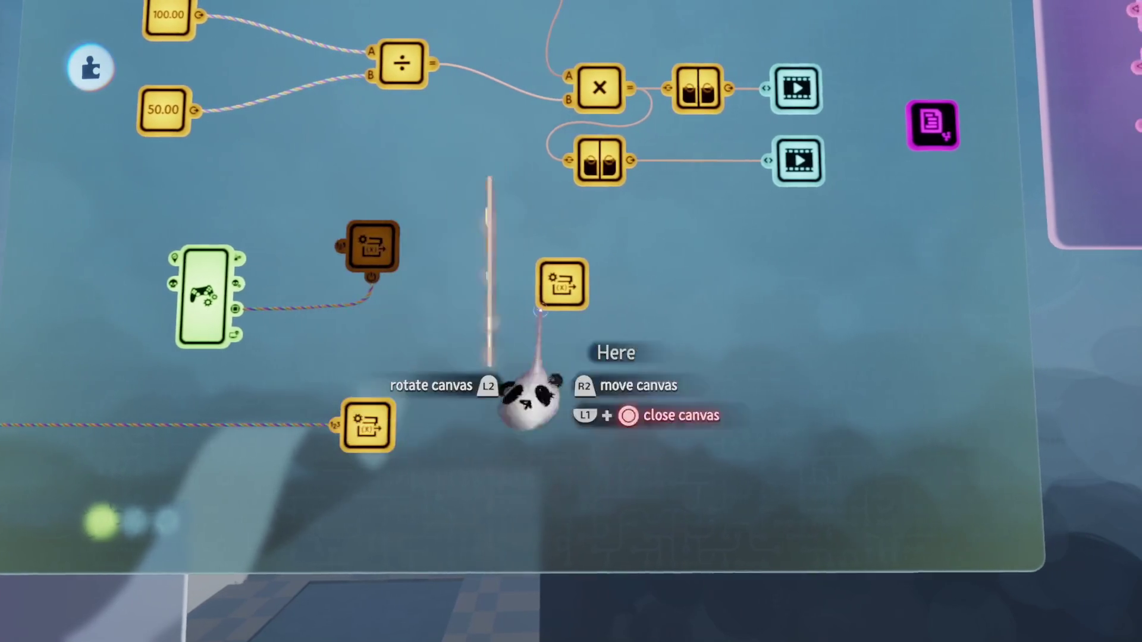
click(604, 282)
click(641, 173)
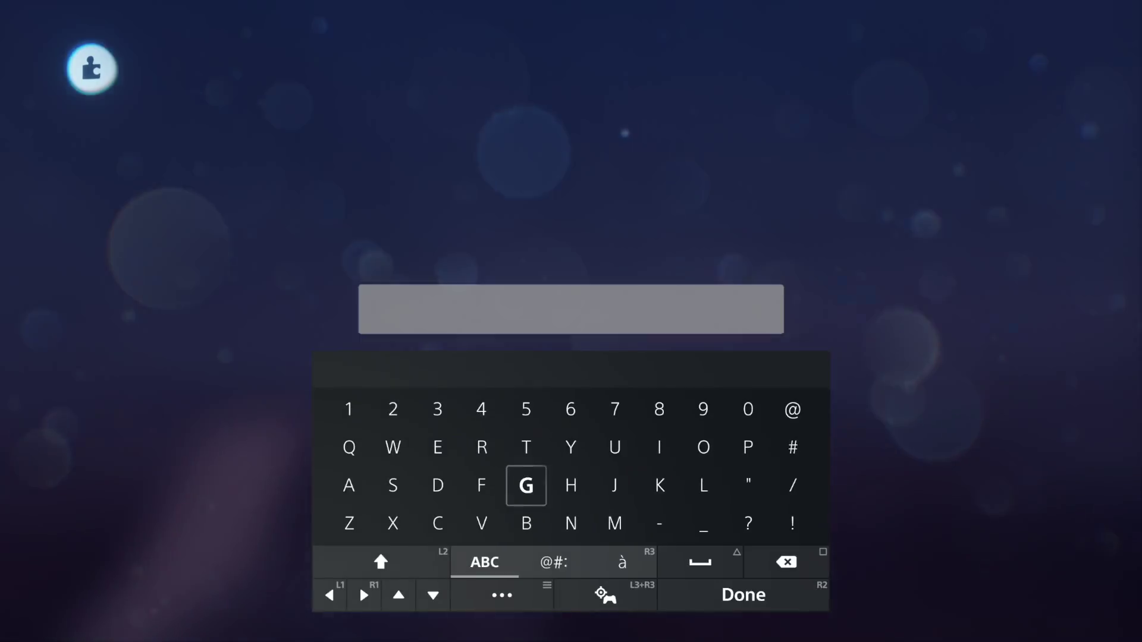
text(Re)
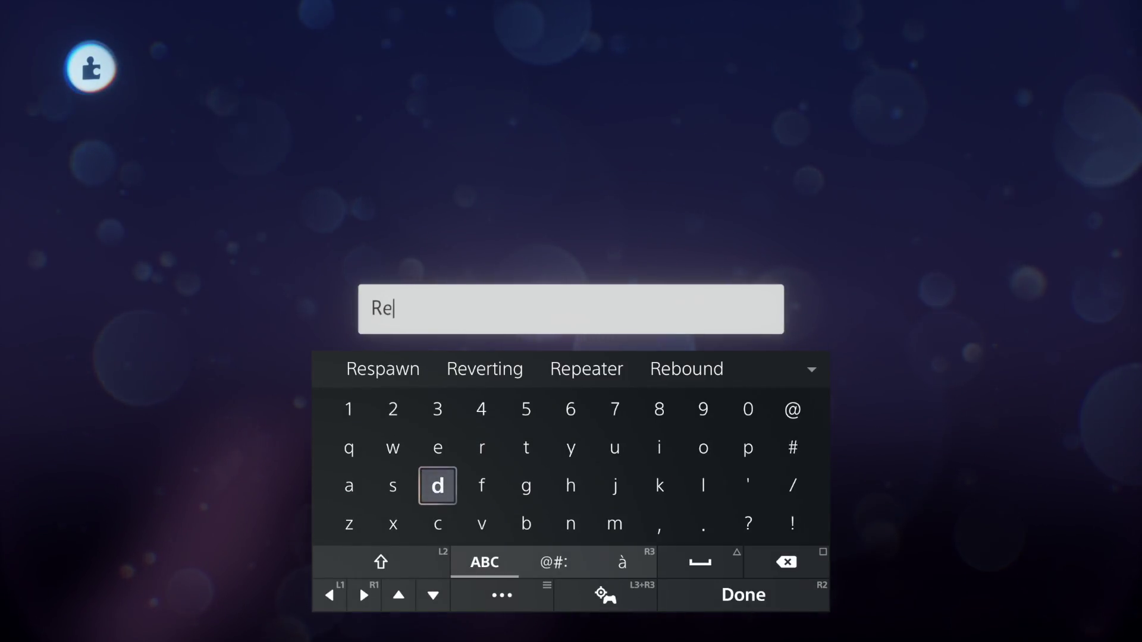
text(ch)
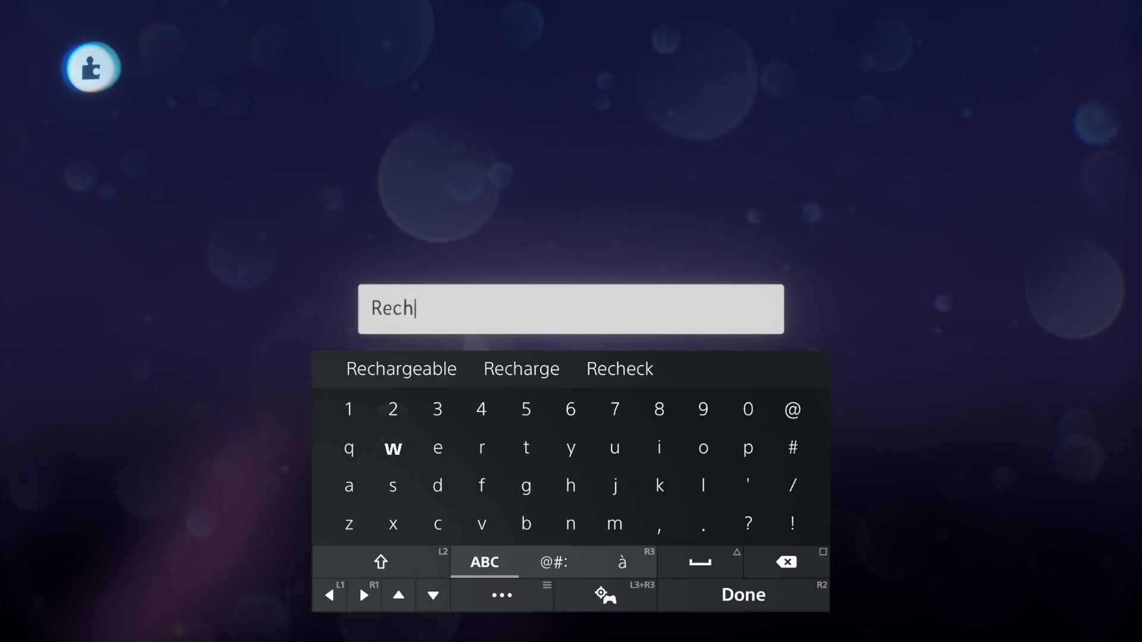
text(arge C)
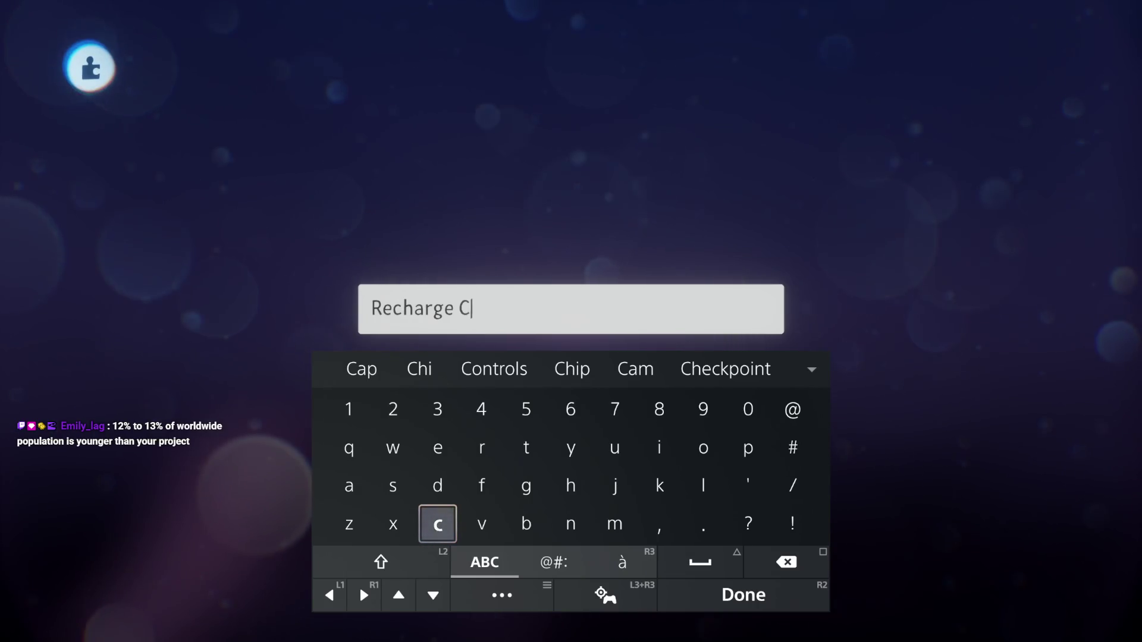
key(Up)
key(Right)
key(Up)
key(Up)
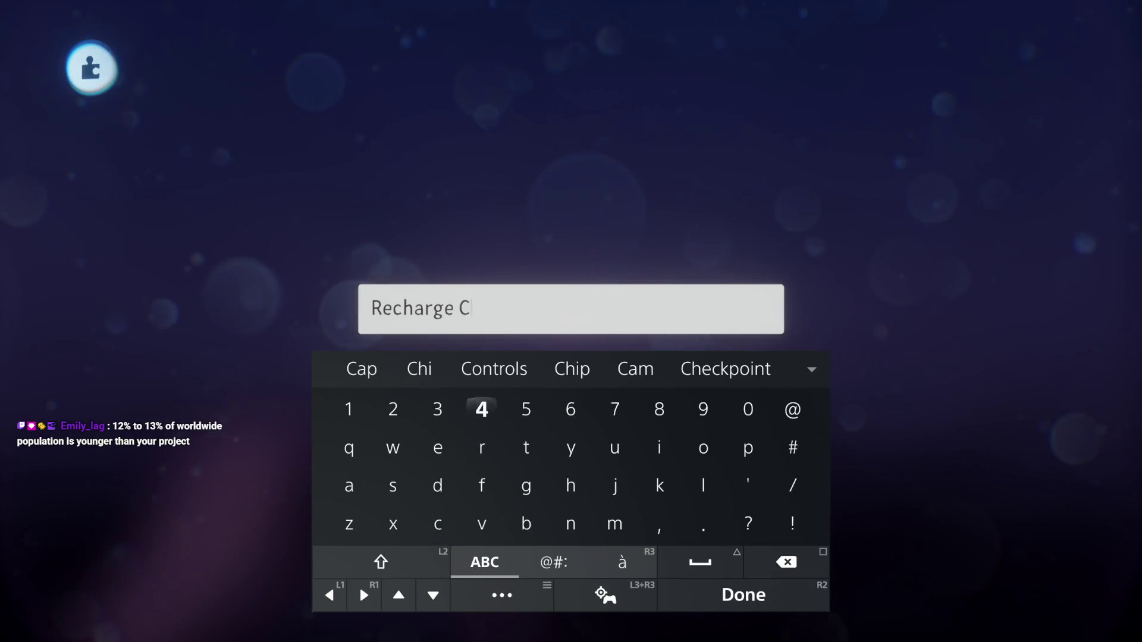
key(Up)
text(hi)
key(Return)
key(Escape)
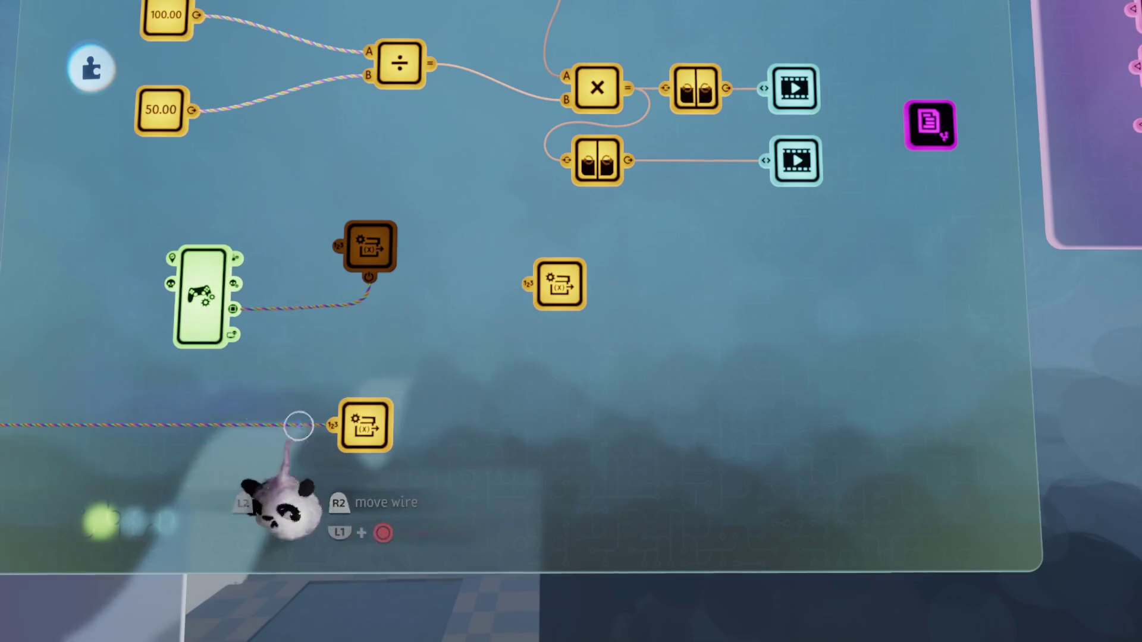
key(Escape)
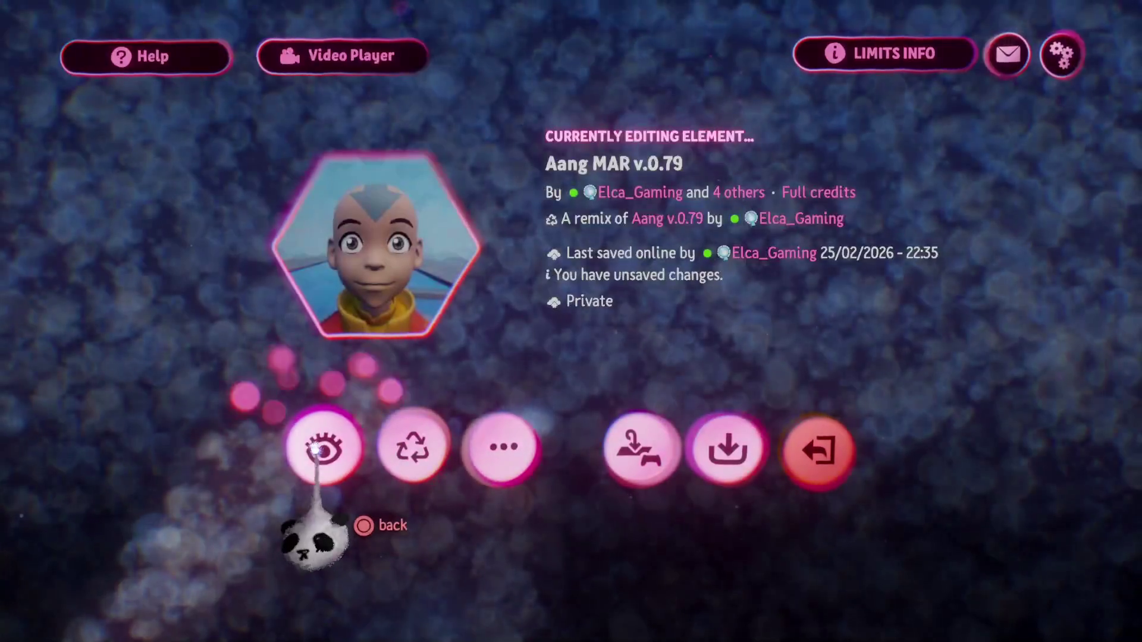
Step: Playtest running up the stairs collecting Rope, Spanner and Quartz, then pause
click(321, 451)
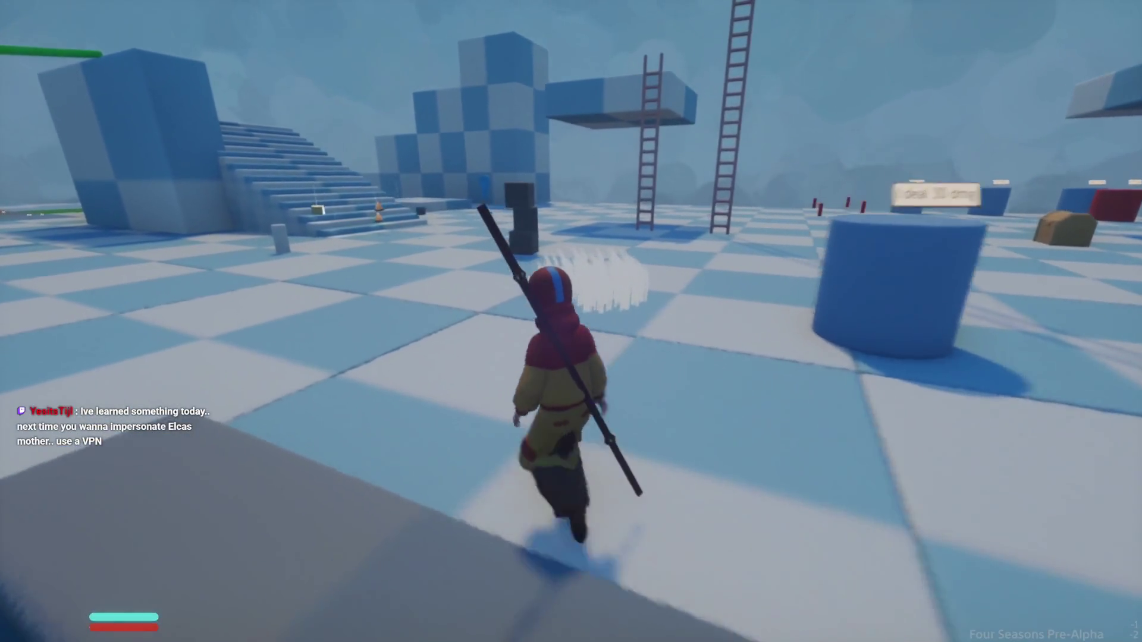
key(w)
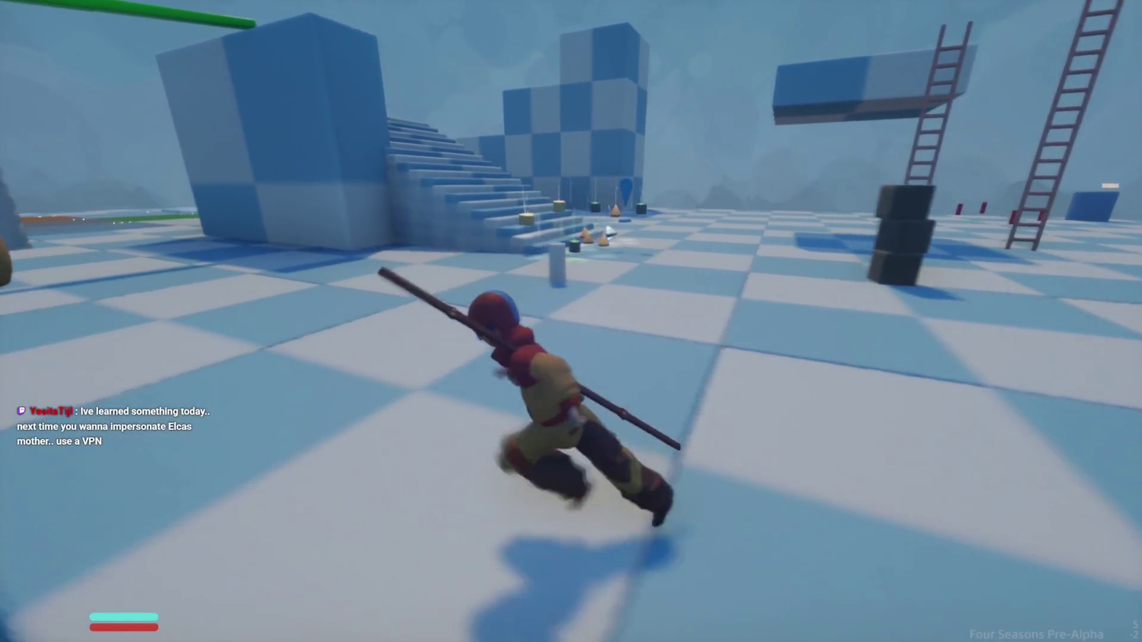
key(w)
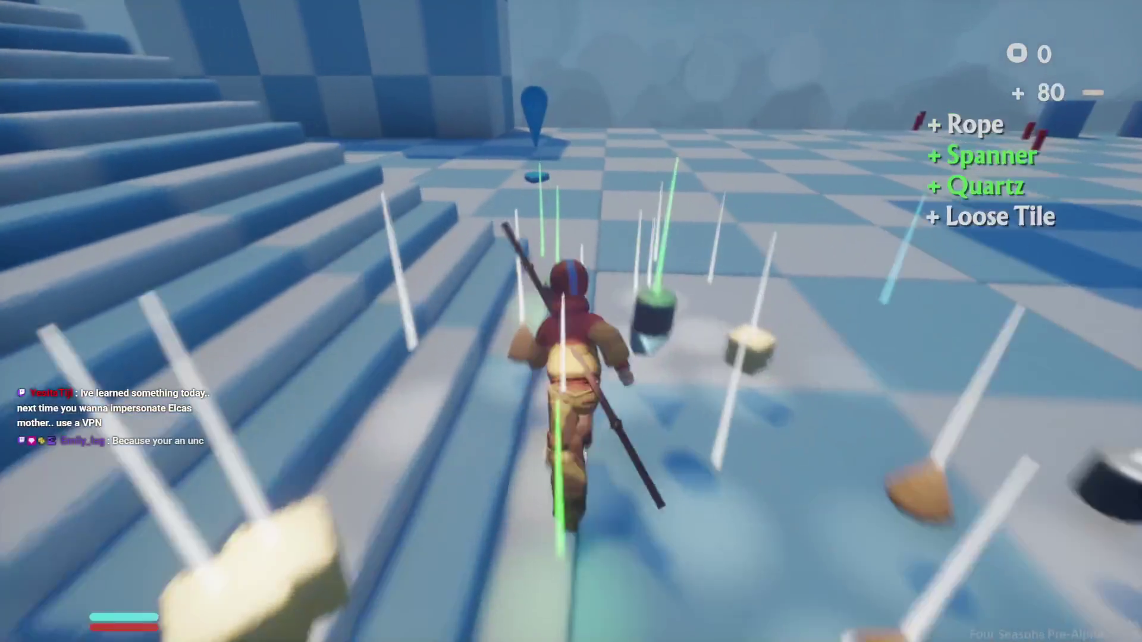
key(w)
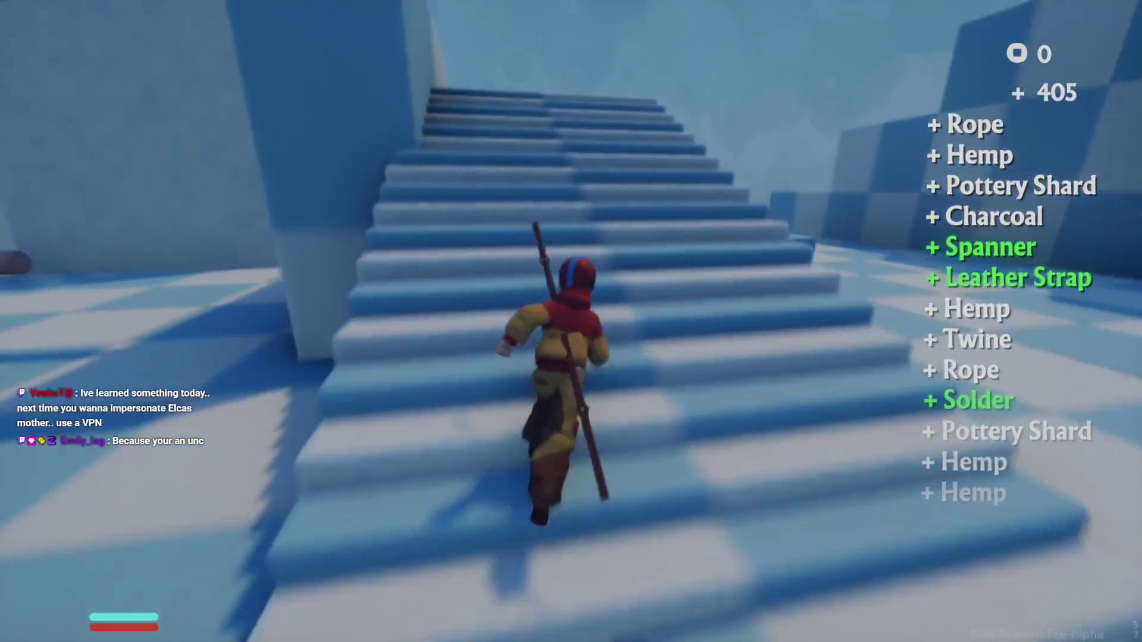
key(w)
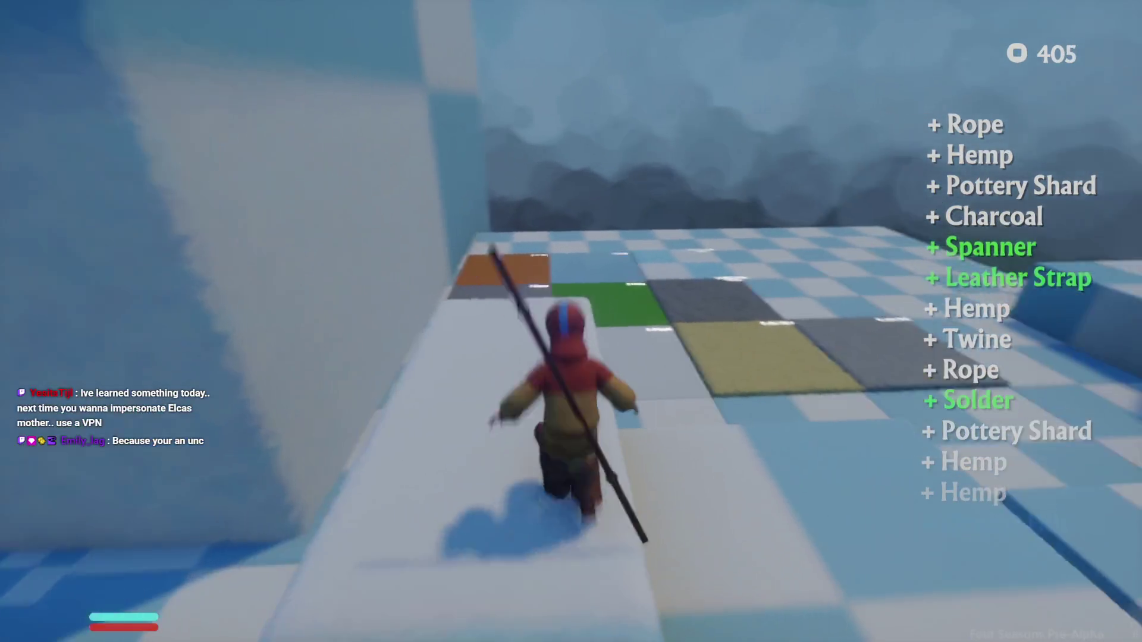
key(w)
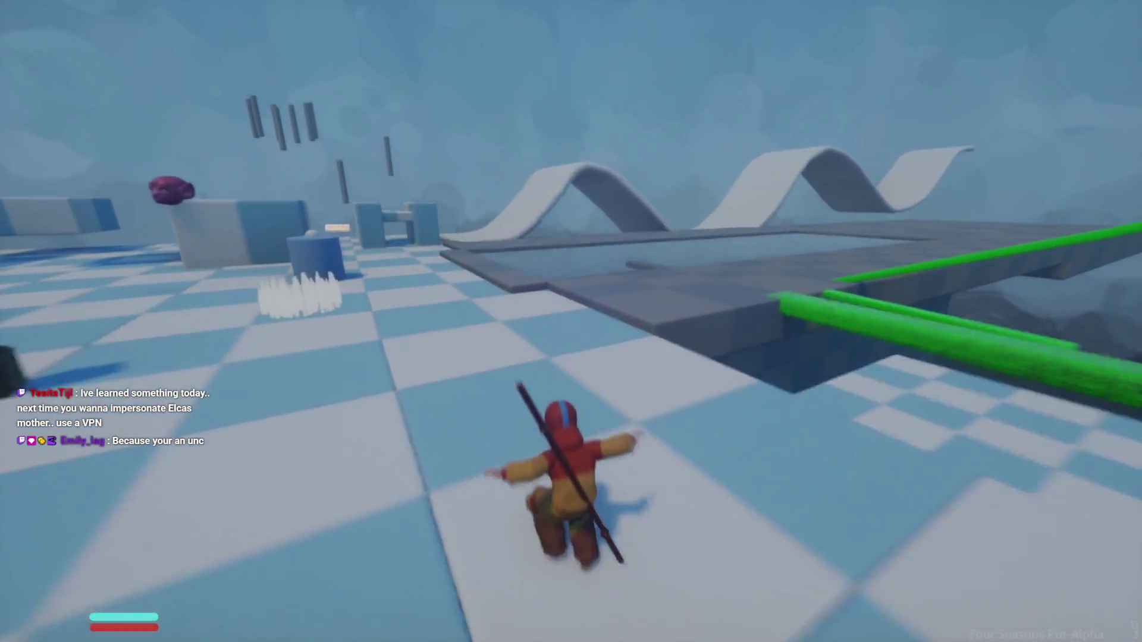
key(w)
key(Escape)
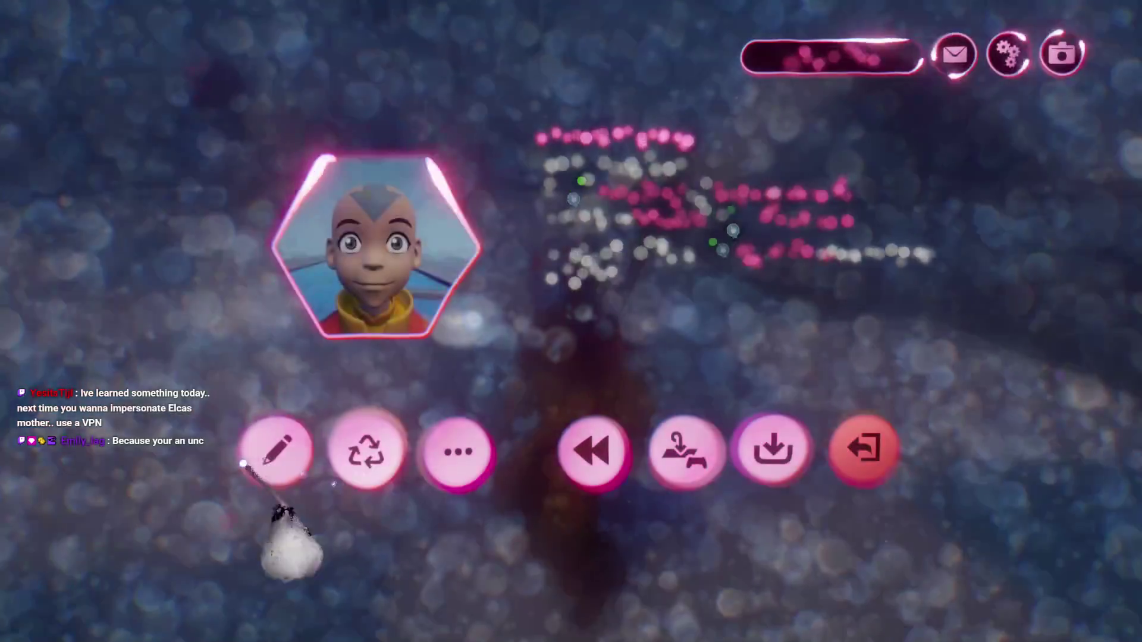
Step: Return to edit mode and inspect the Signal Manipulator and Calculator settings on the Chi canvas
click(272, 453)
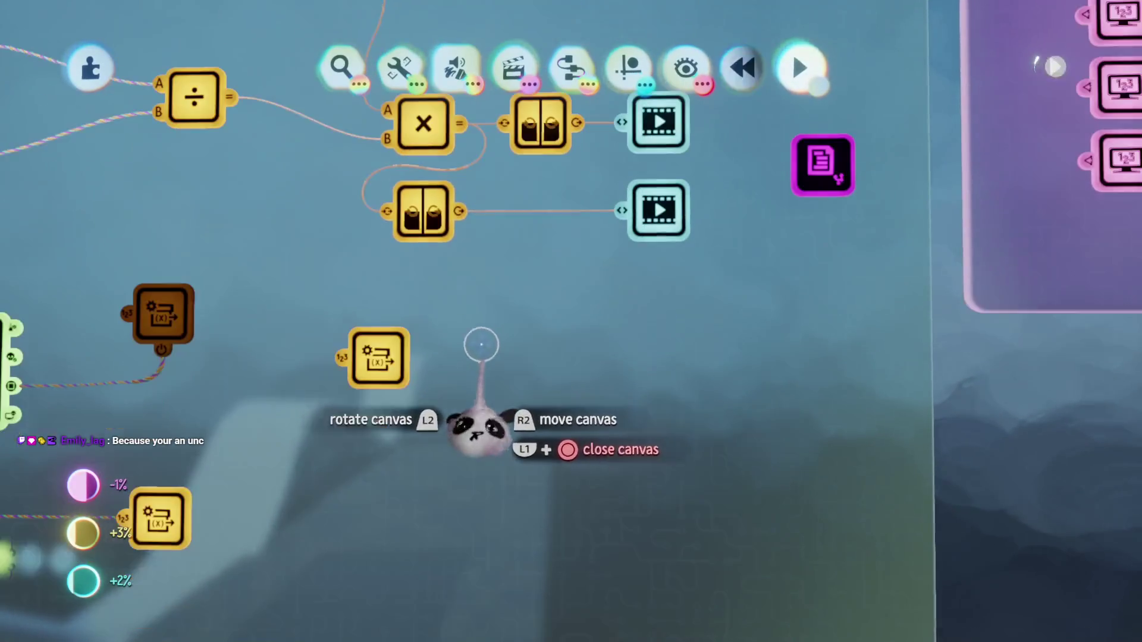
click(428, 226)
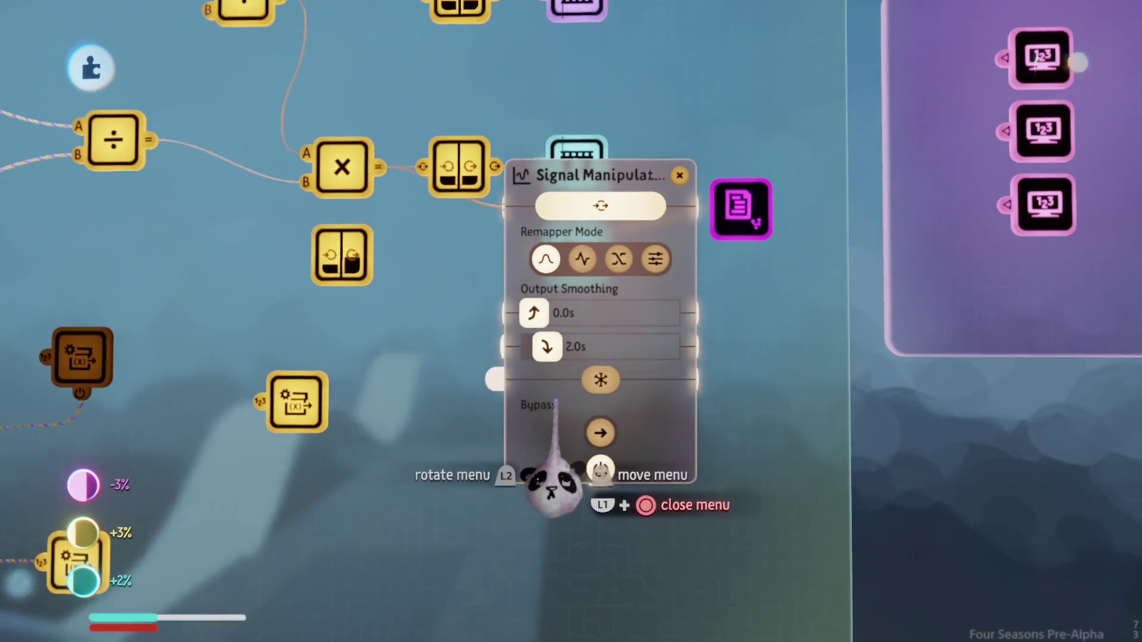
key(Escape)
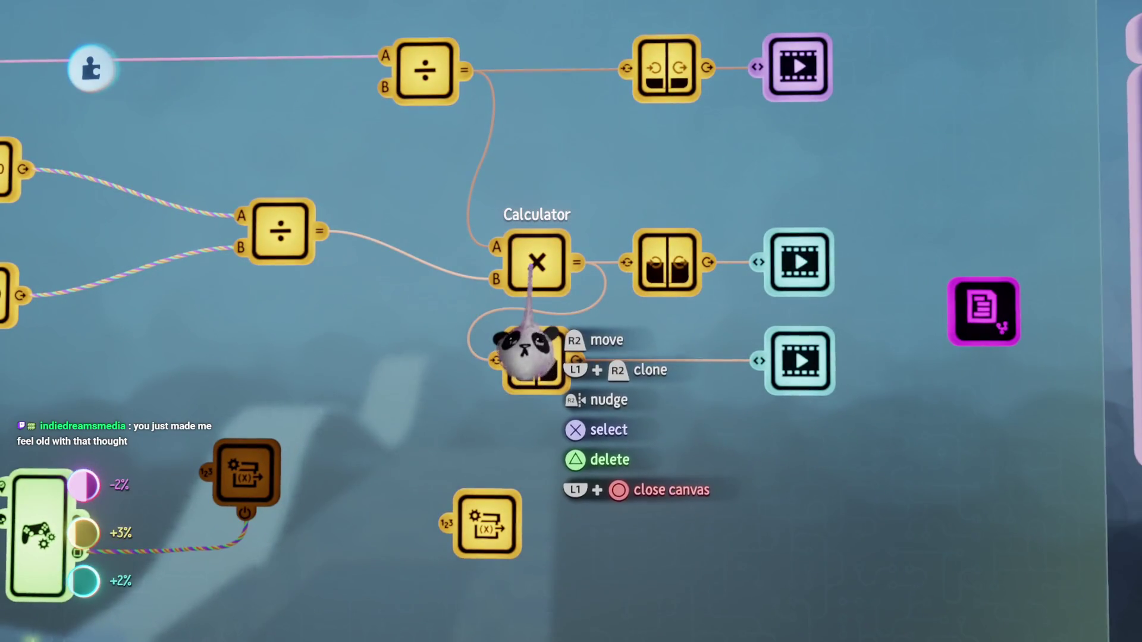
click(531, 271)
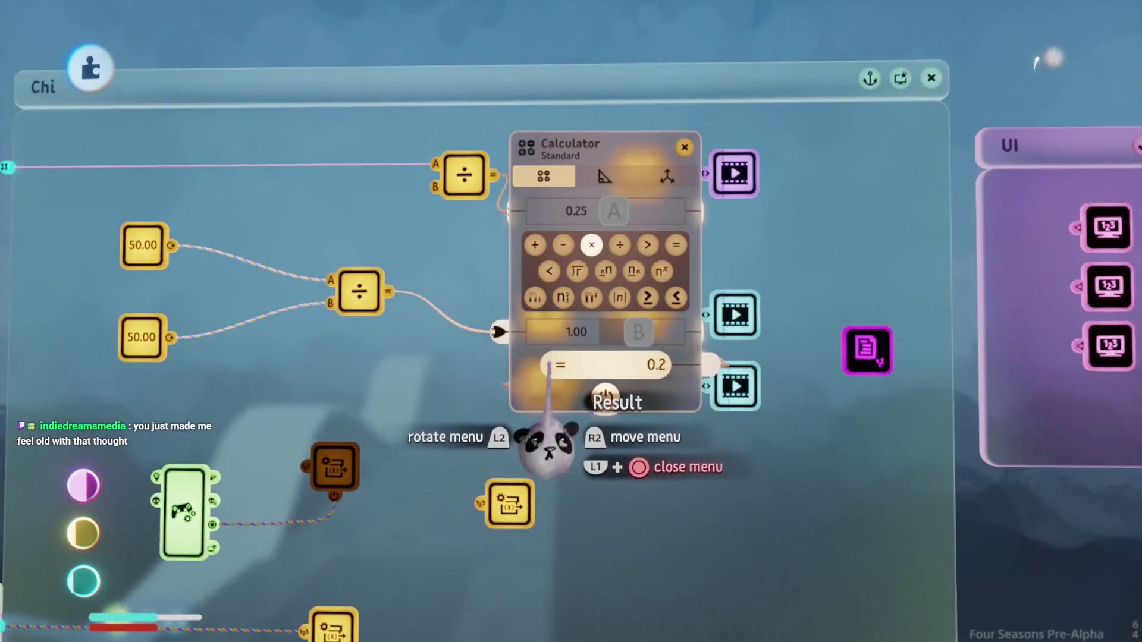
key(Escape)
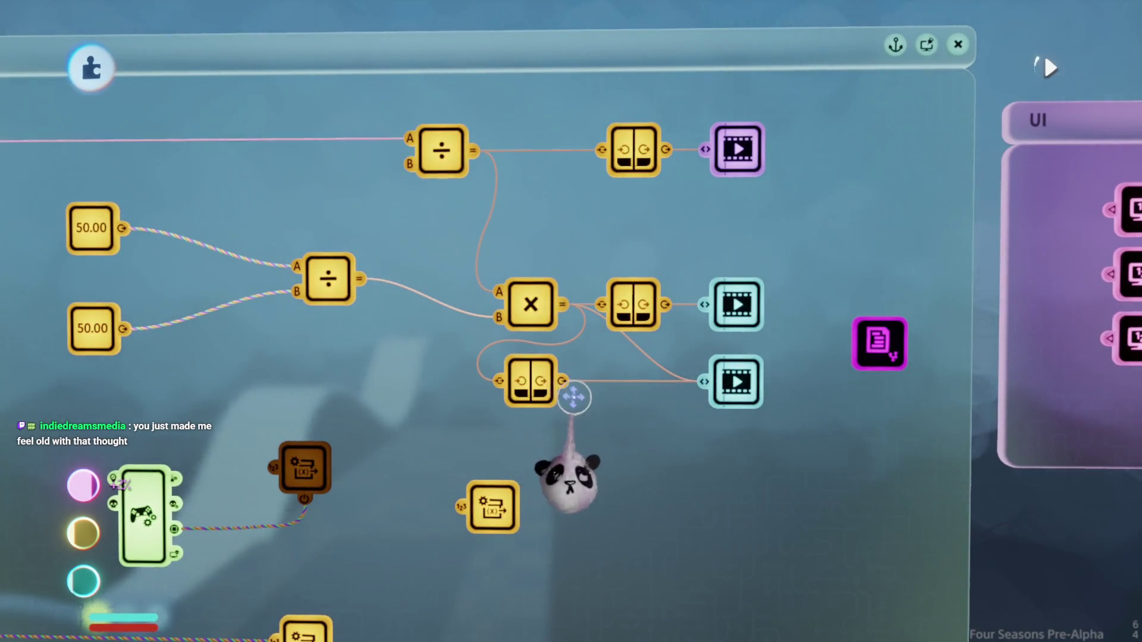
scroll(538, 481, up, 3)
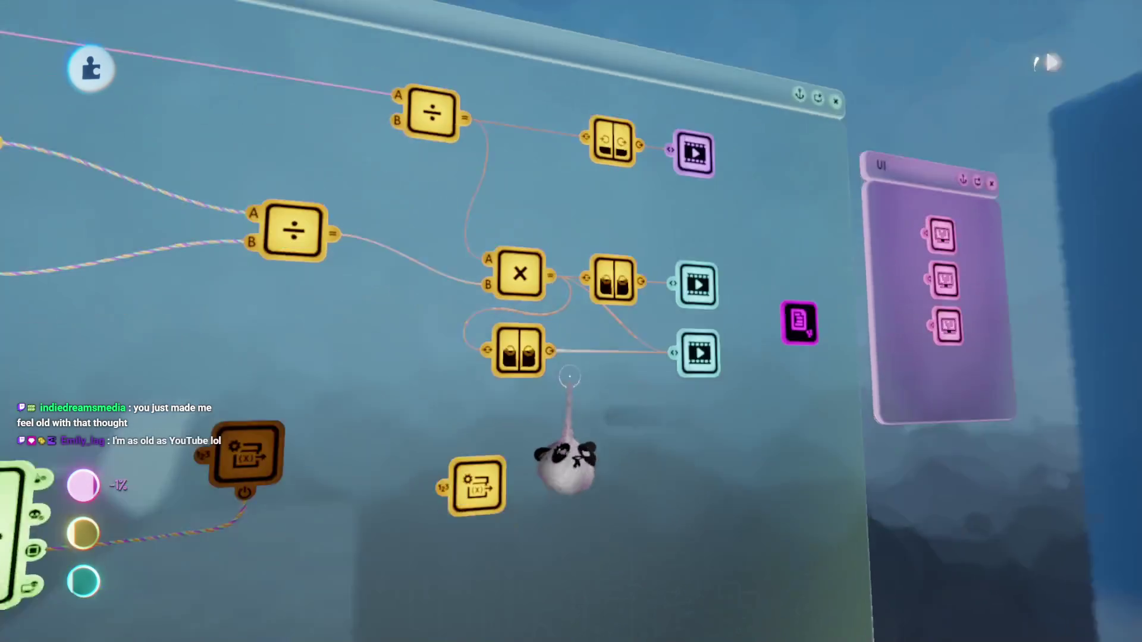
scroll(541, 440, down, 5)
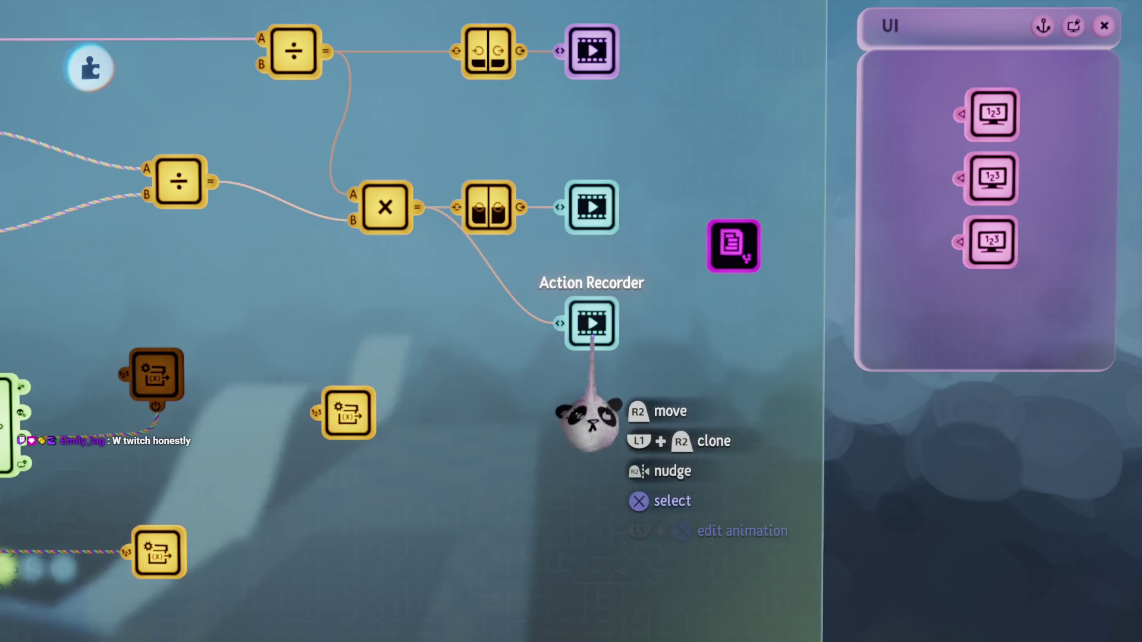
Step: Wire the Action Recorder into the third UI display node and check its format options
mouse_move(586, 417)
mouse_down()
mouse_move(574, 408)
mouse_move(613, 428)
mouse_move(651, 370)
mouse_move(699, 357)
mouse_up()
click(701, 271)
key(Escape)
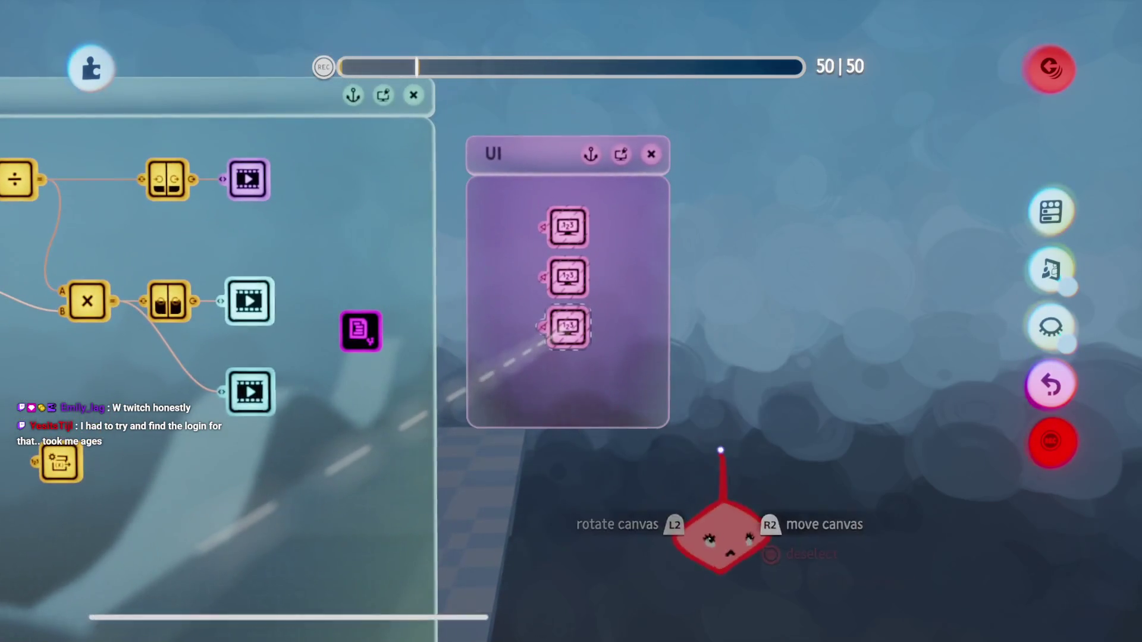
key(Escape)
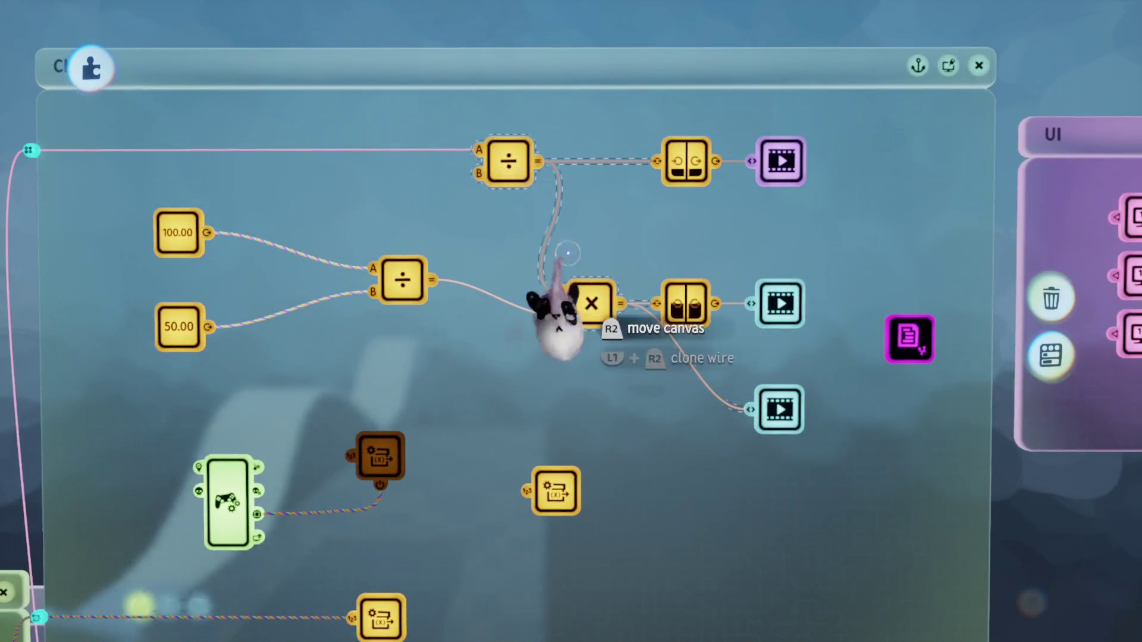
Step: Review the Action Recorder's settings beside the 100.00, 50.00 and controller nodes, then close them
drag(560, 310, 556, 364)
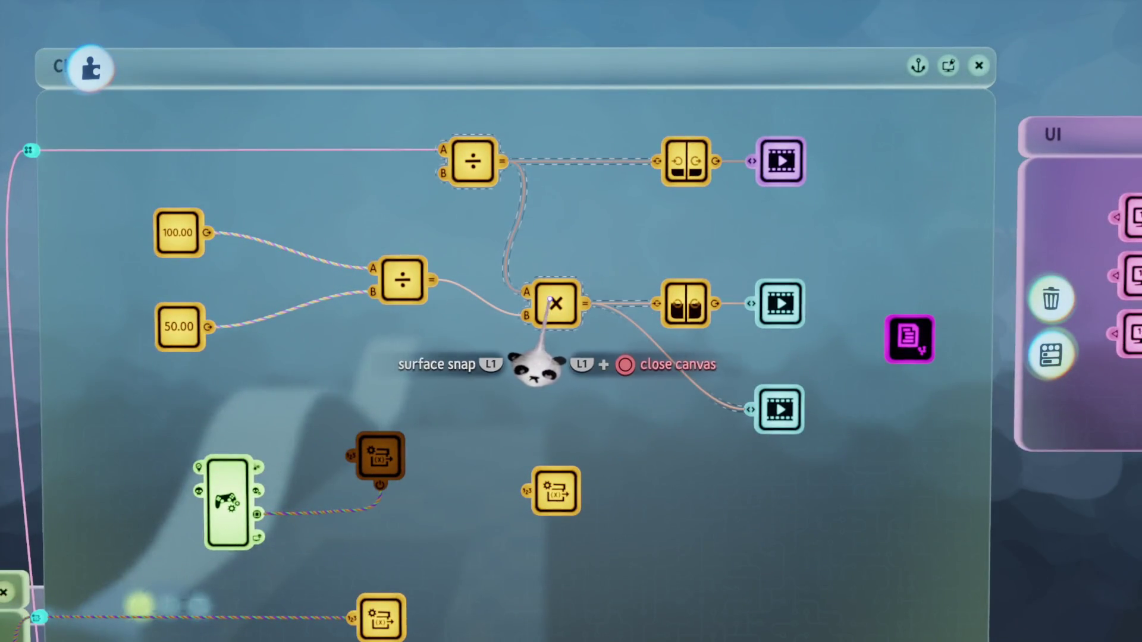
click(591, 434)
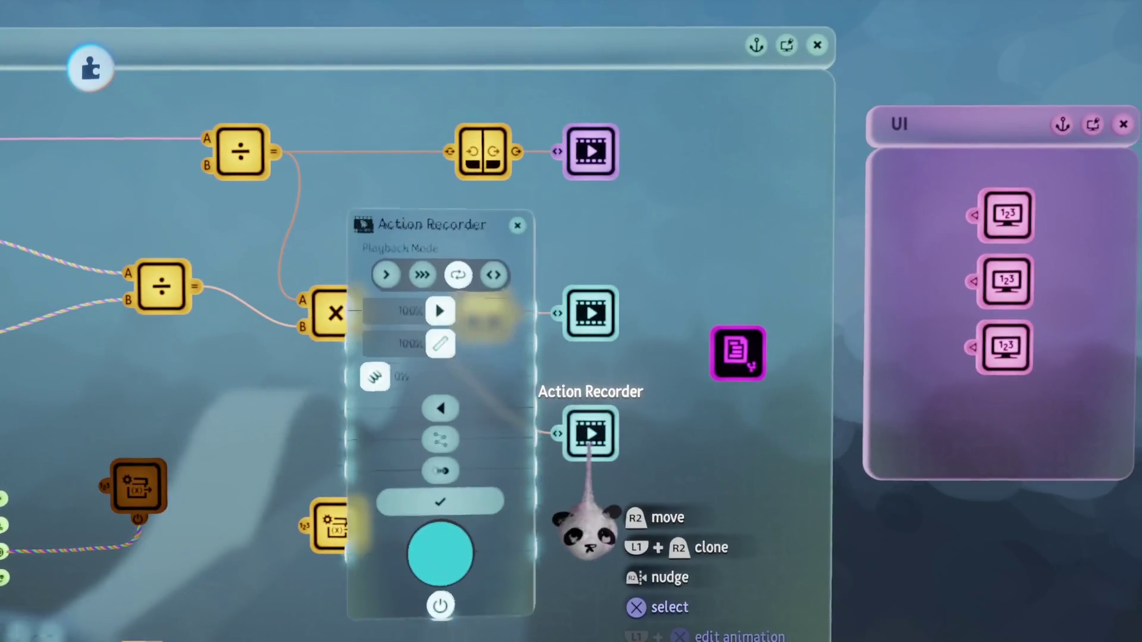
mouse_move(494, 509)
mouse_down()
mouse_move(498, 467)
mouse_move(446, 467)
mouse_move(421, 484)
mouse_move(426, 470)
mouse_up()
scroll(429, 470, down, 2)
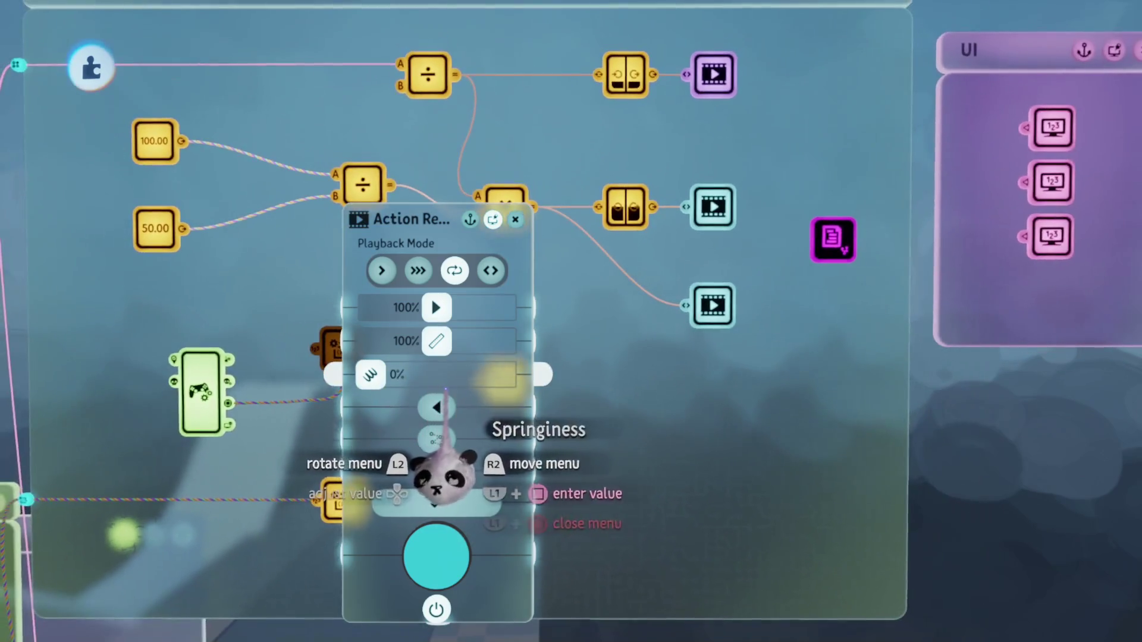
mouse_move(437, 408)
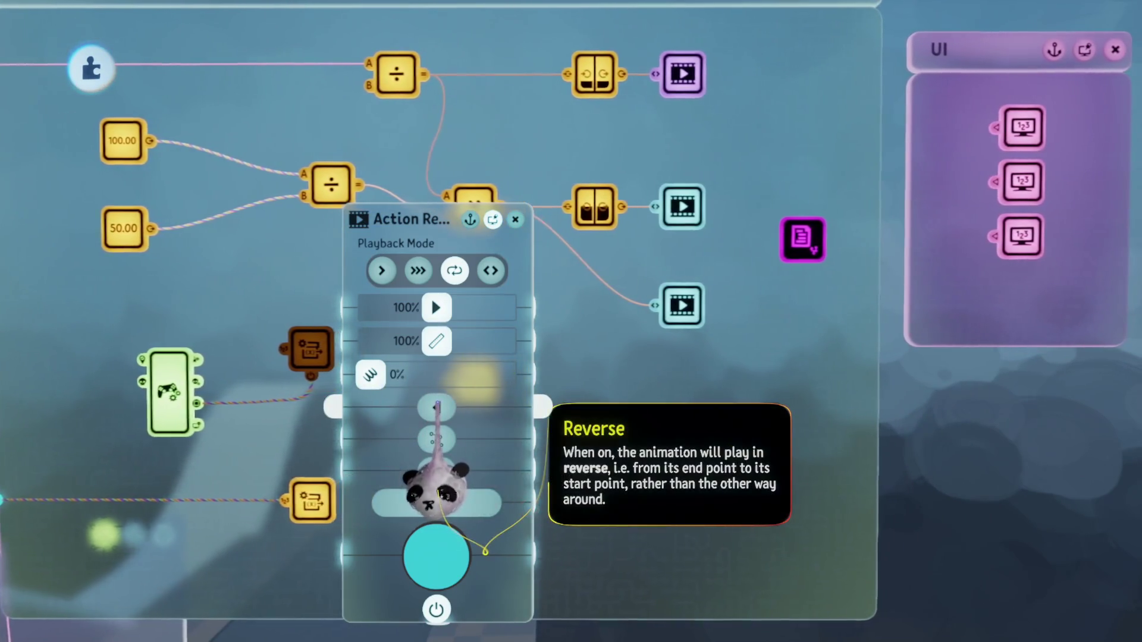
scroll(440, 399, up, 3)
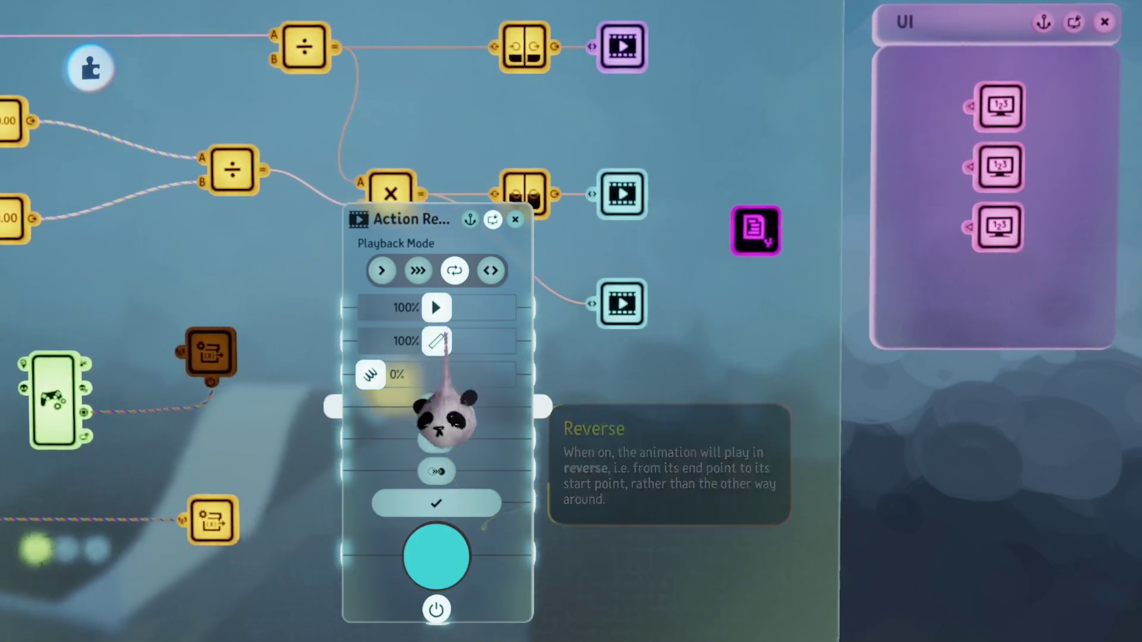
key(Escape)
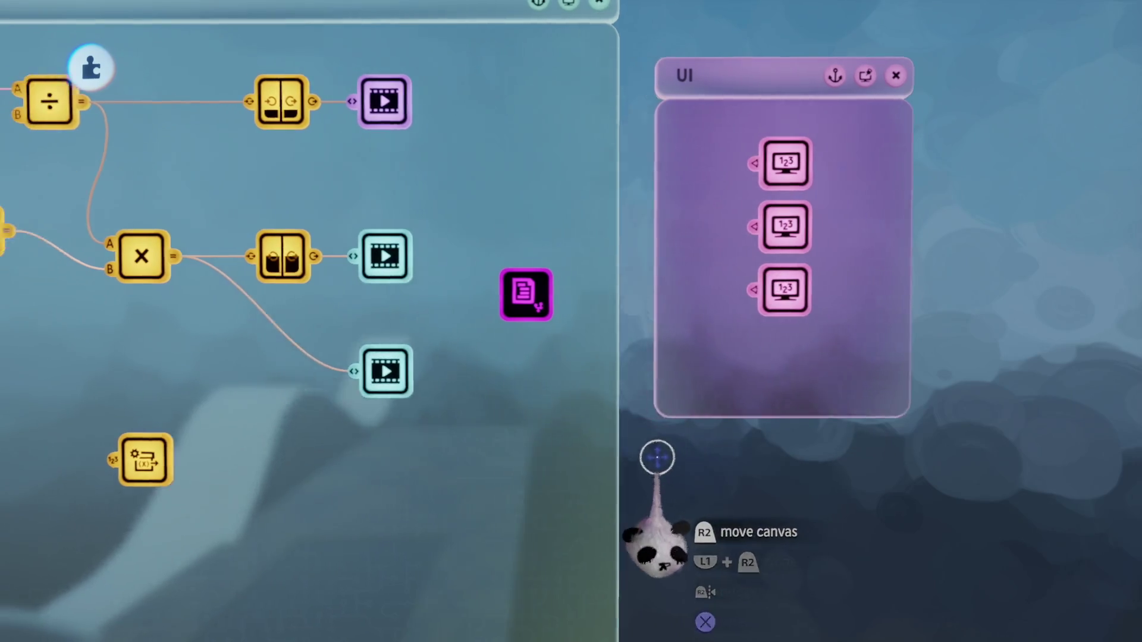
scroll(630, 403, left, 10)
scroll(614, 384, right, 10)
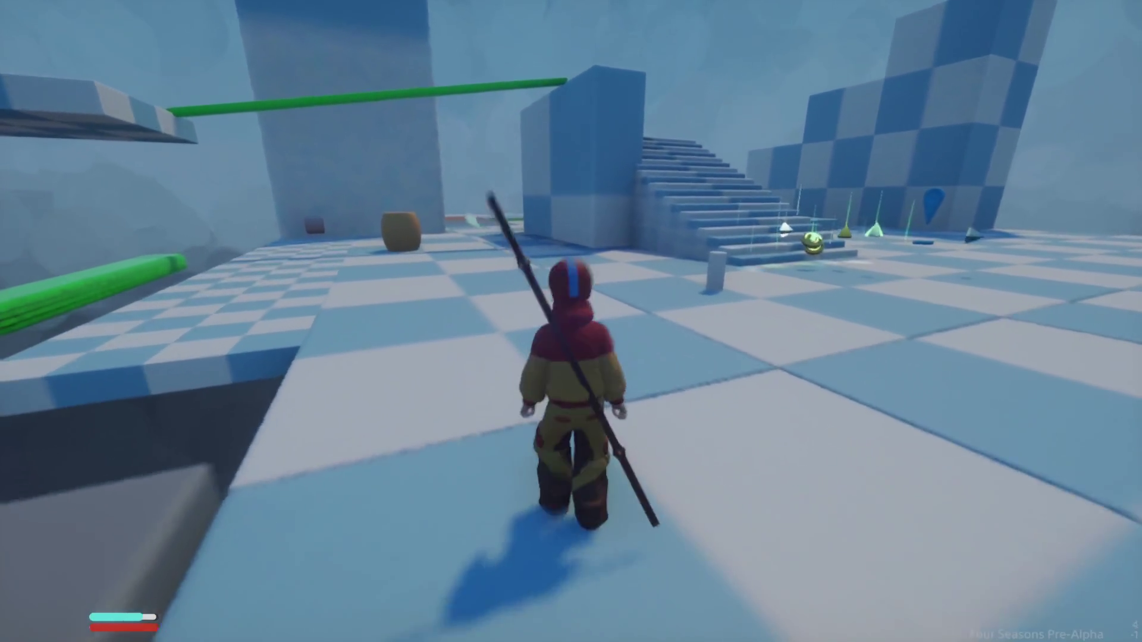
Step: Back in edit mode, cut the Chi Signal Manipulator's Smooth Fall to 0.5s, keeping Smooth Rise 10.0s
key(Escape)
click(275, 450)
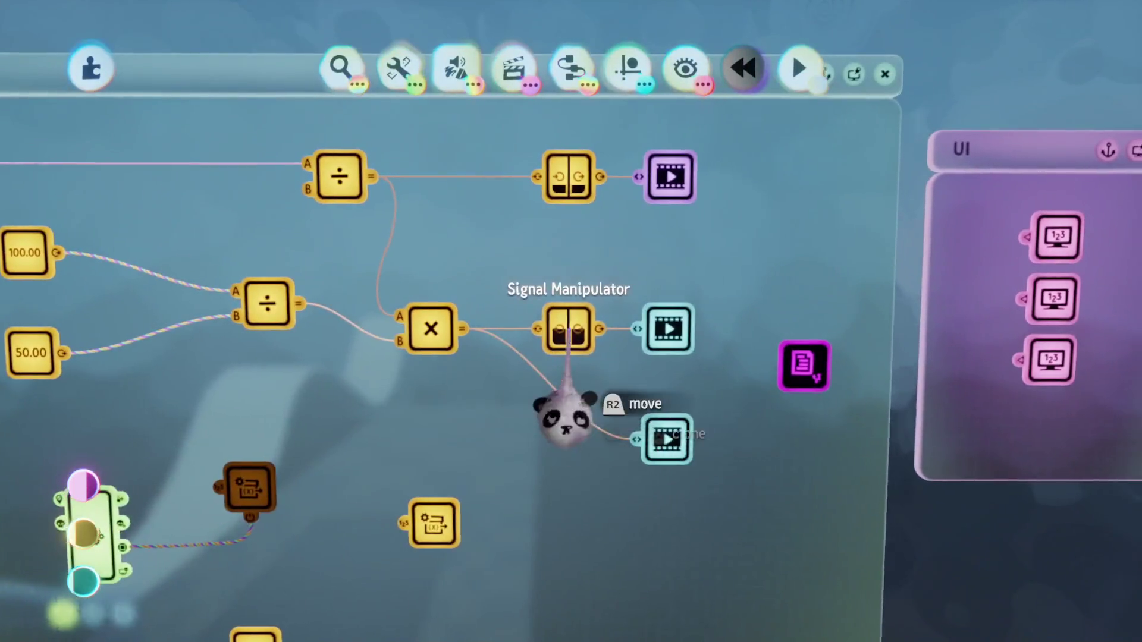
click(568, 329)
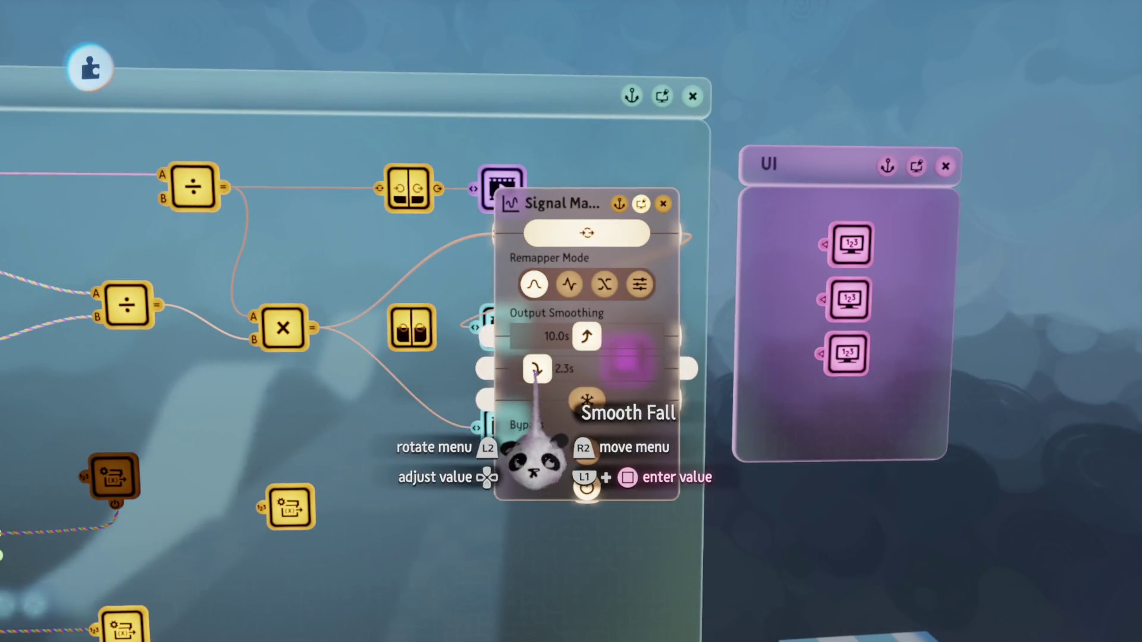
key(Escape)
Step: Compare with the Health UI chip's smoothing settings, then return to the Chi chip
mouse_move(537, 369)
mouse_down()
mouse_move(518, 383)
mouse_move(544, 446)
mouse_move(597, 404)
mouse_up()
click(595, 406)
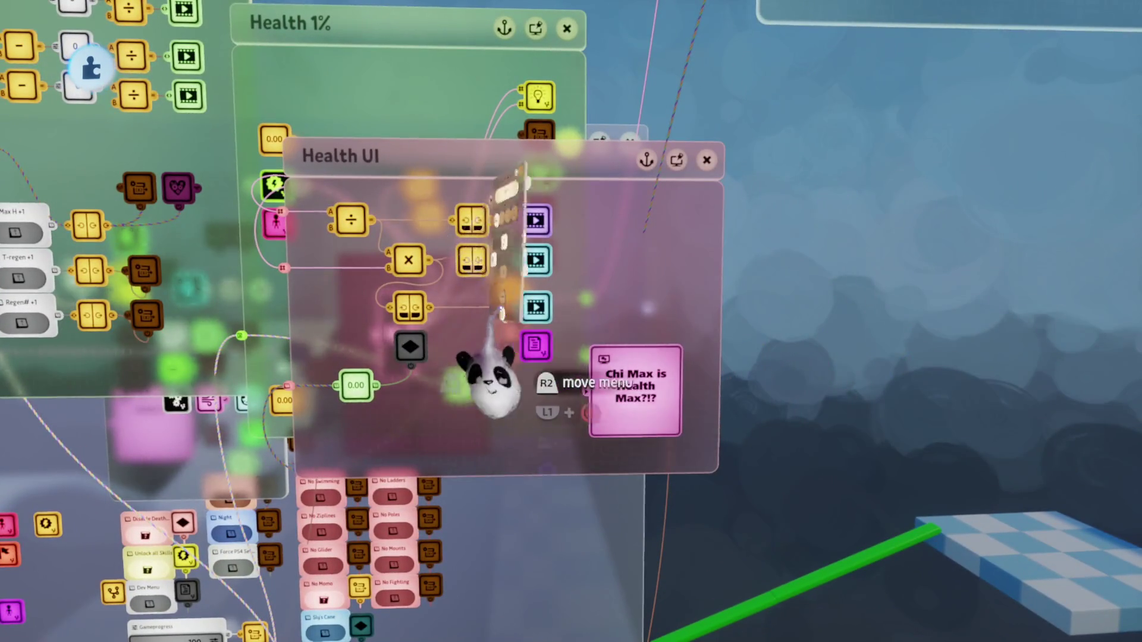
click(487, 369)
key(Escape)
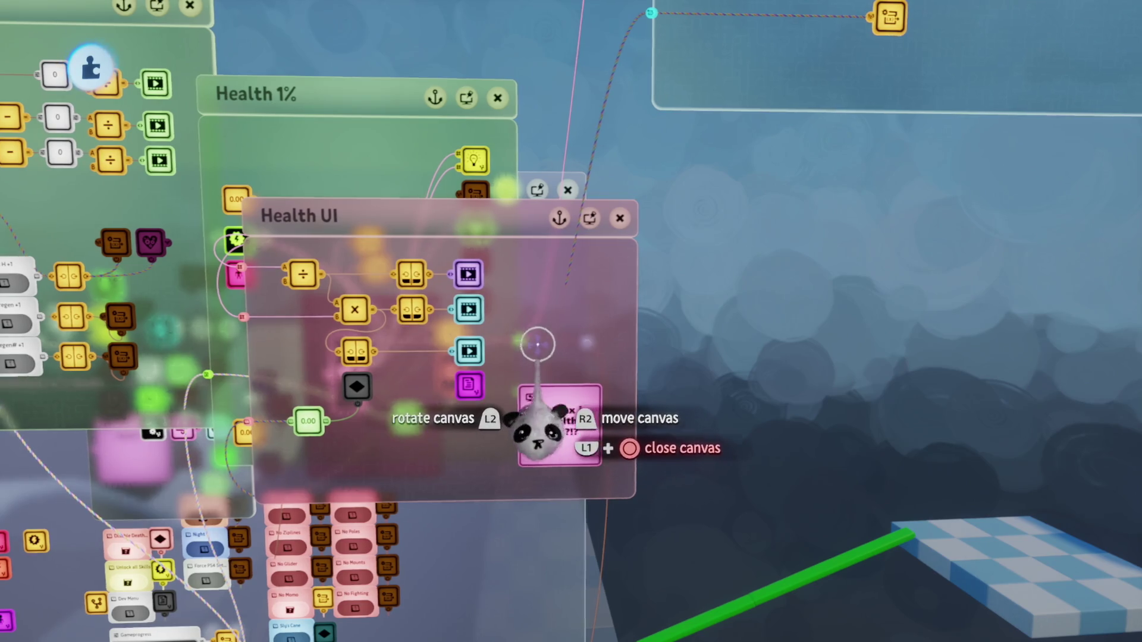
click(542, 361)
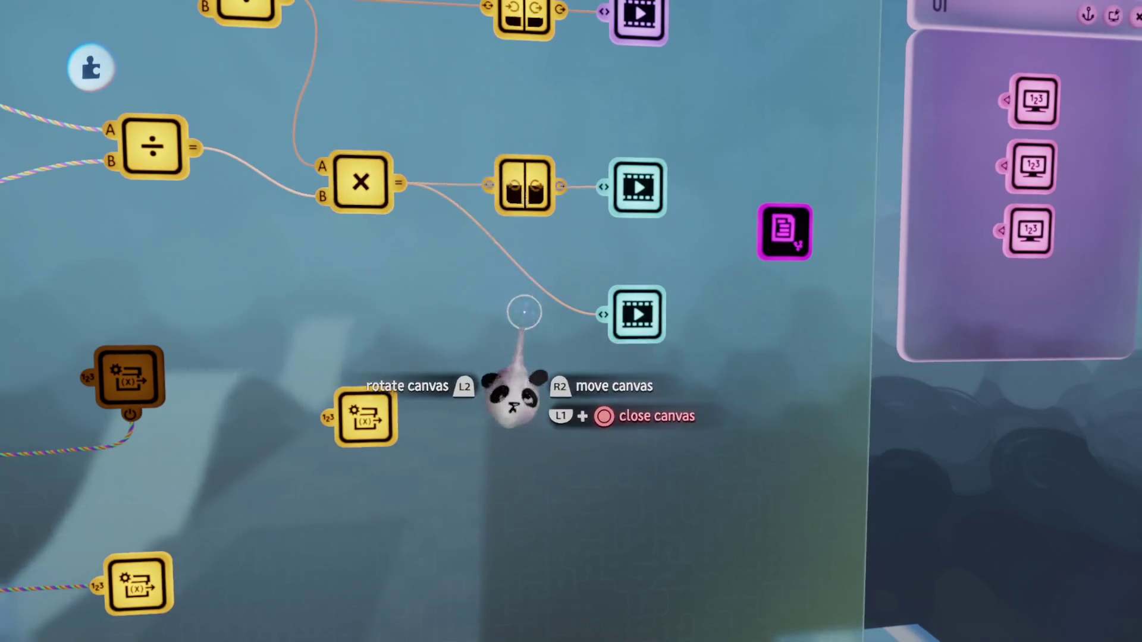
Step: Run a quick playtest of the Chi bar and return to edit mode
key(Escape)
key(Escape)
key(Escape)
click(289, 451)
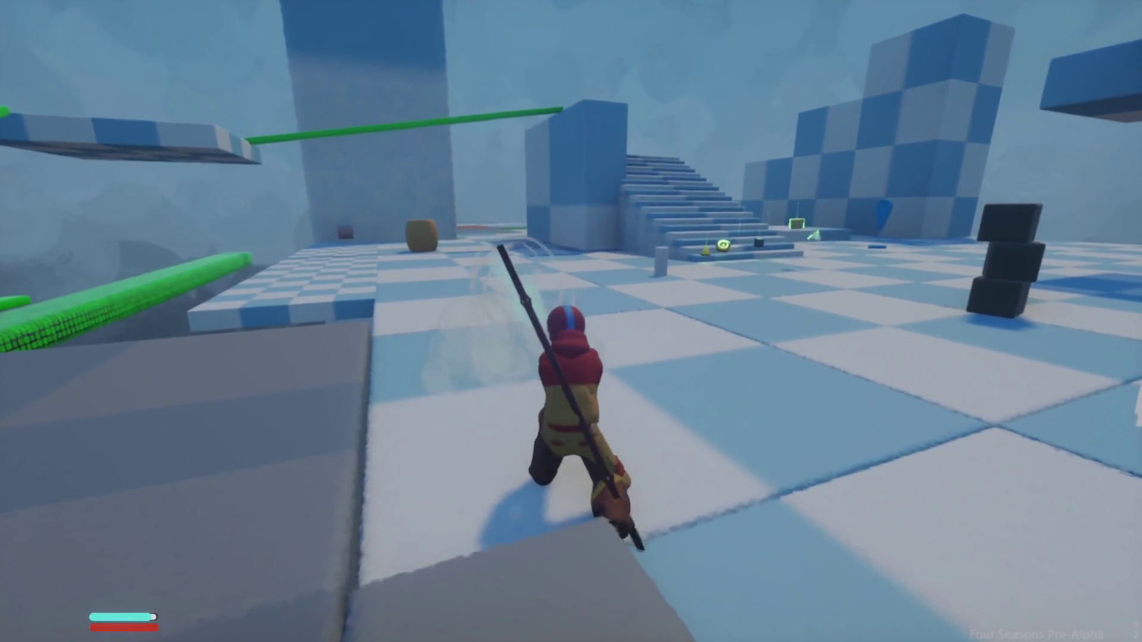
key(Escape)
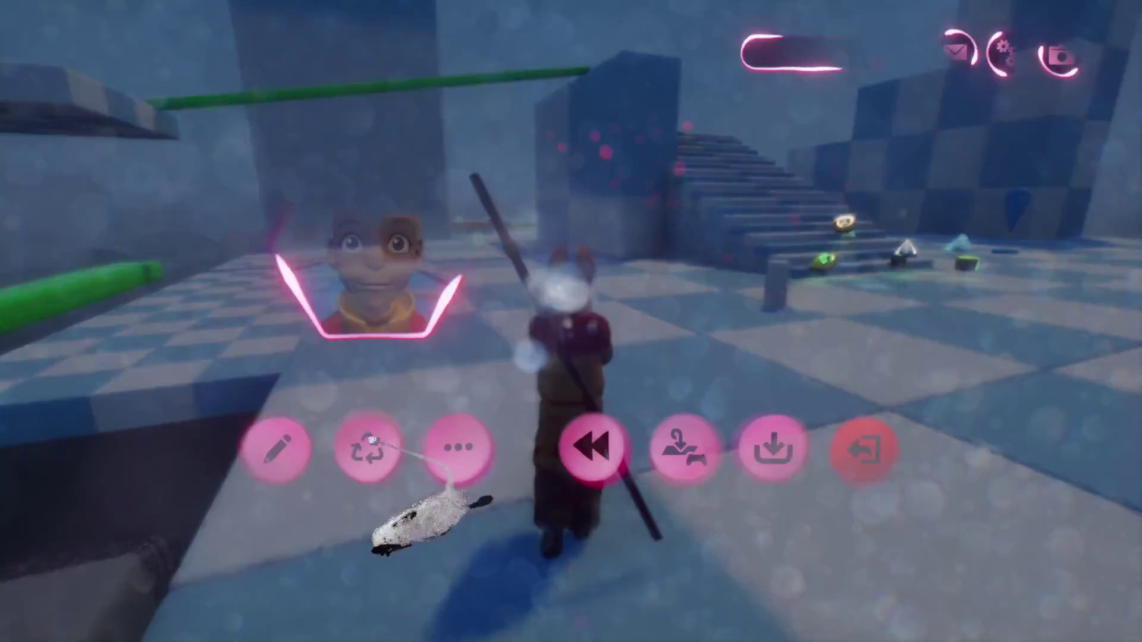
click(275, 450)
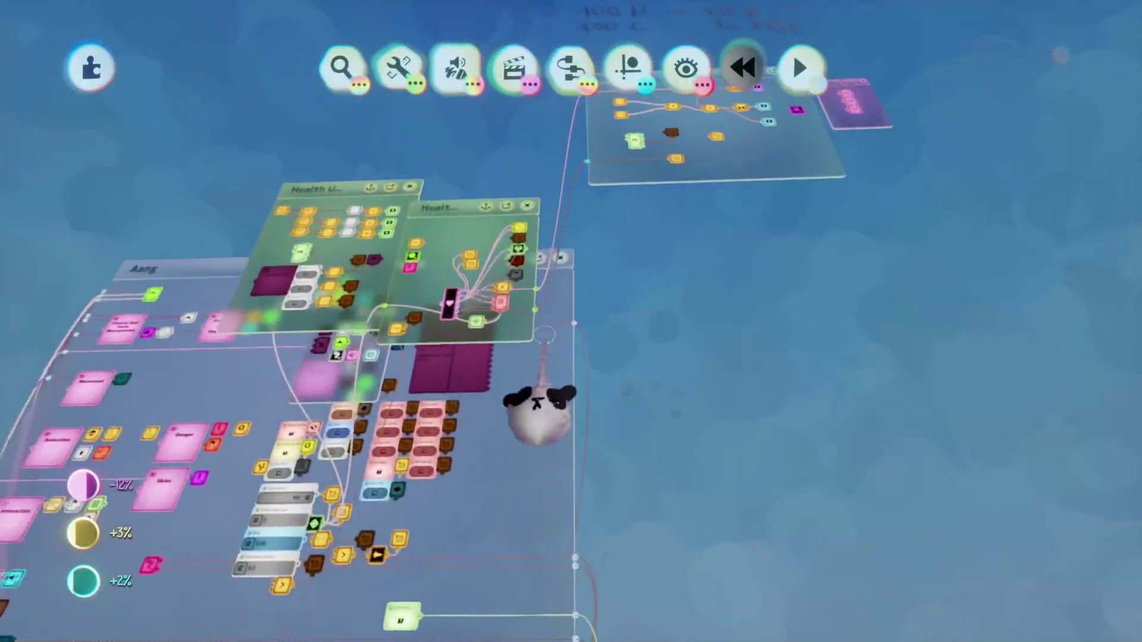
Step: Set the Chi Signal Manipulator's Smooth Fall to 1.9s and bring up the pause menu
scroll(540, 410, up, 5)
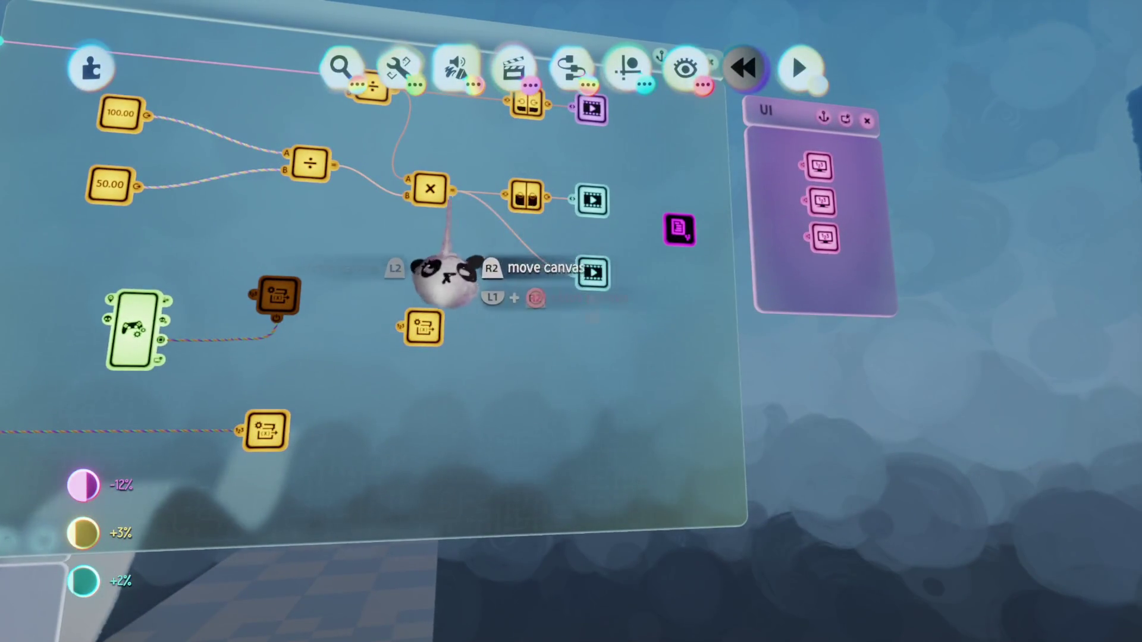
click(526, 196)
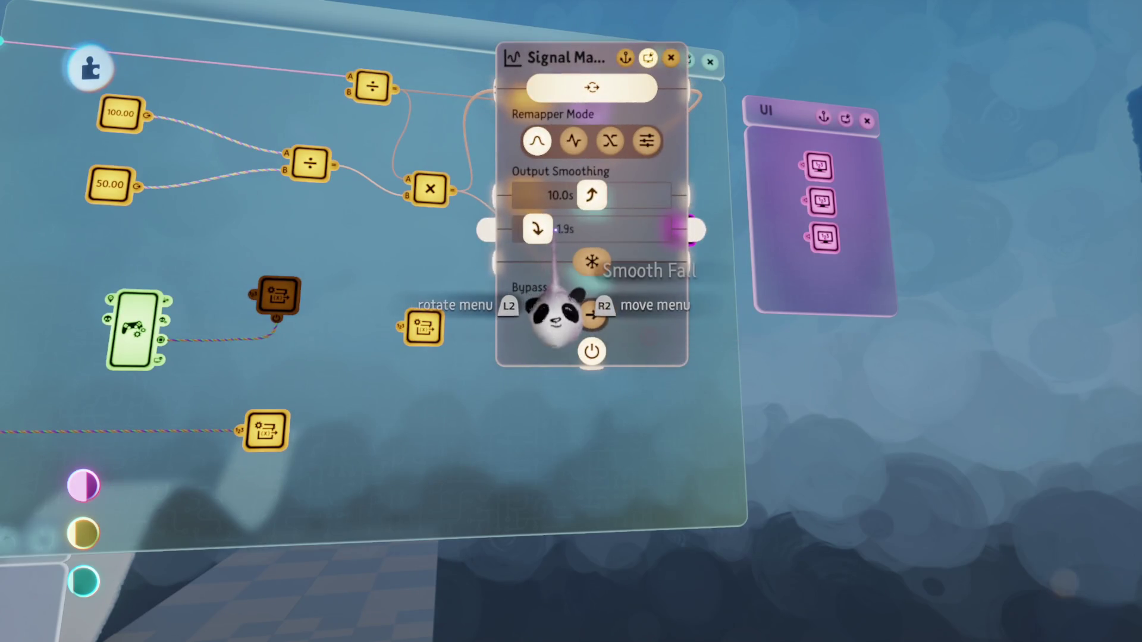
key(Escape)
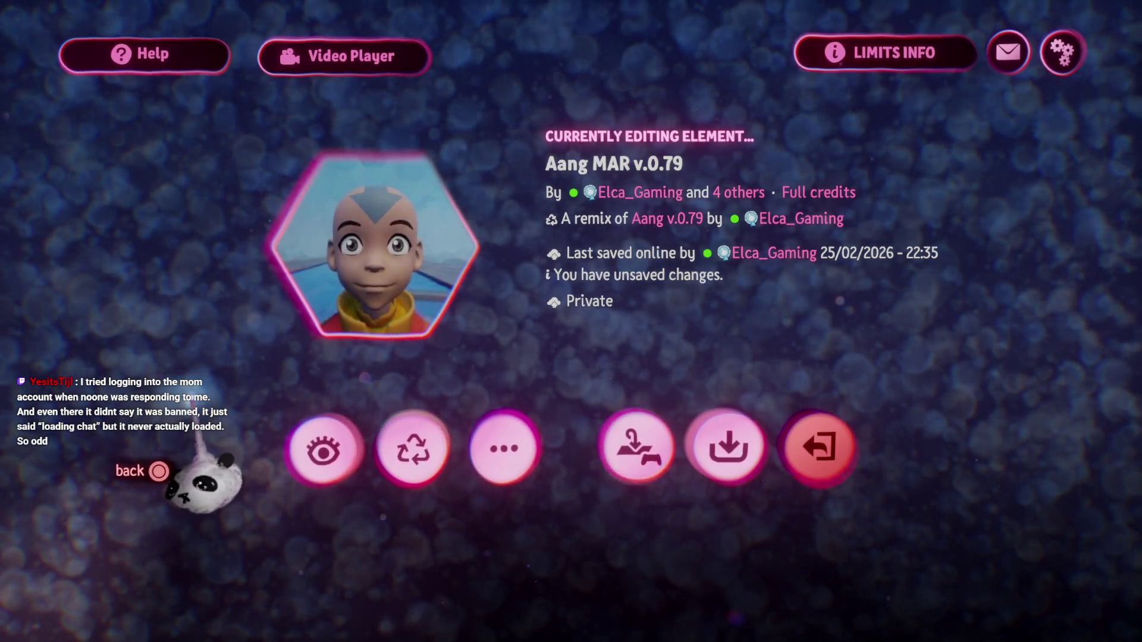
Step: Playtest Aang running and using his air move to spend Chi, then pause
click(304, 467)
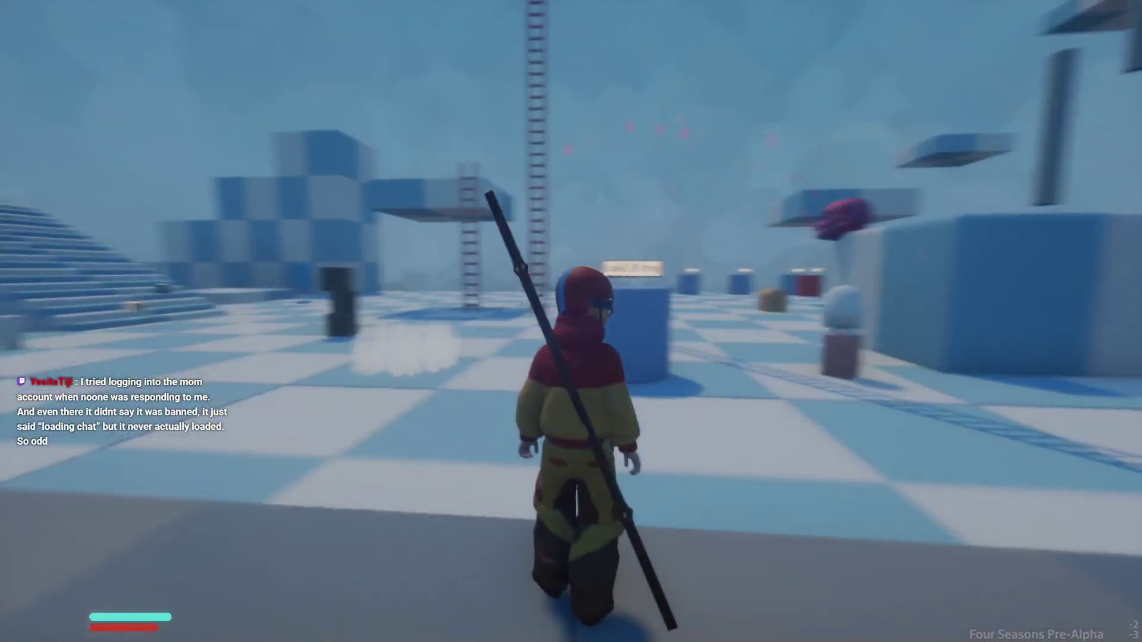
key(w)
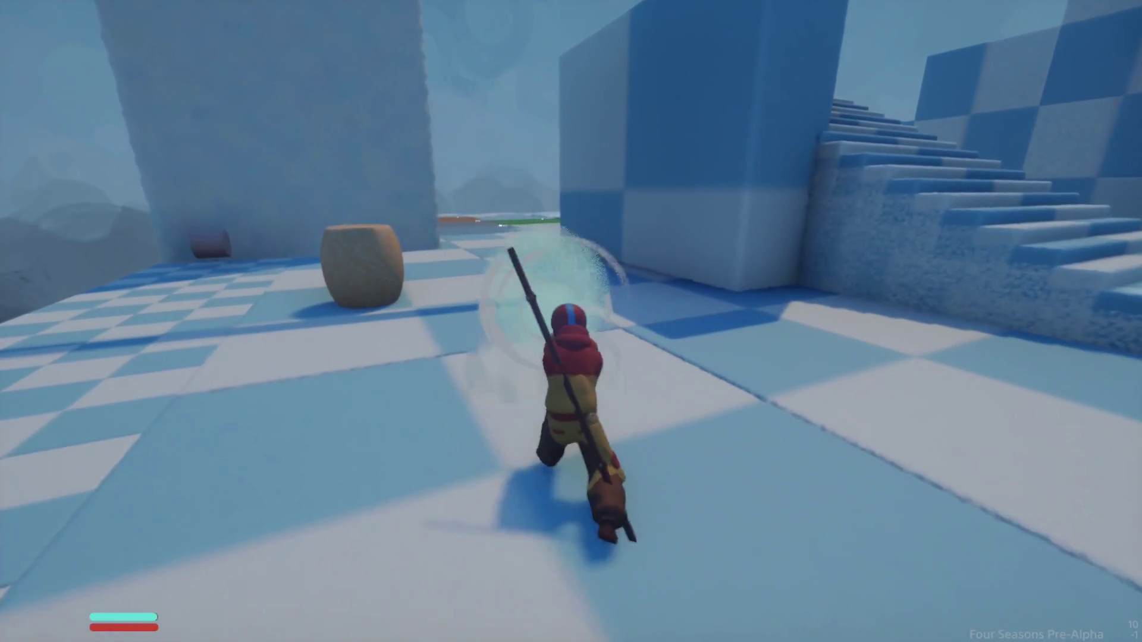
key(w)
key(w)
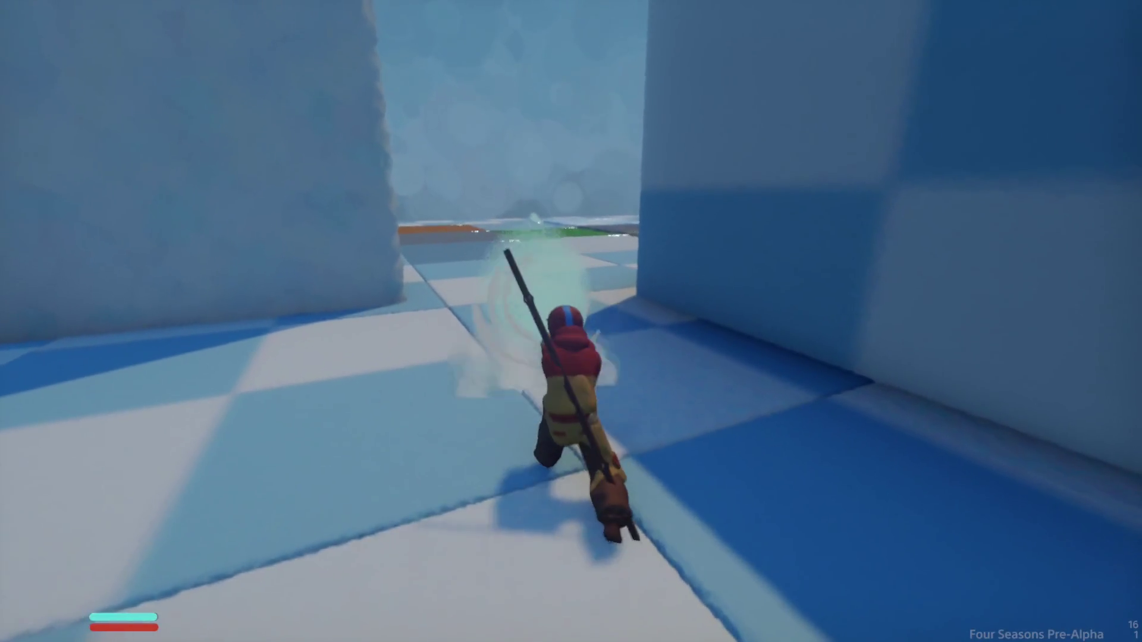
key(w)
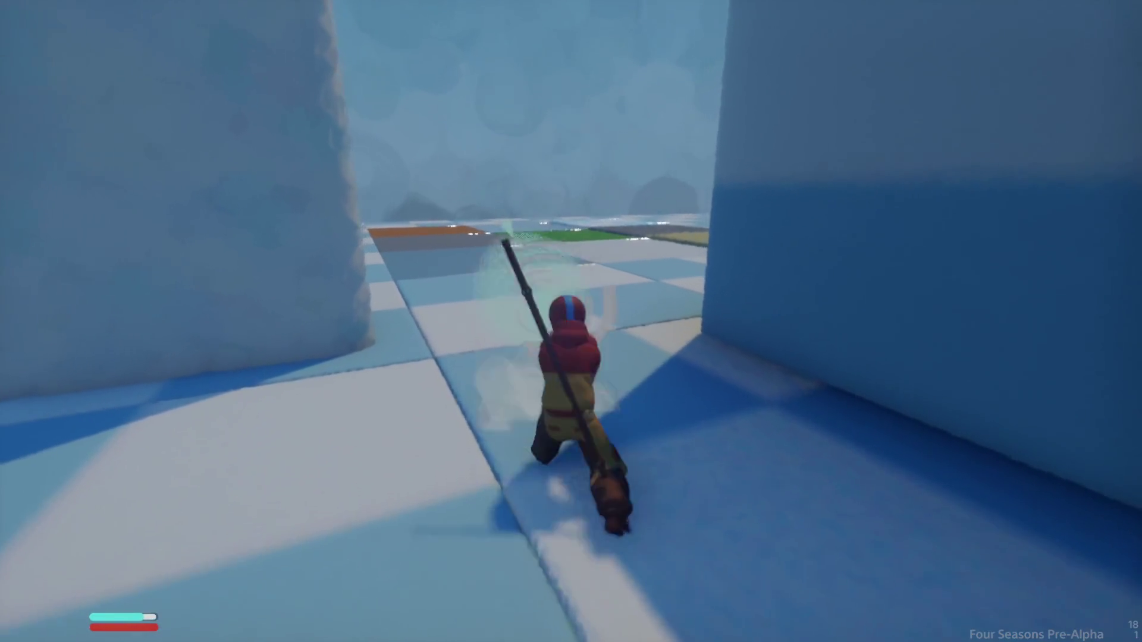
key(w)
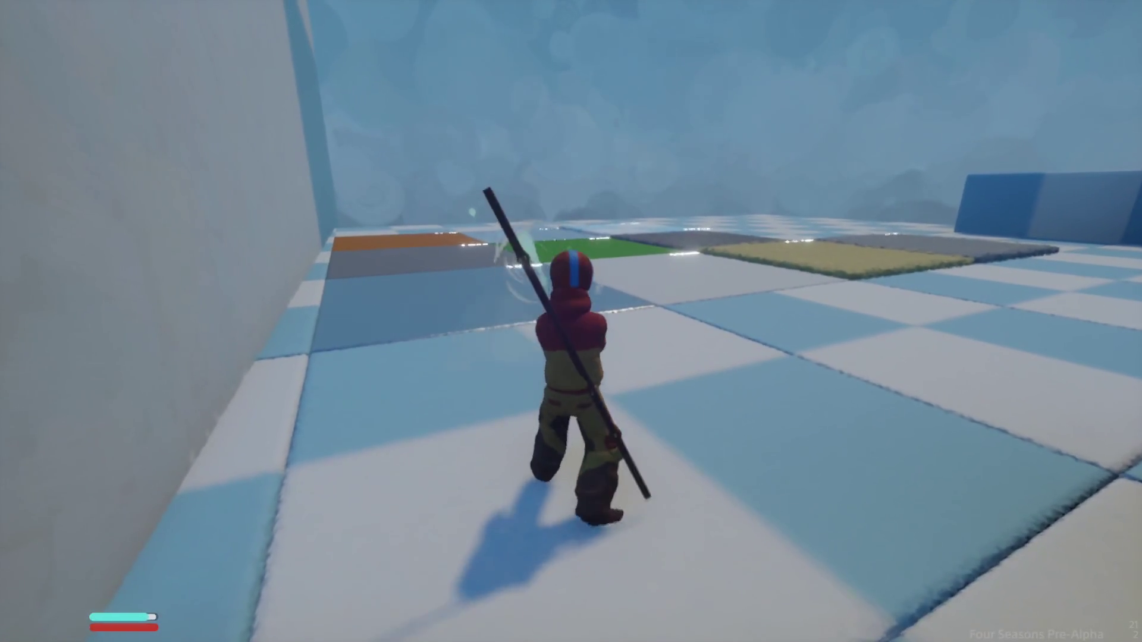
key(Escape)
Step: Return to edit mode, fly to the Chi chip and inspect the Recharge Chi modifier
click(268, 446)
key(w)
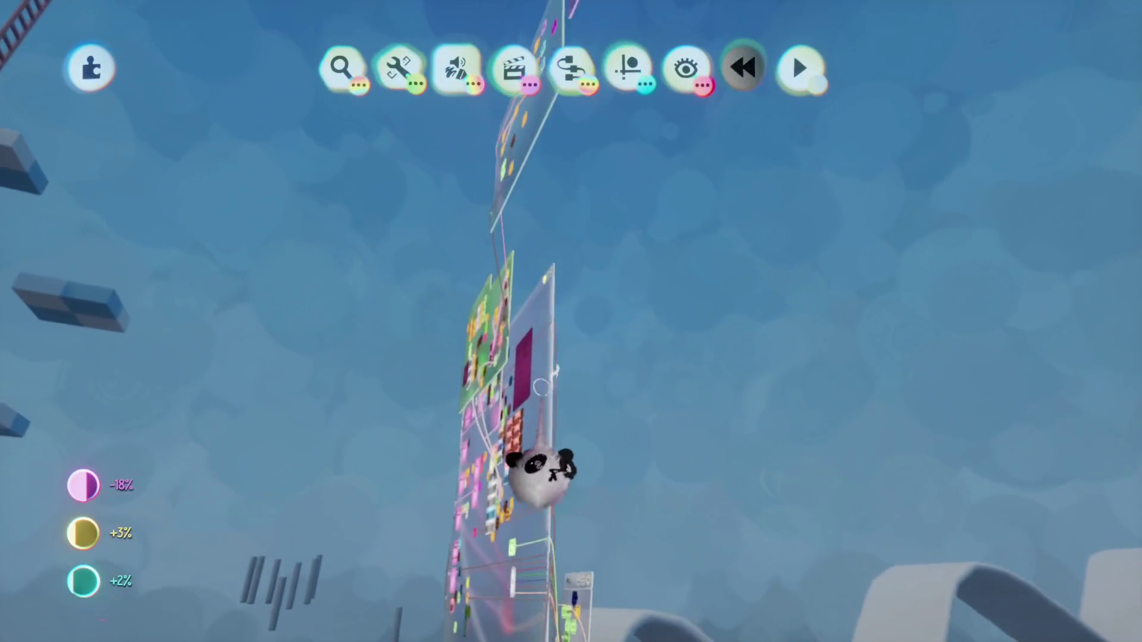
key(w)
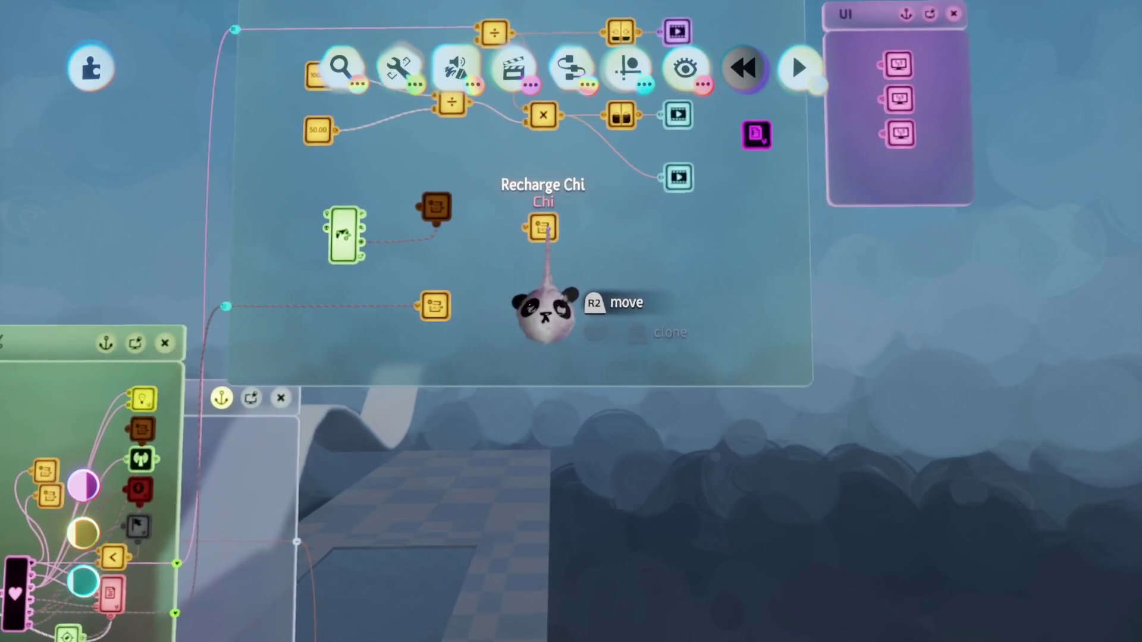
click(538, 310)
key(Escape)
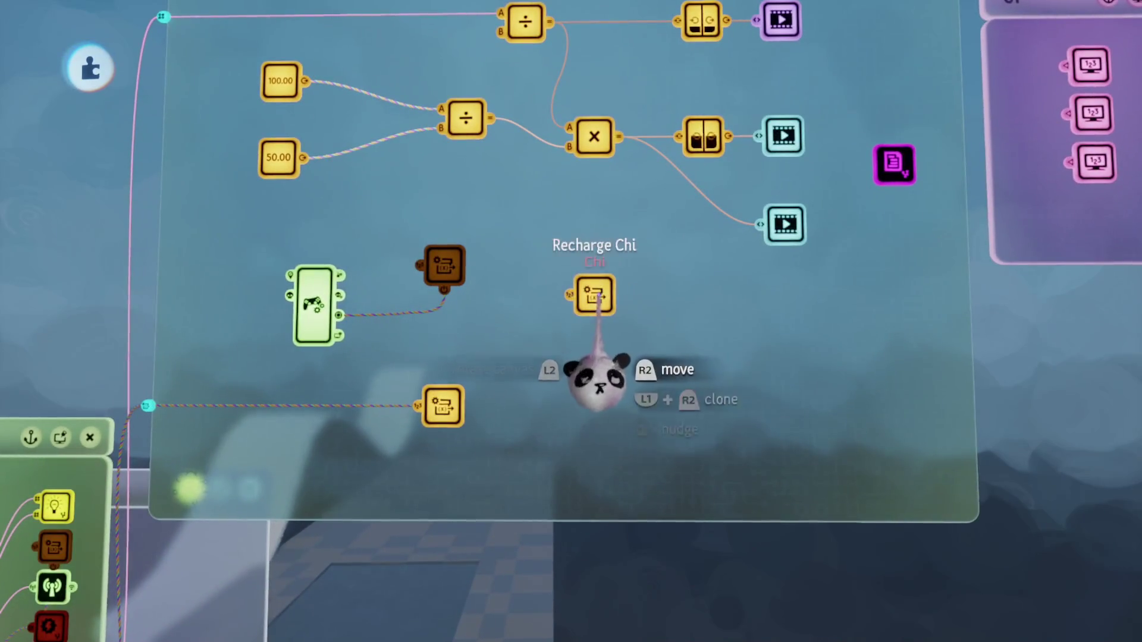
Step: Move the Chi variable modifier right beside the controller sensor
key(w)
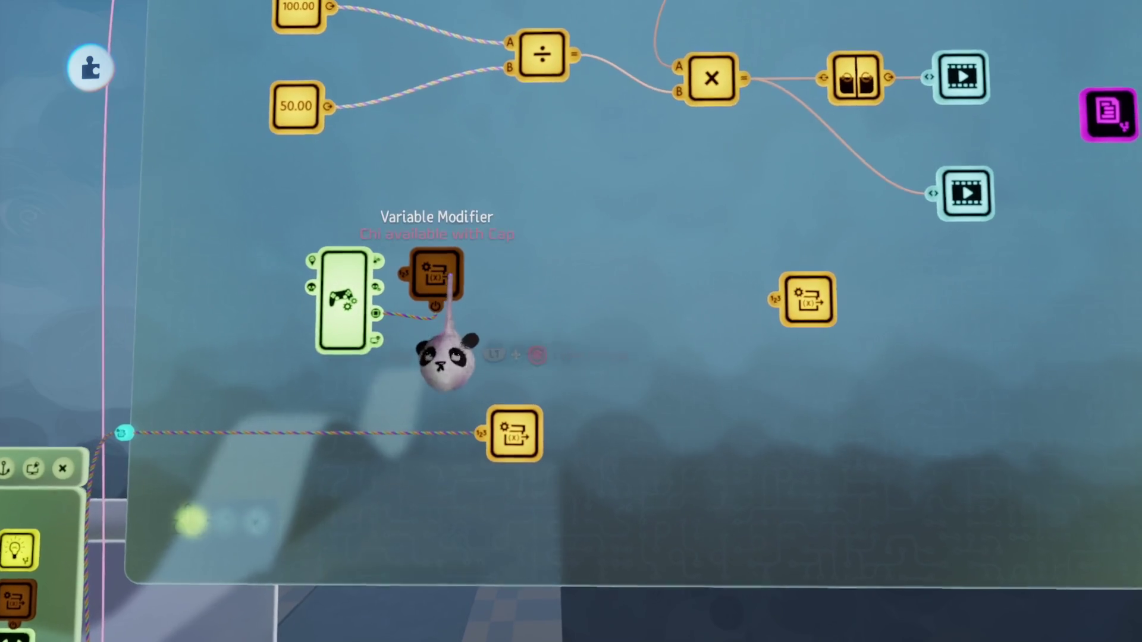
shift+click(342, 296)
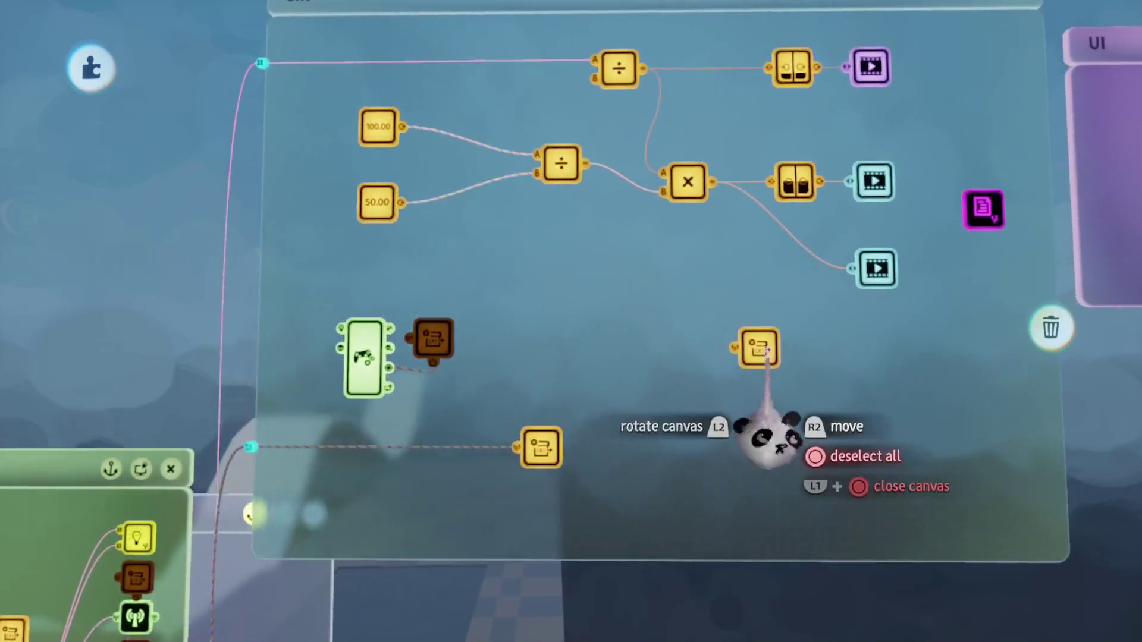
key(Escape)
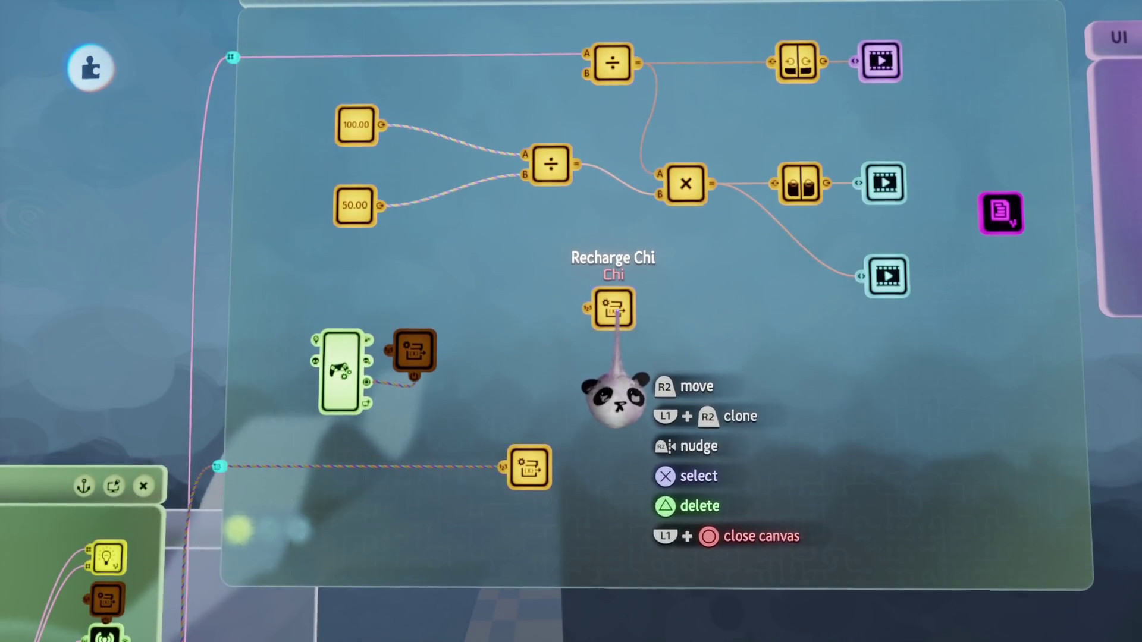
Step: Make the Recharge Chi modifier add 1.0 instead of 0
click(614, 308)
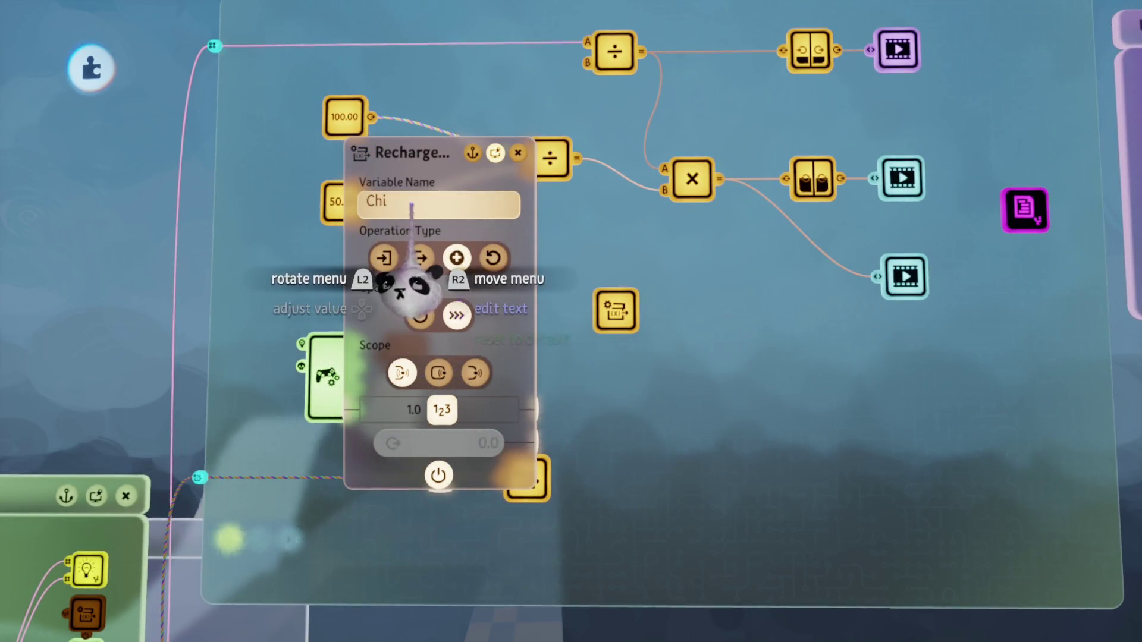
key(Escape)
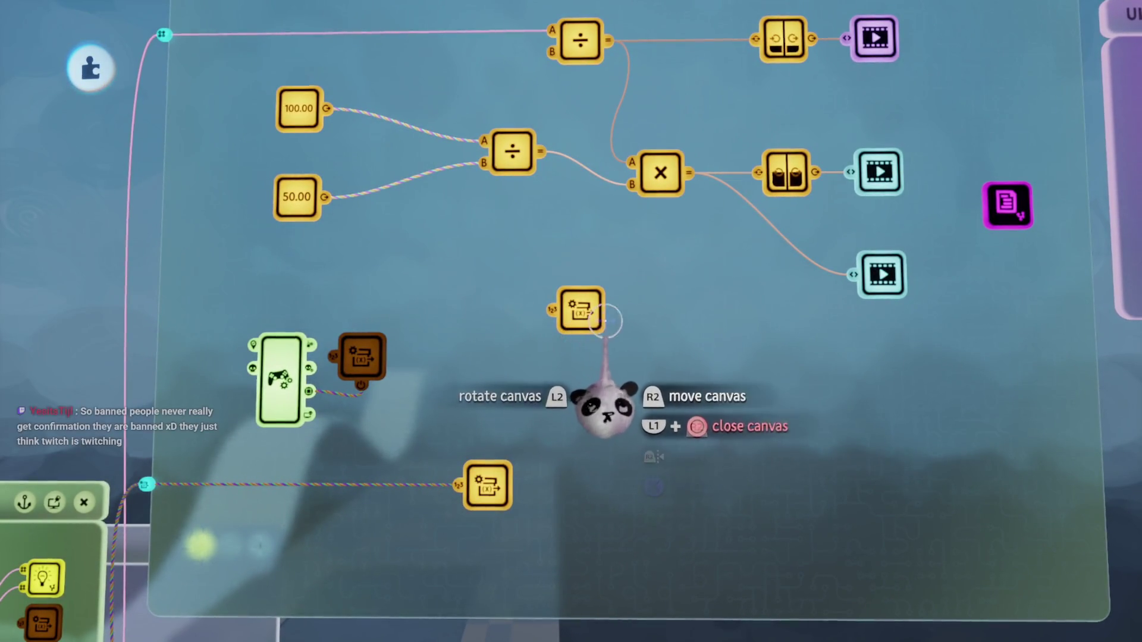
click(582, 416)
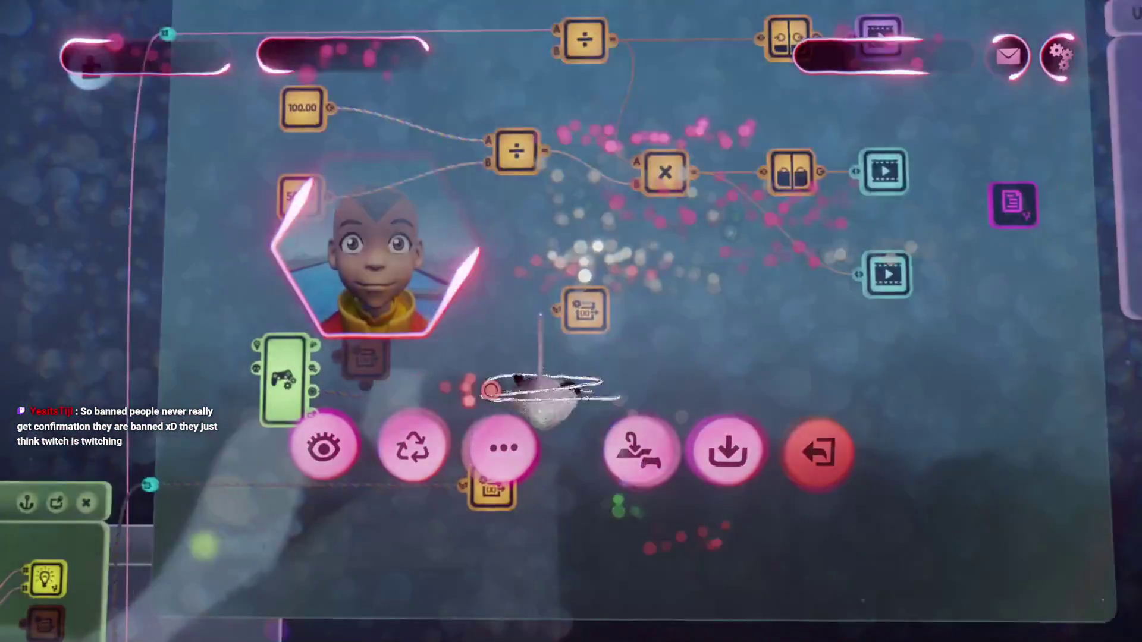
key(Escape)
click(321, 470)
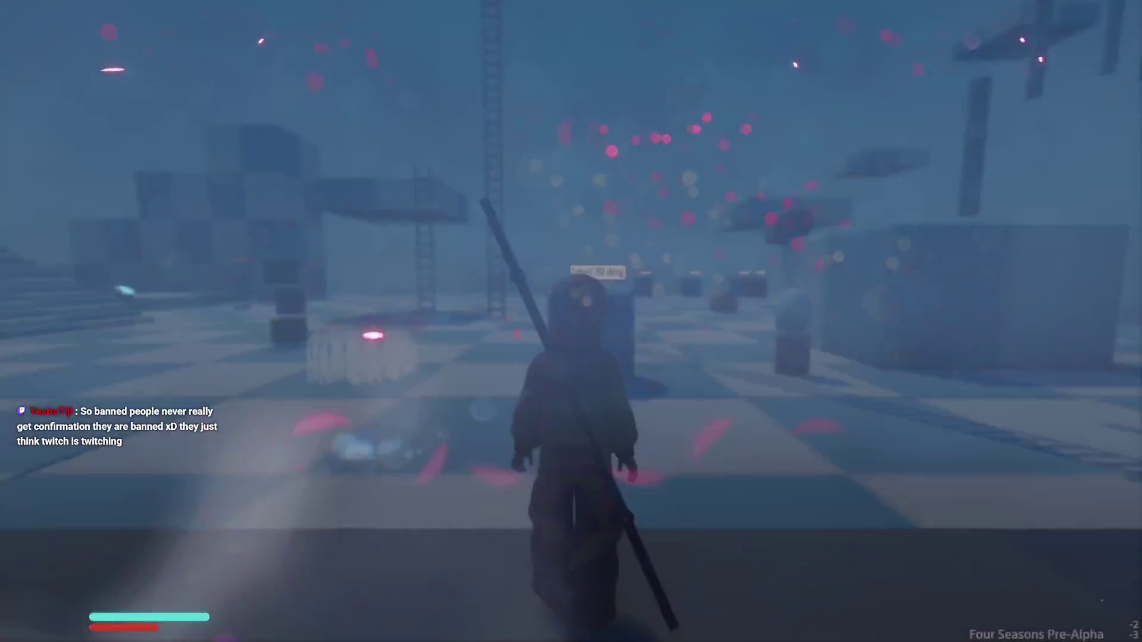
key(w)
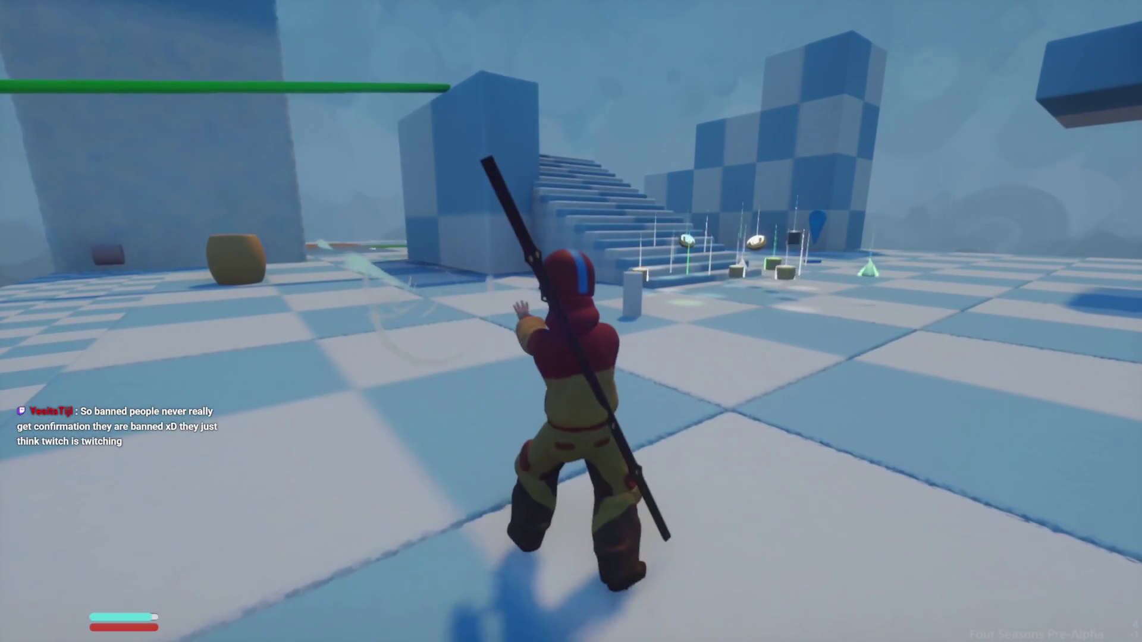
key(Escape)
click(280, 449)
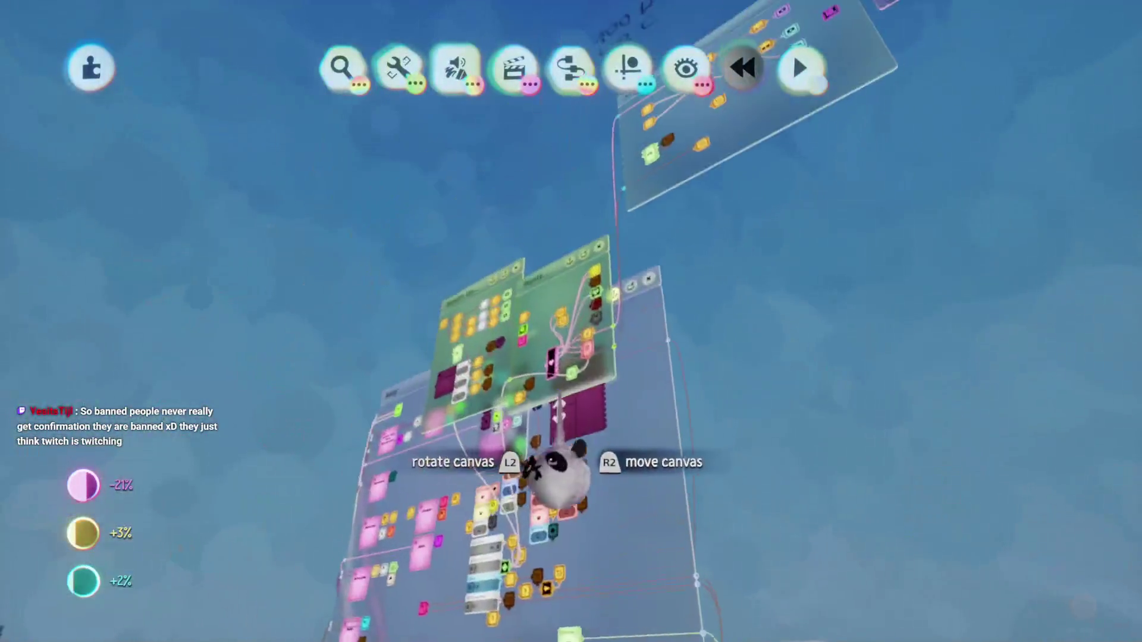
mouse_move(556, 470)
mouse_down()
mouse_move(574, 471)
mouse_move(595, 529)
mouse_up()
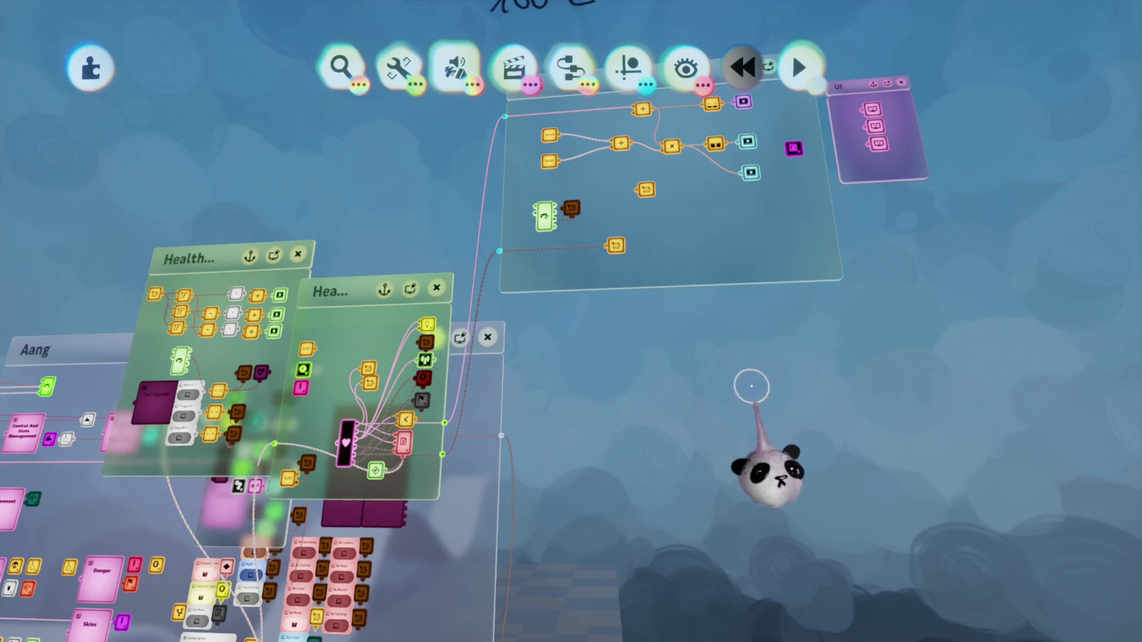
scroll(510, 416, up, 5)
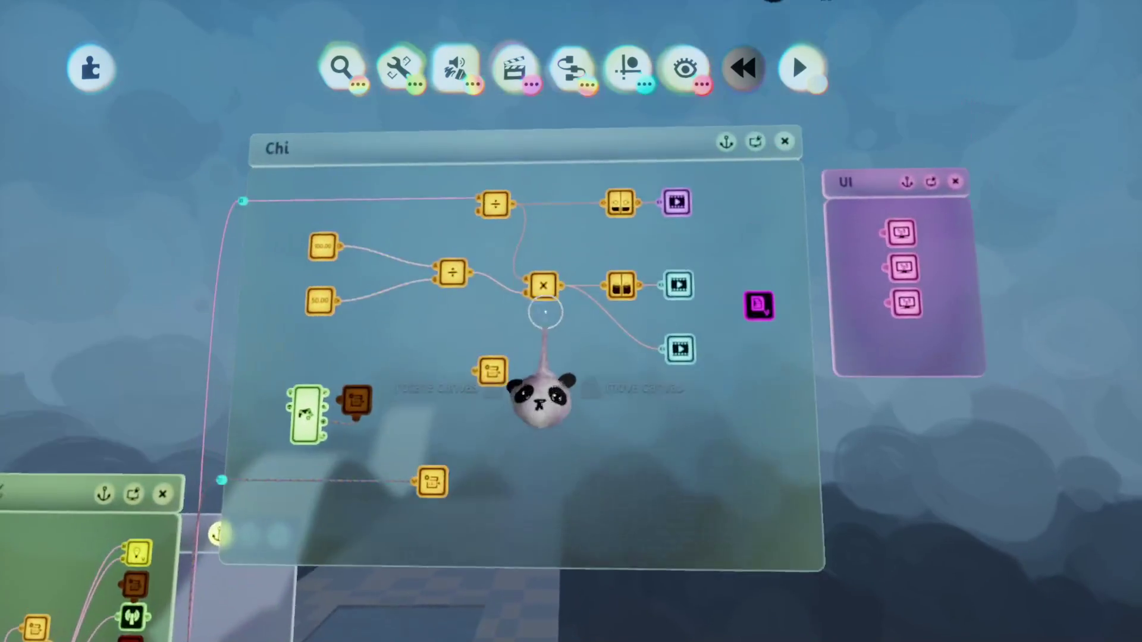
Step: Add a Timer to the Chi logic with Target Time 1.0s
scroll(570, 321, up, 3)
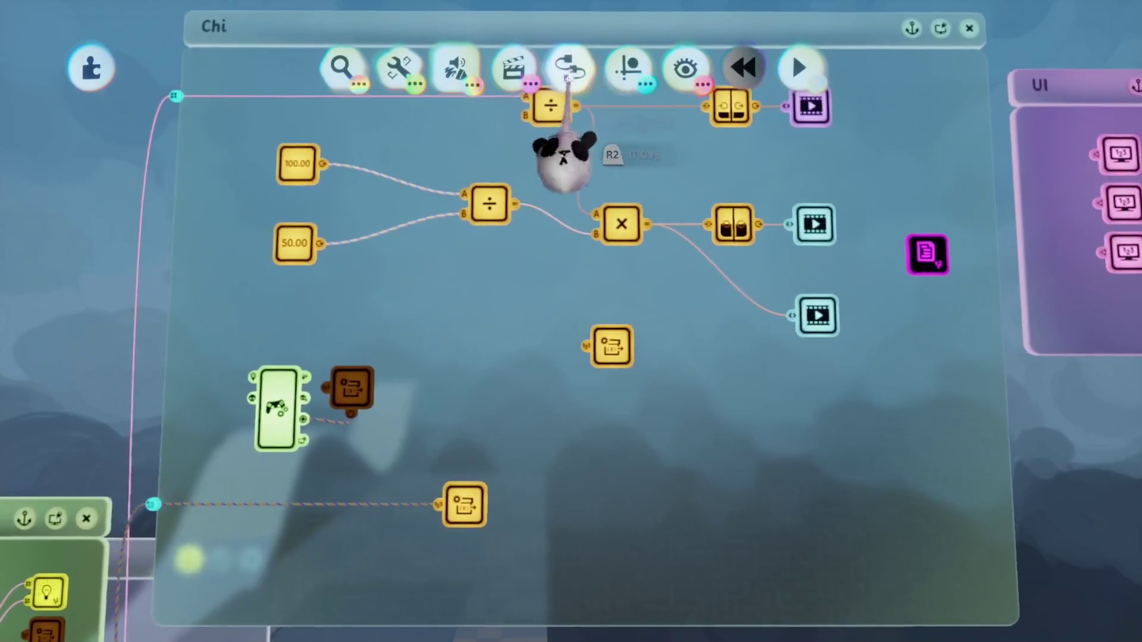
click(572, 67)
scroll(530, 221, down, 1)
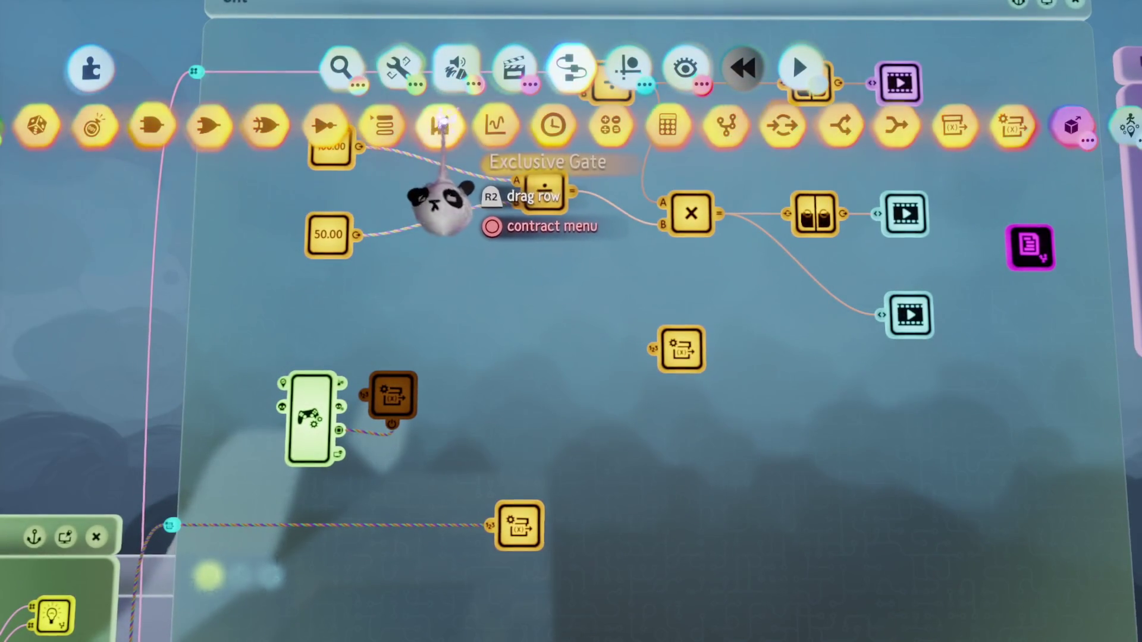
click(548, 125)
click(542, 429)
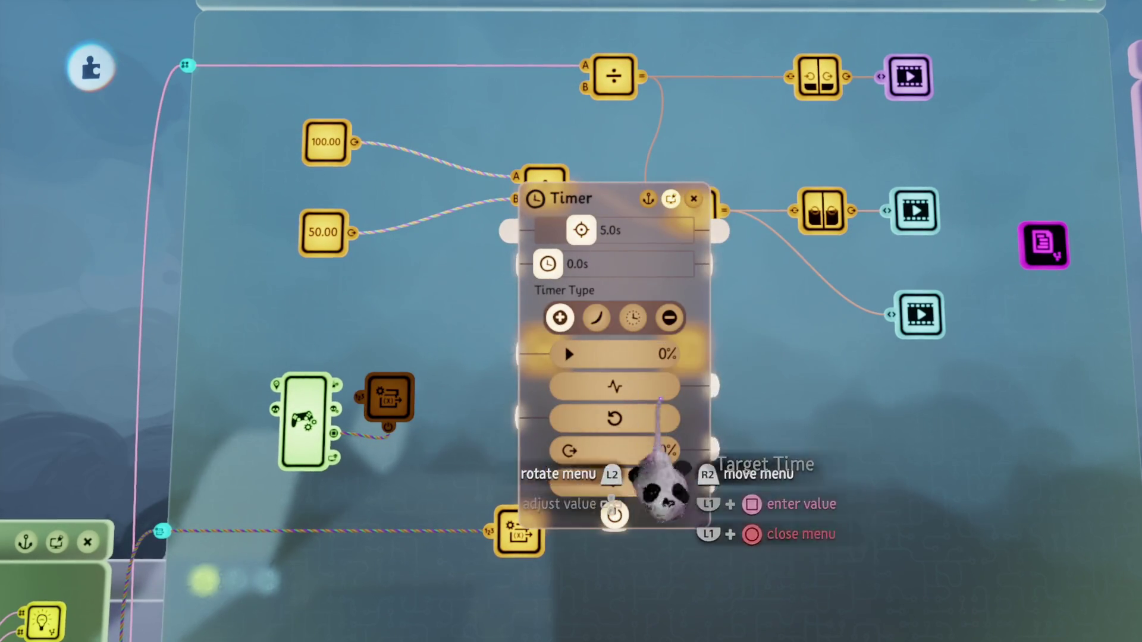
drag(589, 318, 562, 316)
key(Left)
key(Left)
key(Left)
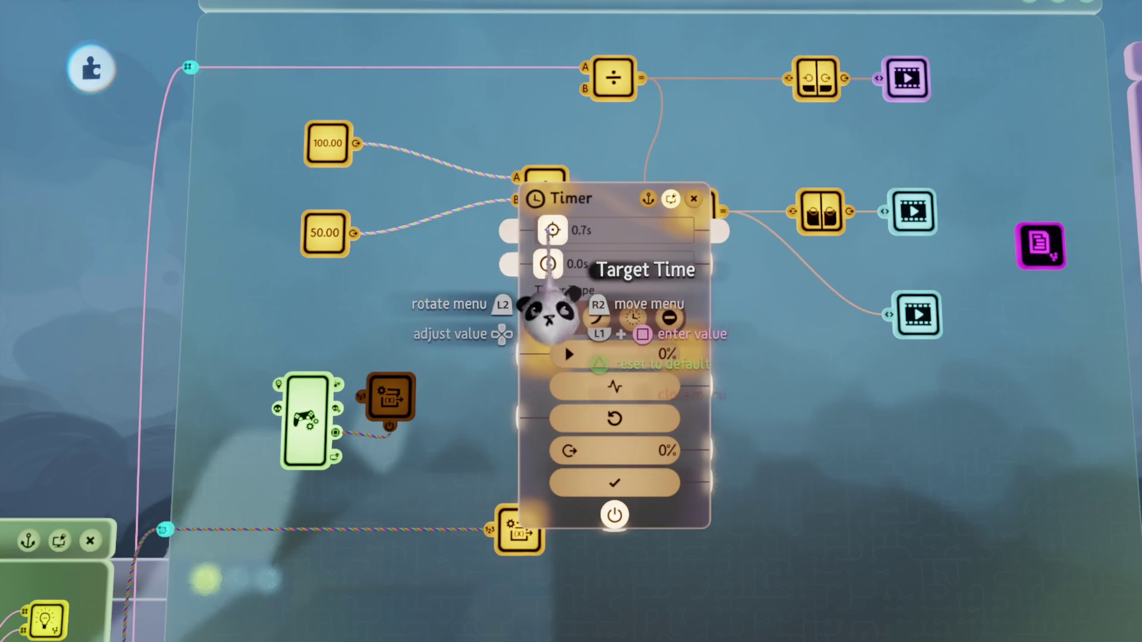
key(Right)
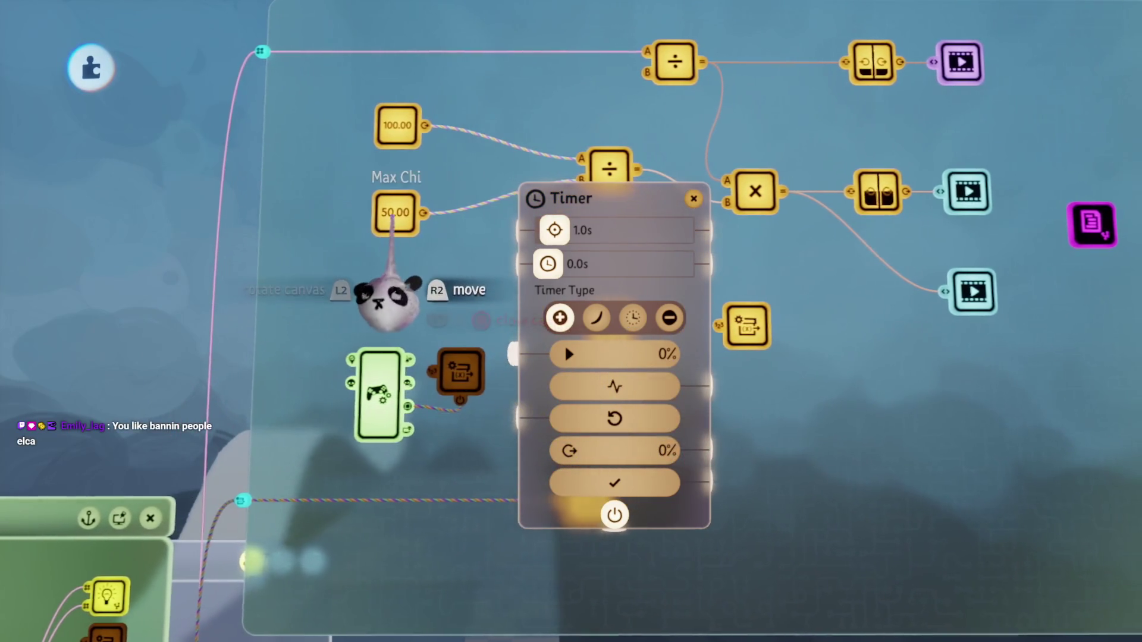
Step: Wire Max Chi's Decreased output to the timer's Reset and its Done output to the neighbouring modifier
click(459, 371)
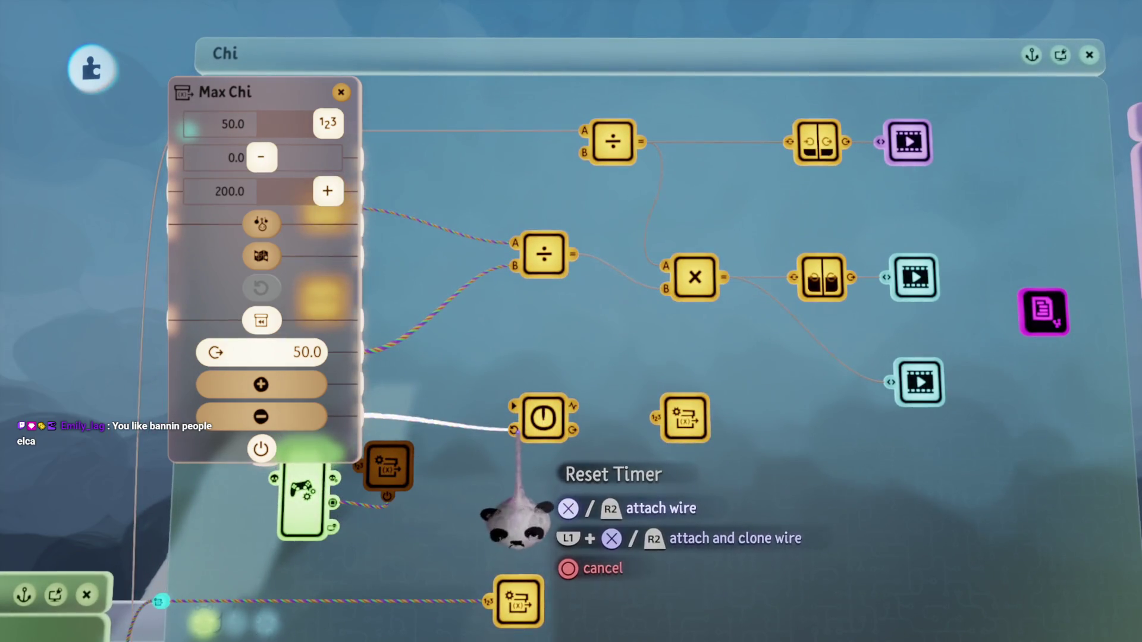
click(515, 430)
key(Escape)
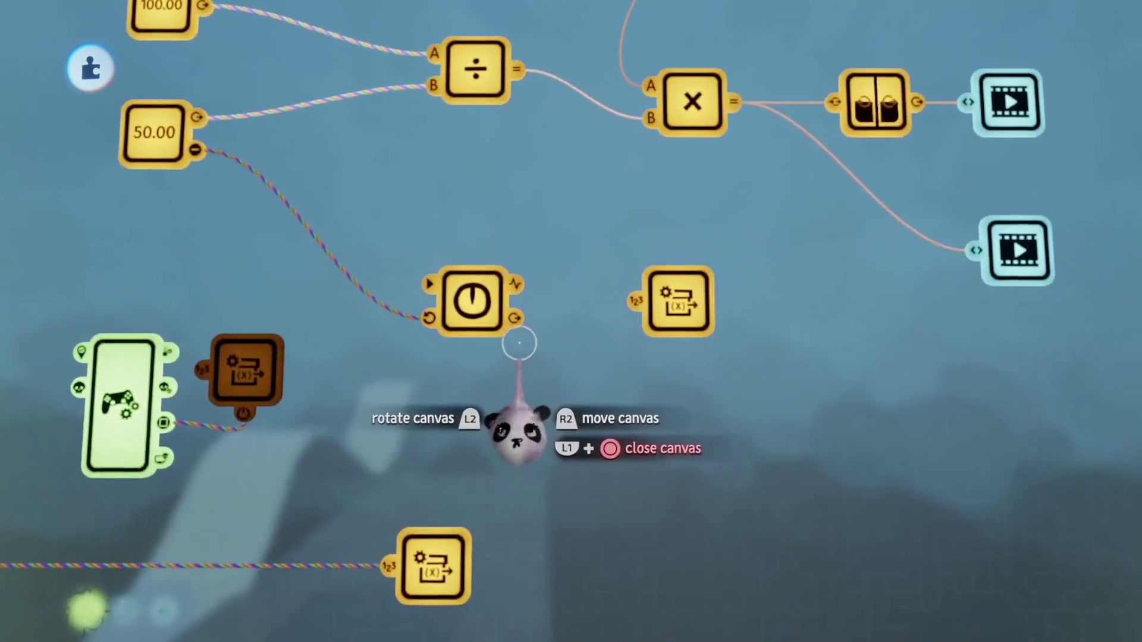
click(521, 347)
key(Escape)
click(472, 297)
mouse_move(652, 441)
mouse_down()
mouse_move(576, 421)
mouse_move(607, 334)
mouse_move(602, 314)
mouse_up()
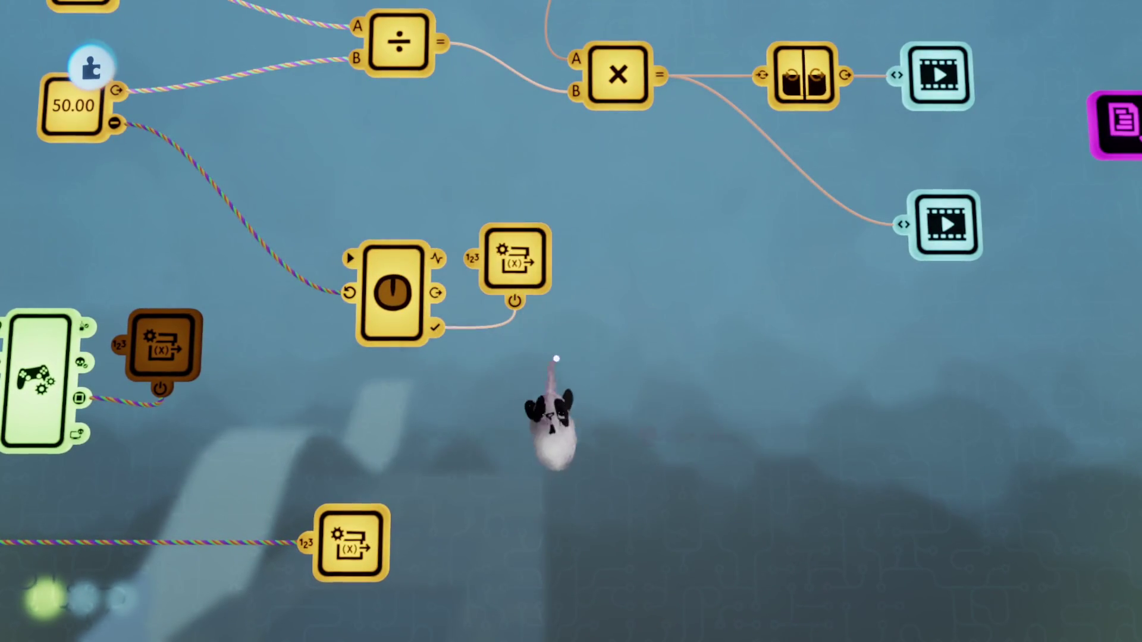
key(Escape)
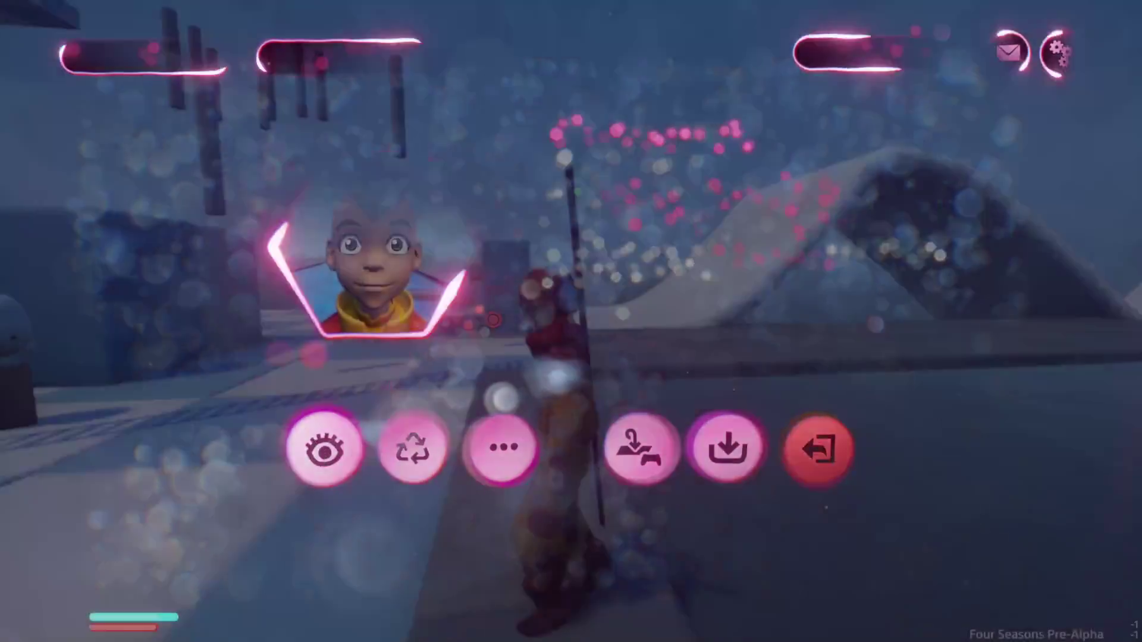
Step: Swing Aang's staff twice in a playtest to drain stamina, then return to the Chi modifier in edit mode
key(Escape)
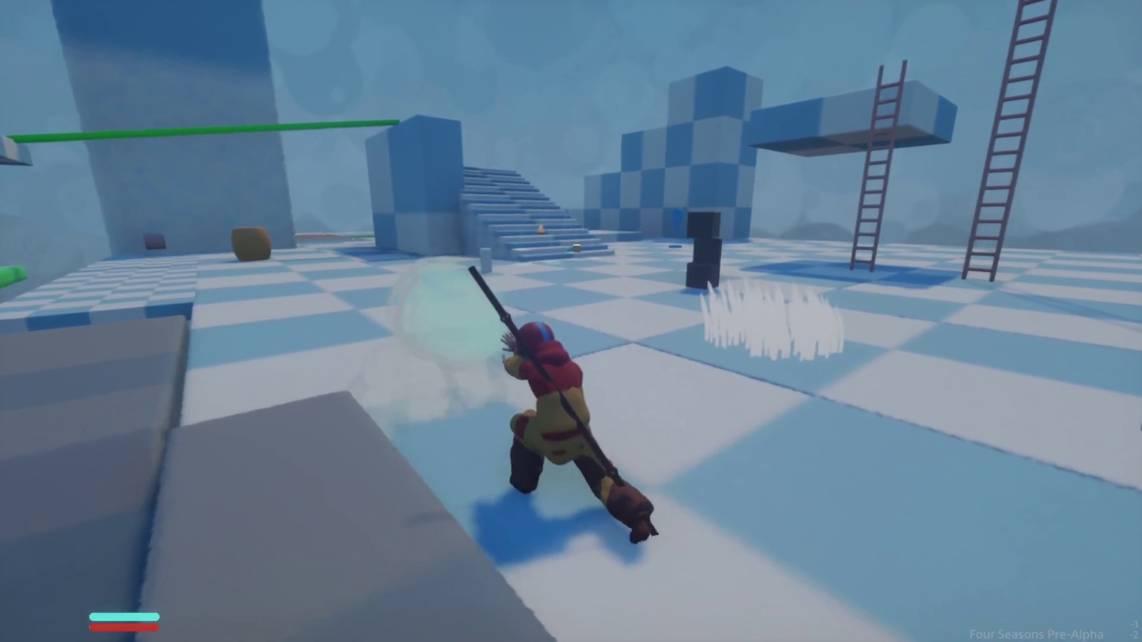
click(571, 321)
click(572, 321)
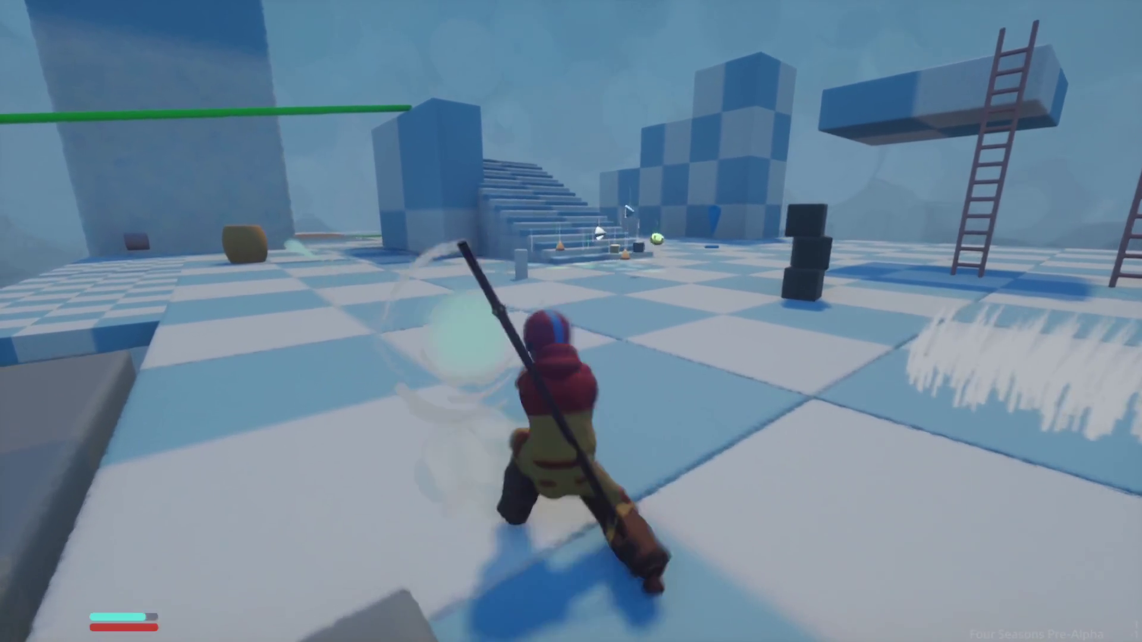
key(Escape)
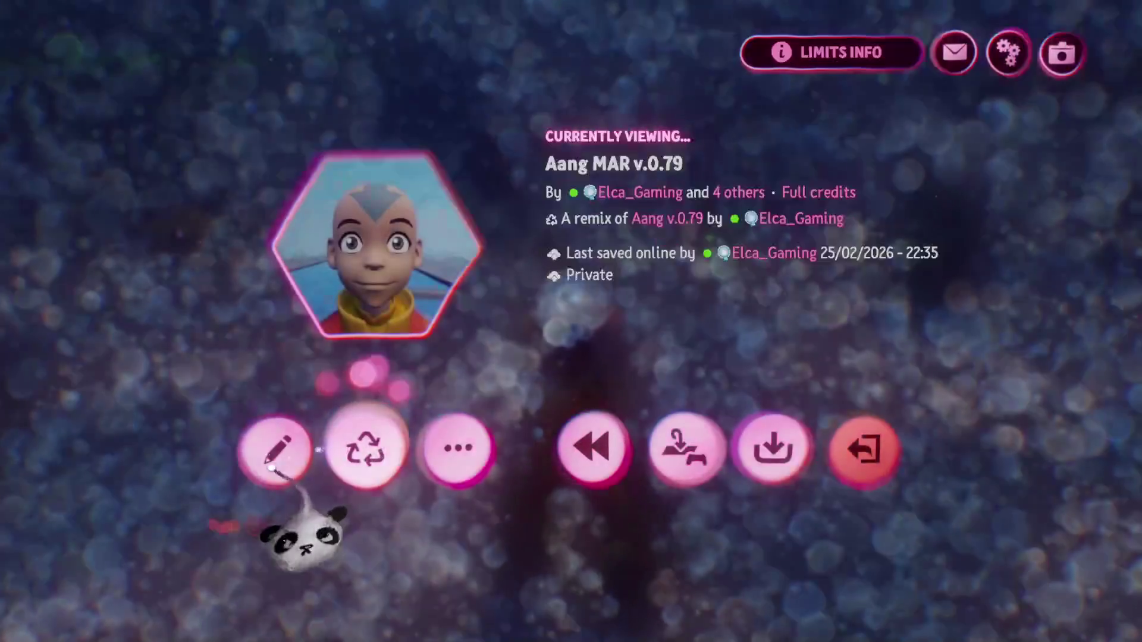
click(277, 450)
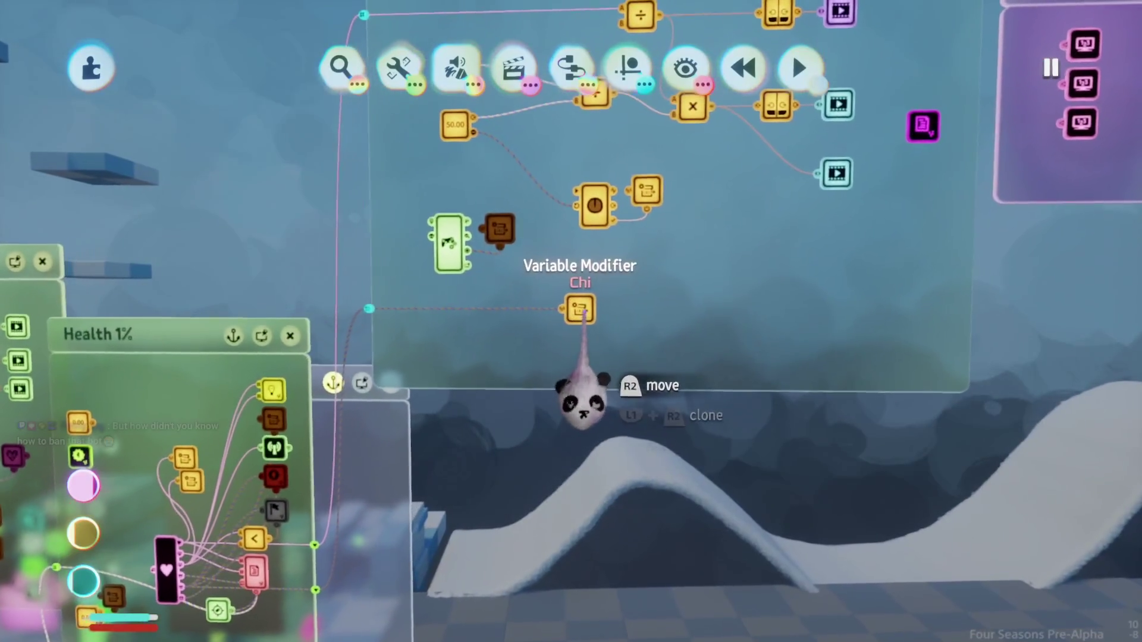
click(581, 309)
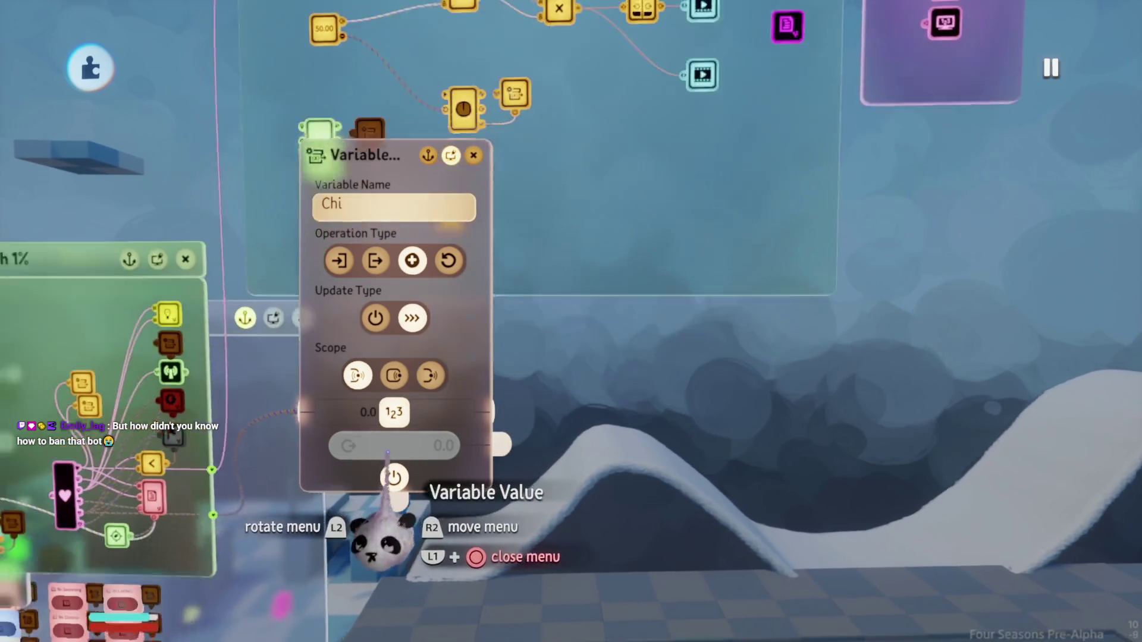
Step: Set the Chi variable modifier's Operation Value to -1.0 and head back into play
drag(382, 450, 556, 453)
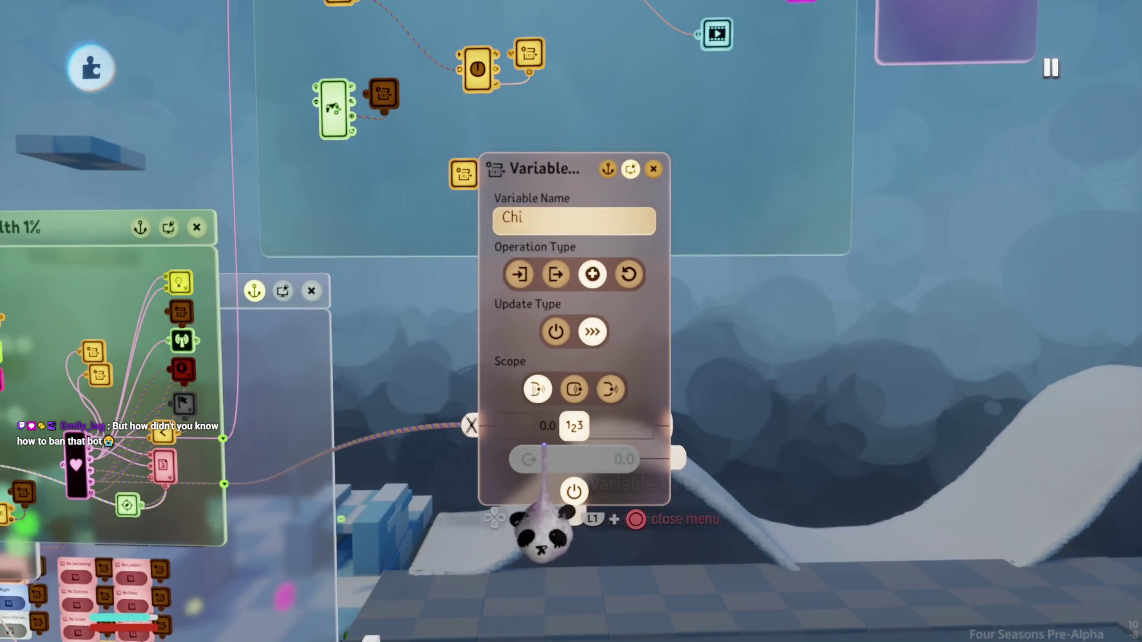
key(Left)
key(Escape)
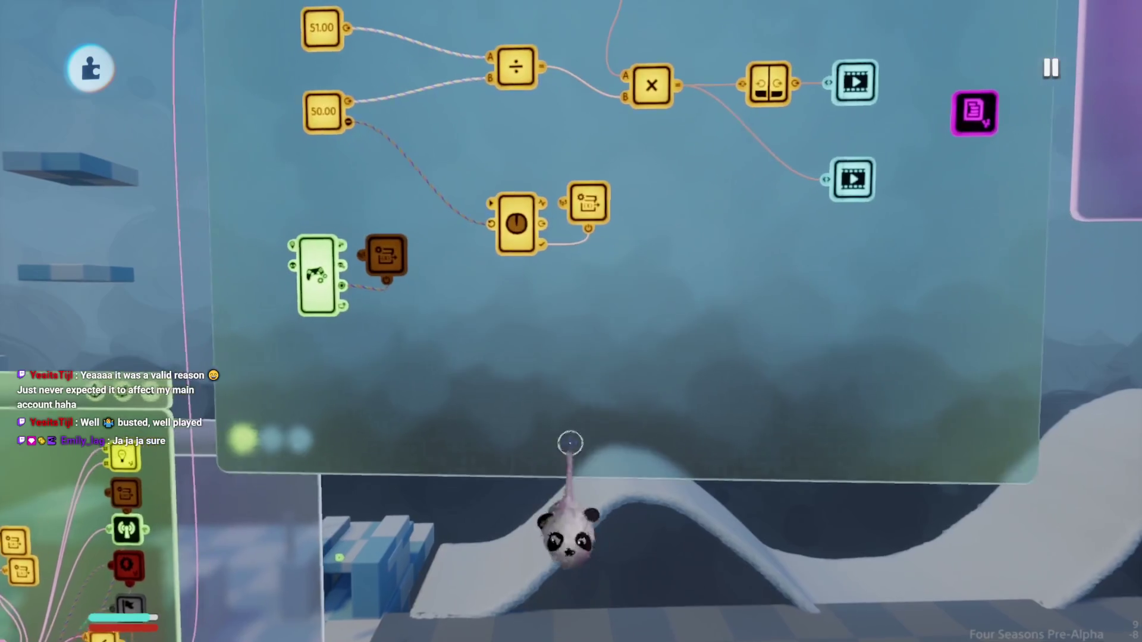
key(Escape)
key(Escape)
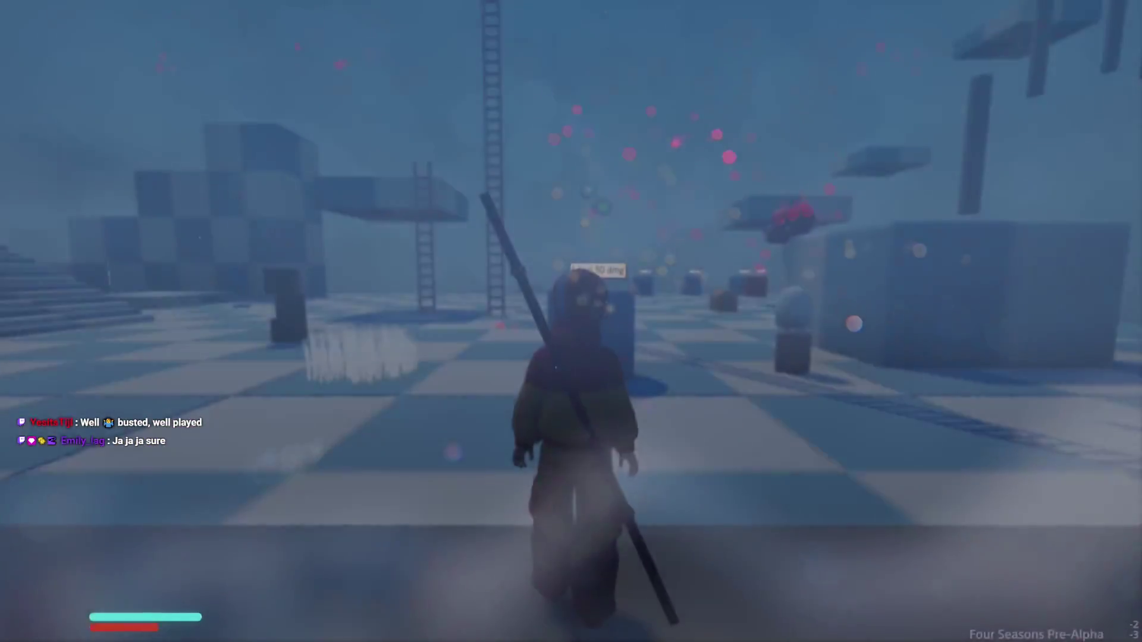
key(w)
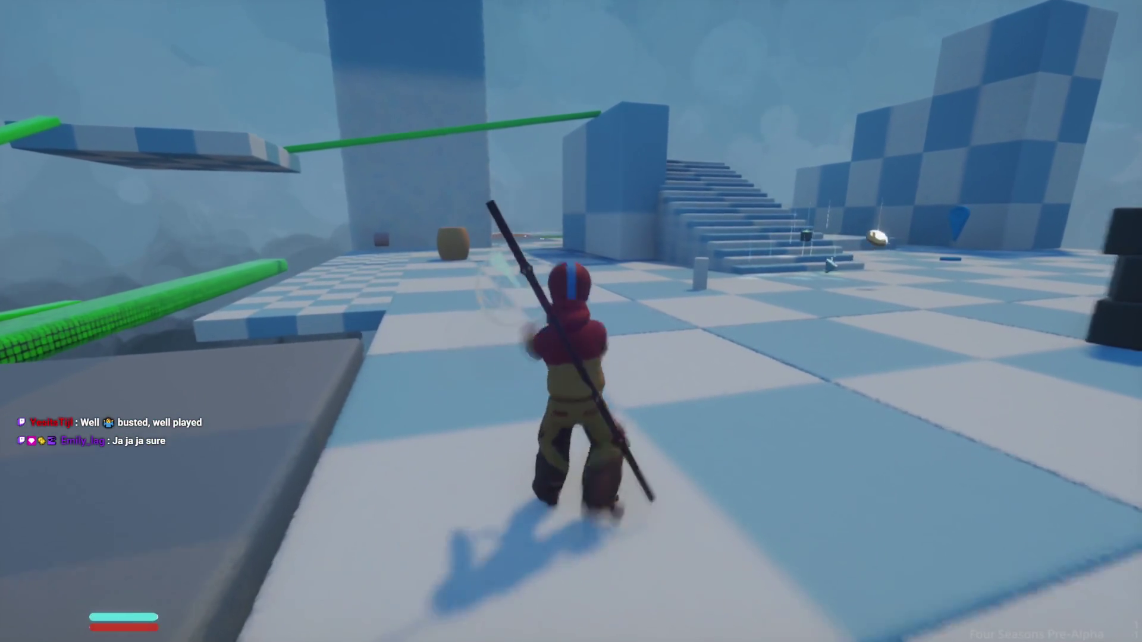
key(shift)
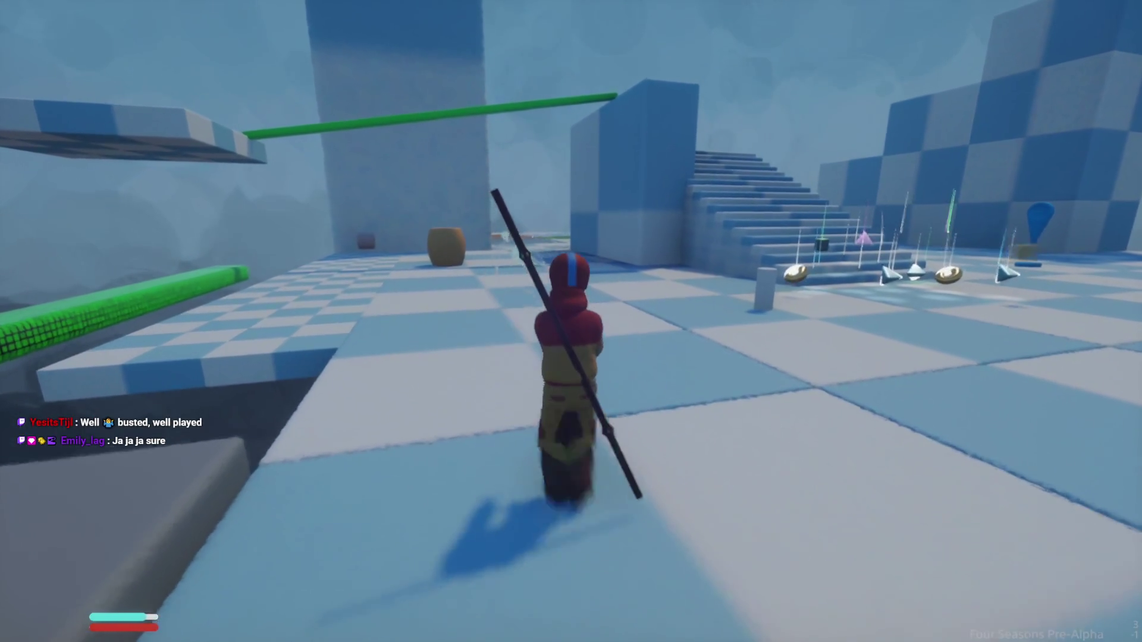
key(a)
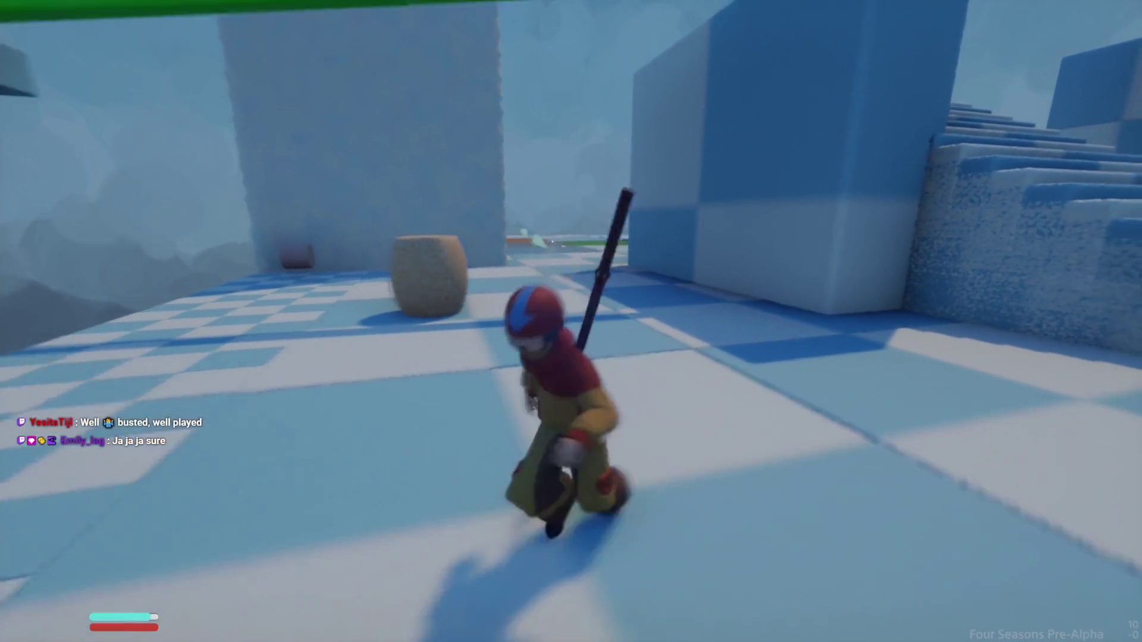
key(shift)
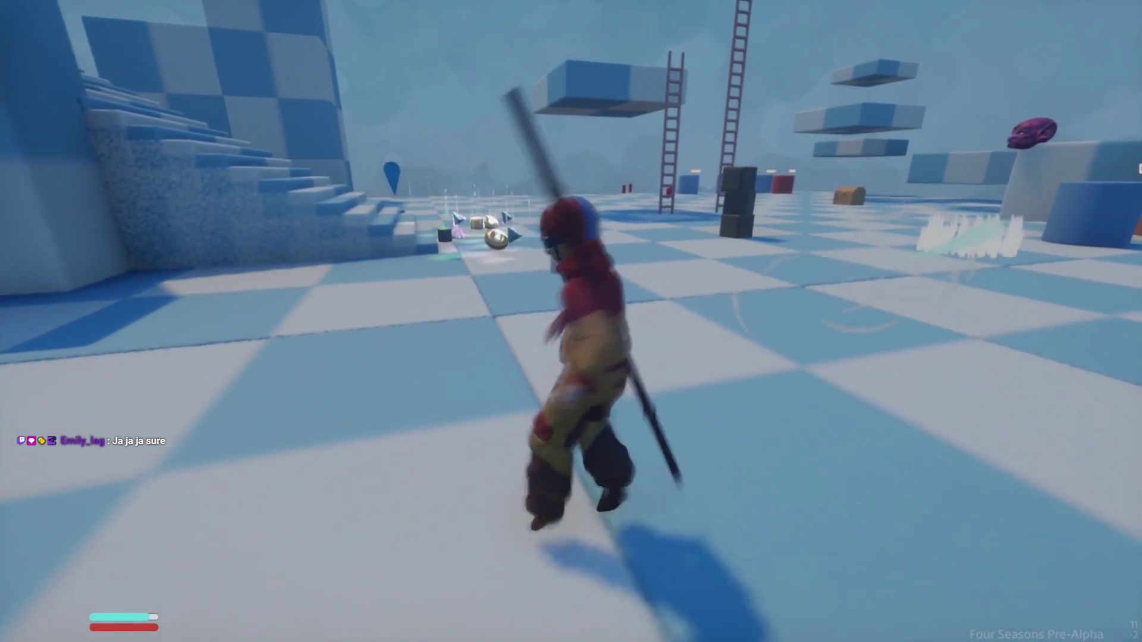
key(Escape)
click(277, 450)
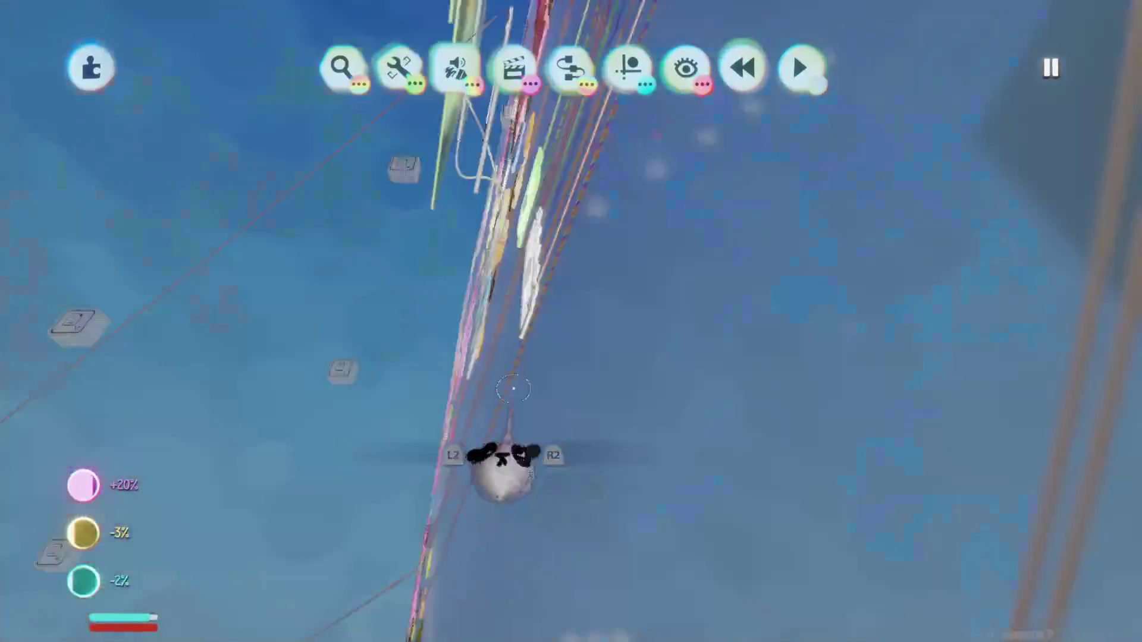
Step: Move the timer's Reset wire from Max Chi to Chi available's Decreased output
scroll(524, 381, up, 5)
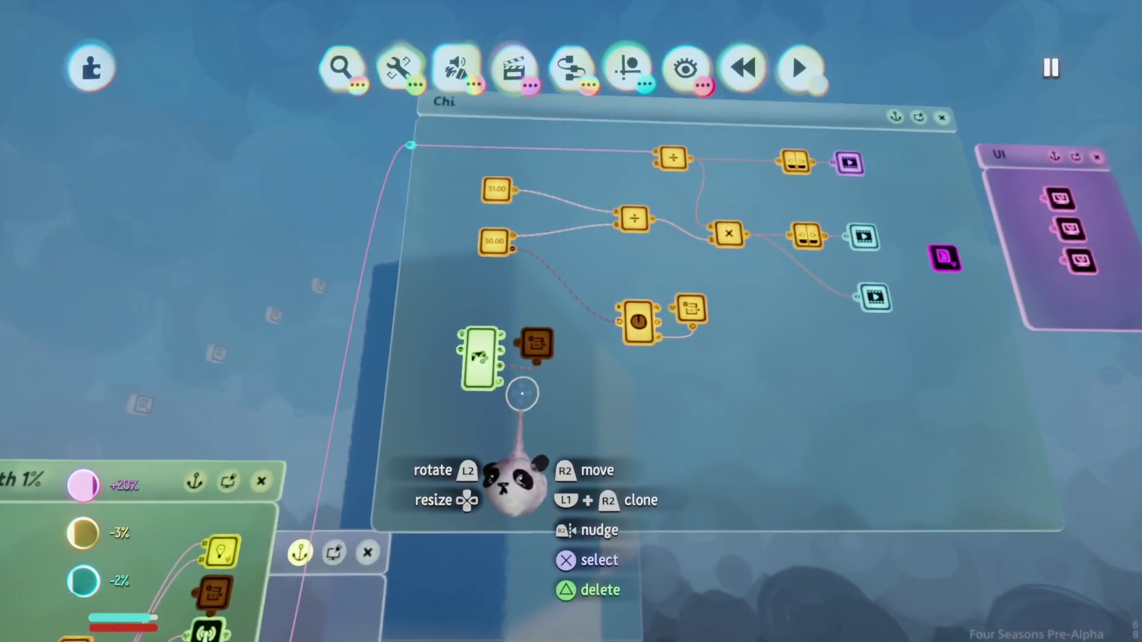
scroll(533, 424, up, 5)
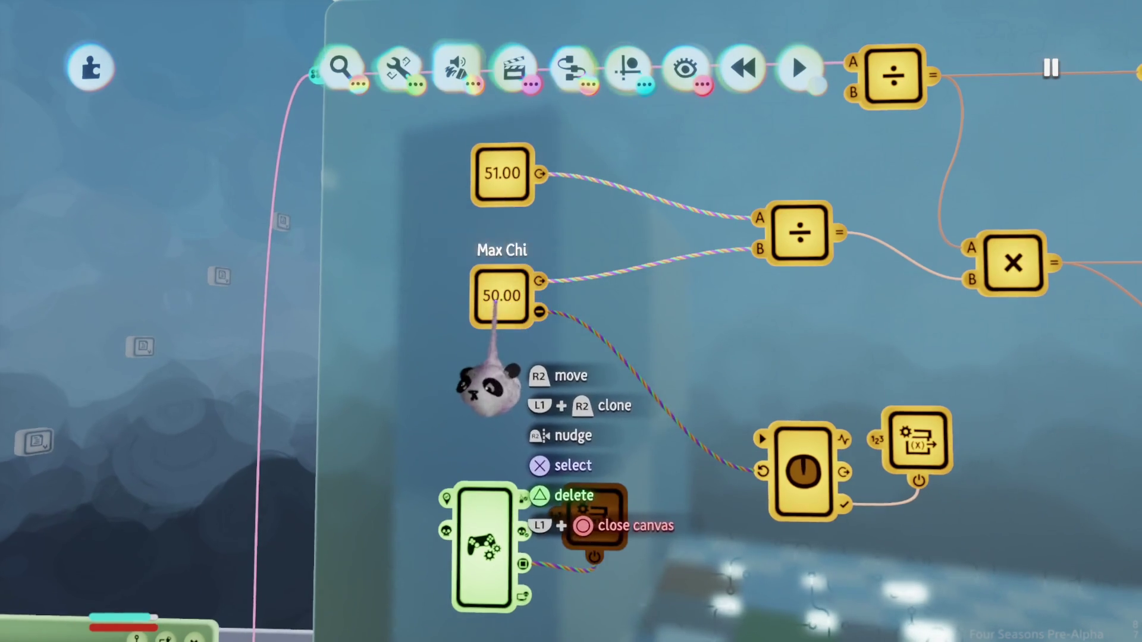
drag(561, 383, 504, 259)
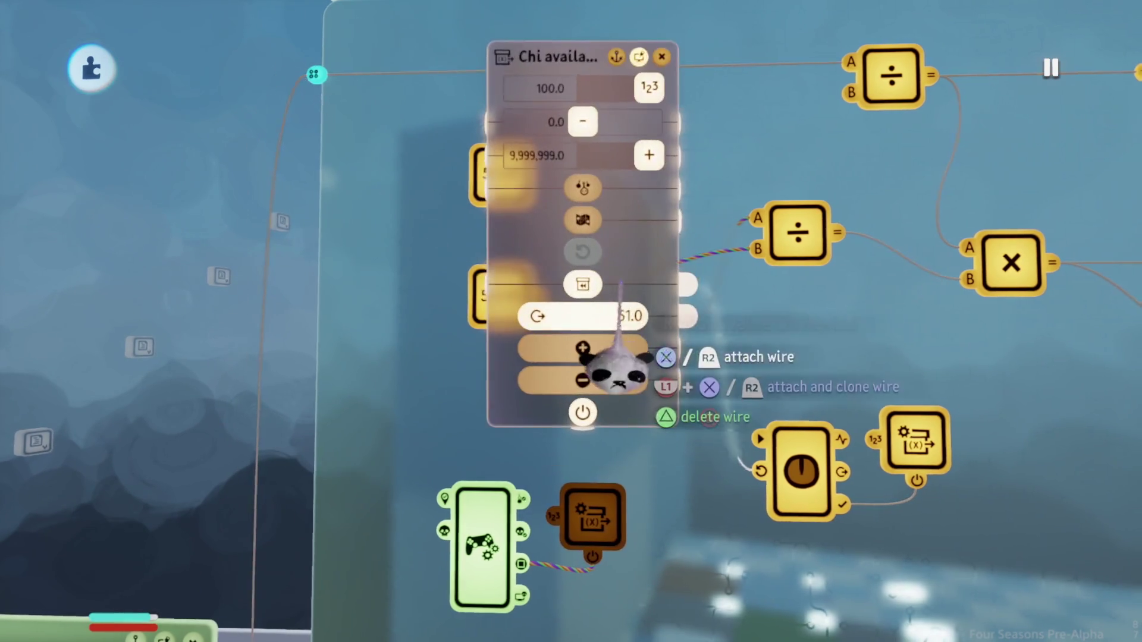
click(654, 381)
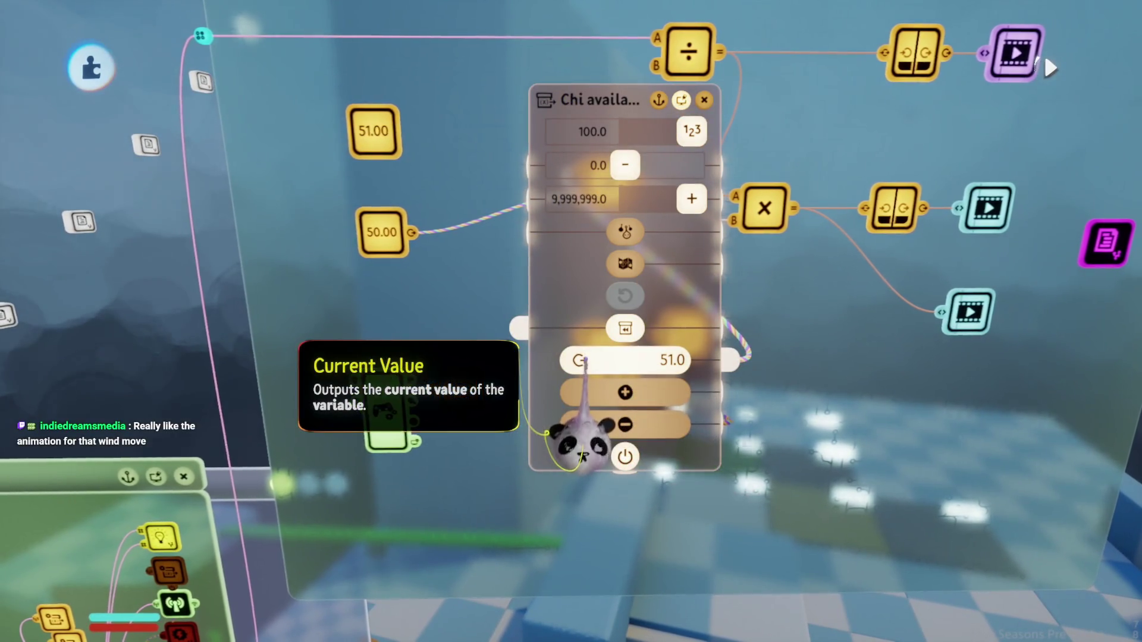
key(Escape)
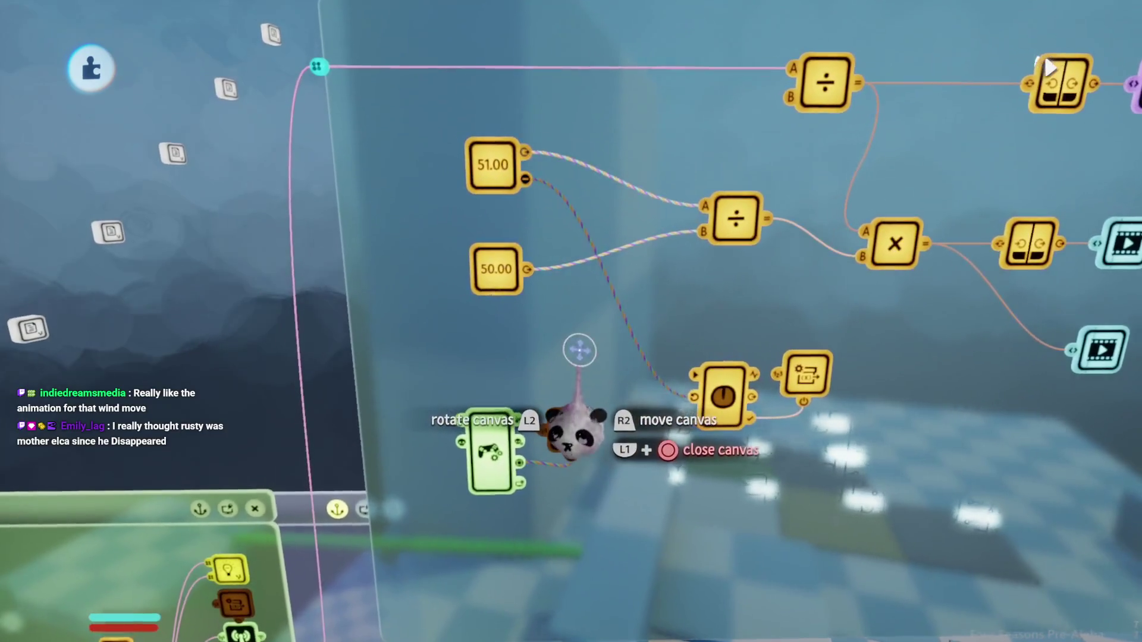
Step: Set Chi available with Cap's current value to 51.0 and open its variable modifier
scroll(555, 226, down, 5)
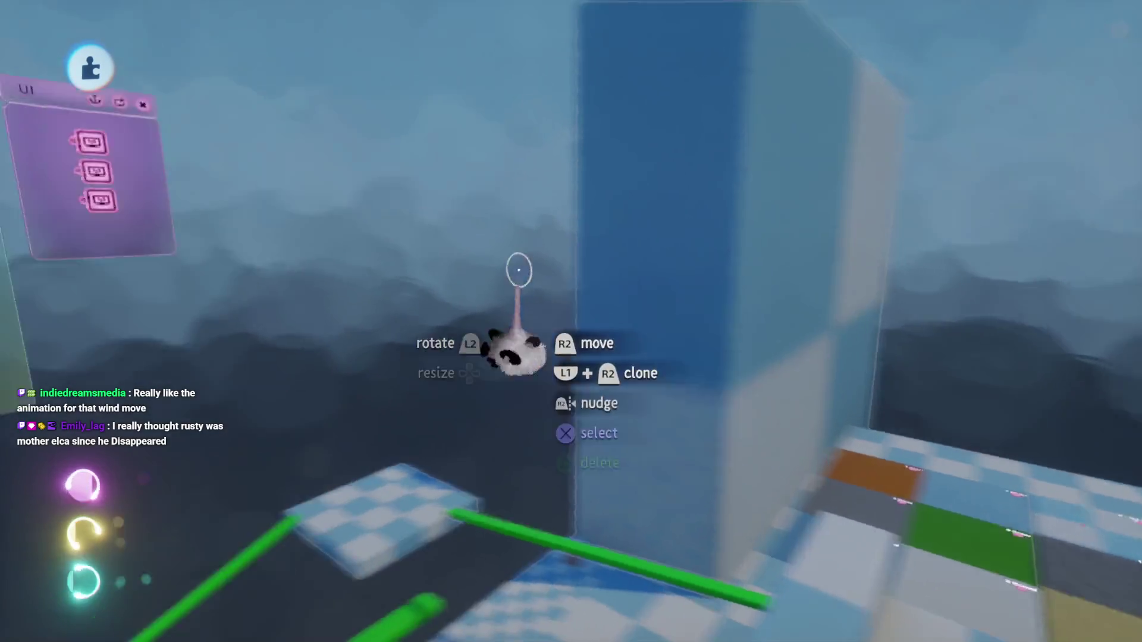
scroll(537, 281, up, 5)
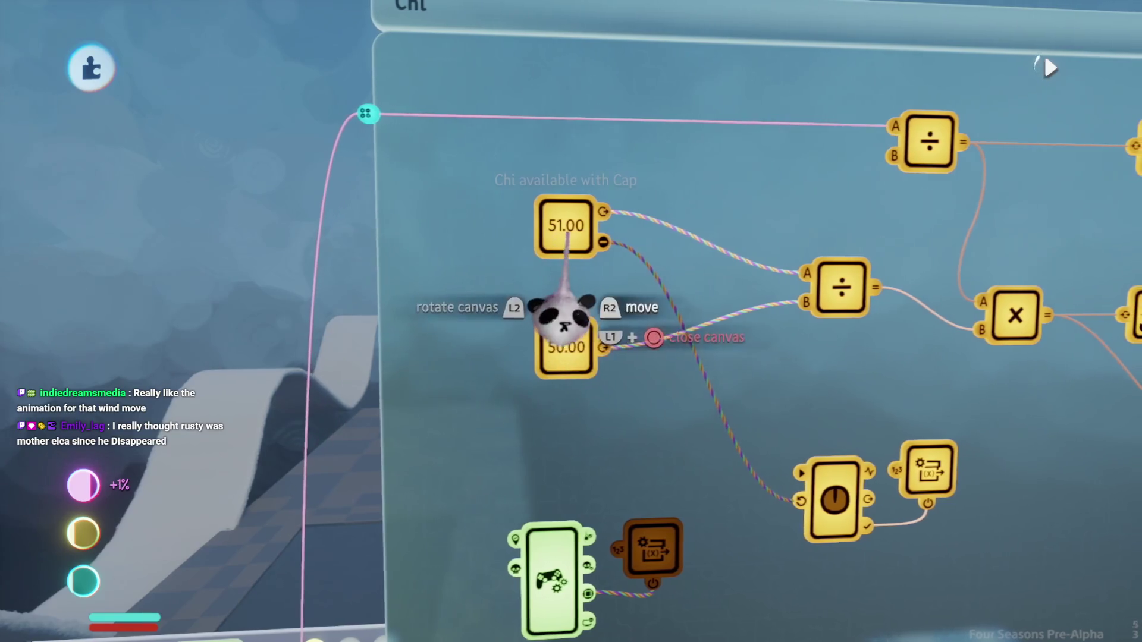
click(559, 324)
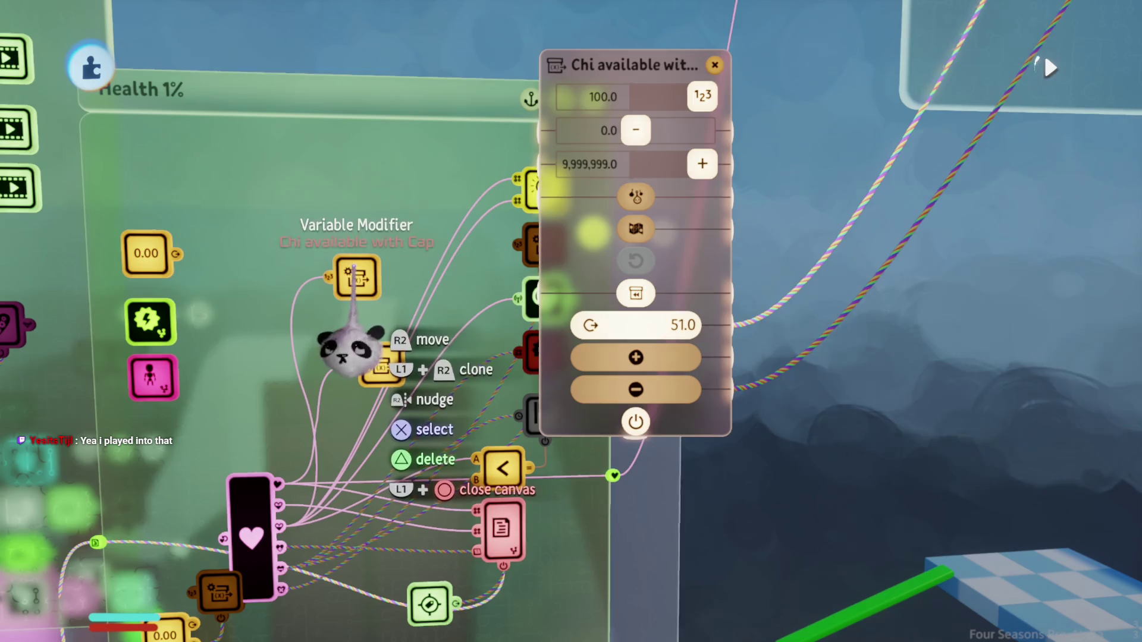
click(355, 276)
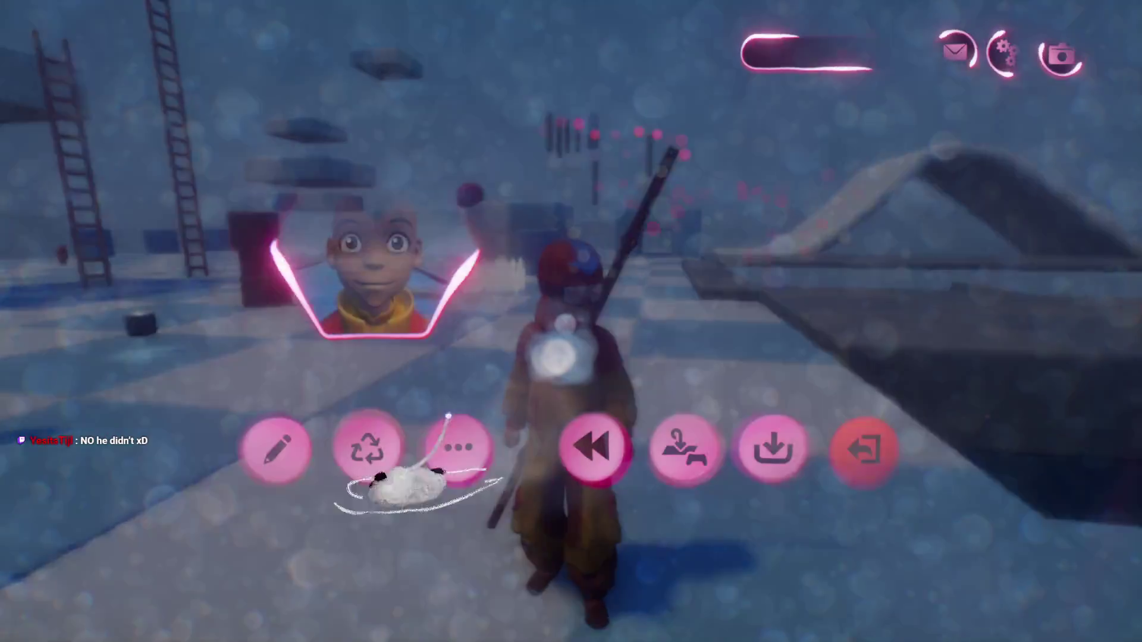
click(276, 448)
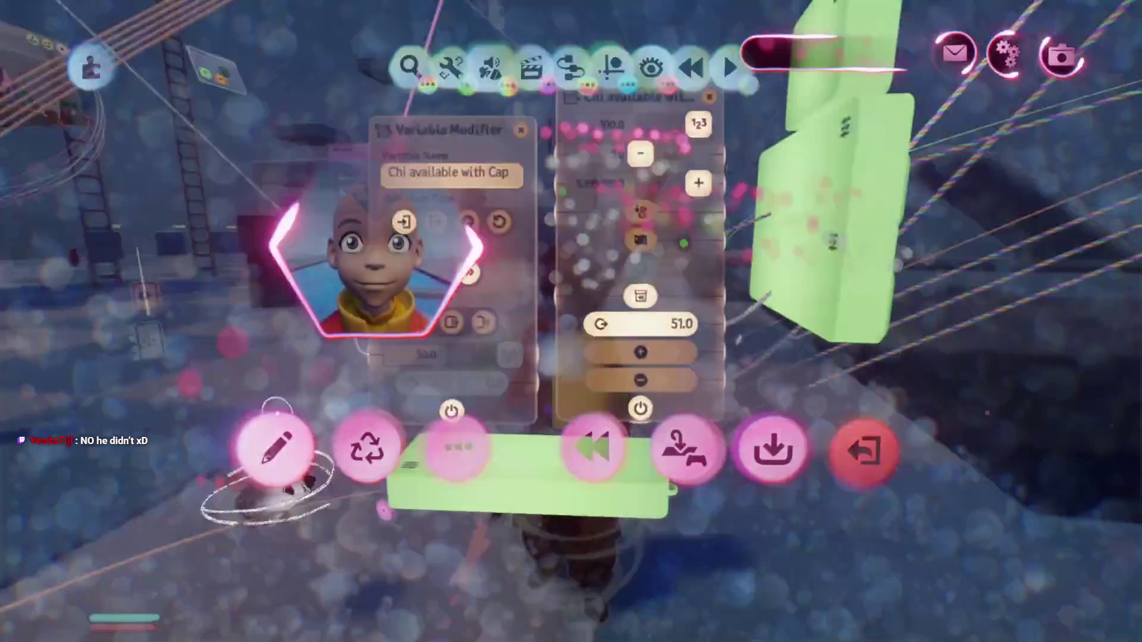
Step: Point the Recharge modifier at Chi available with Cap, Operation Type Add, value 1.0
key(Escape)
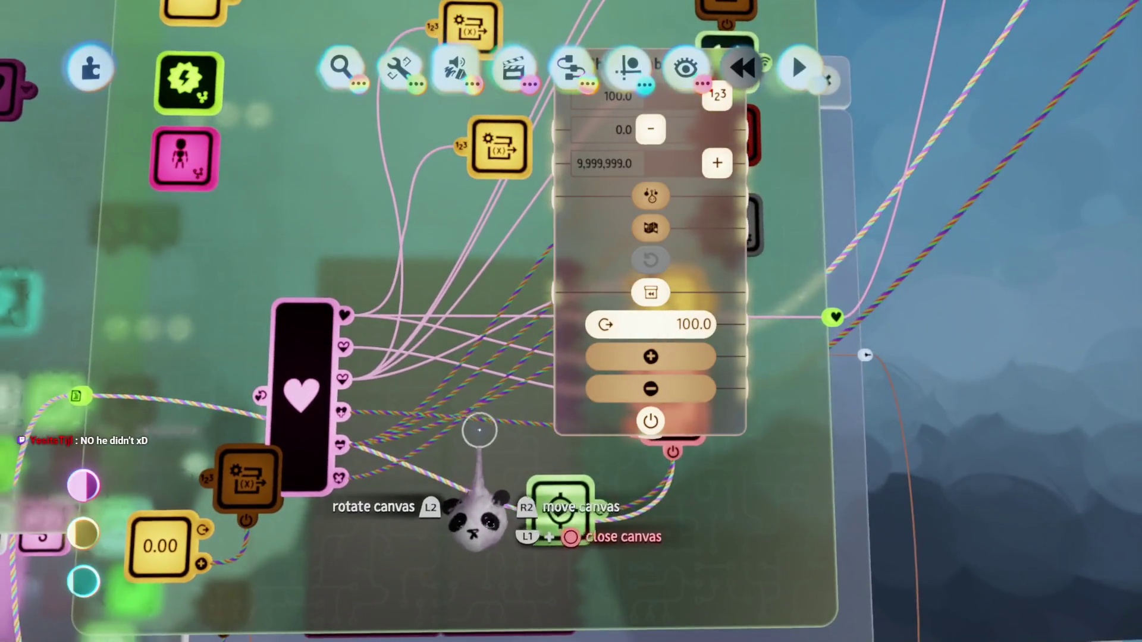
drag(598, 428, 772, 429)
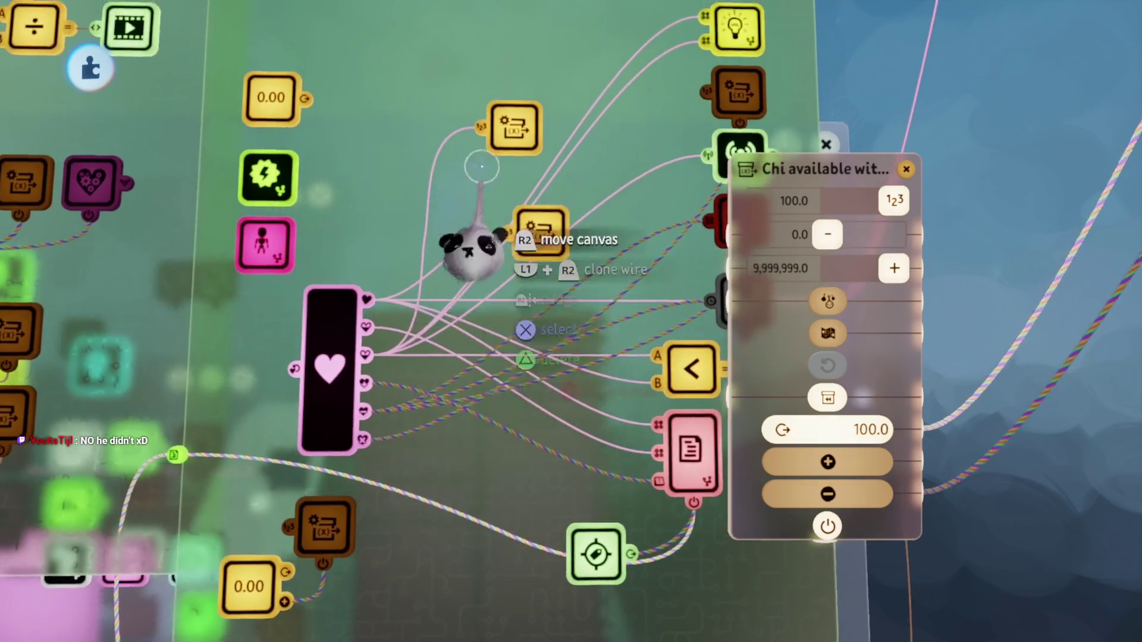
click(518, 262)
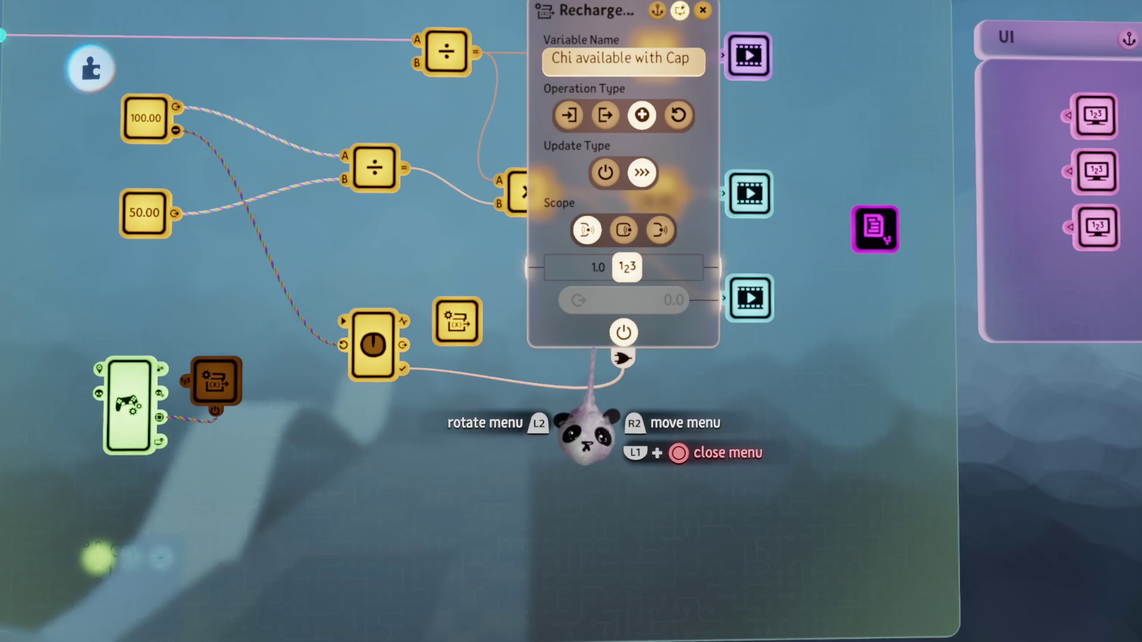
Step: Check the Max Chi value and add an addition calculator to the Chi chip
key(Escape)
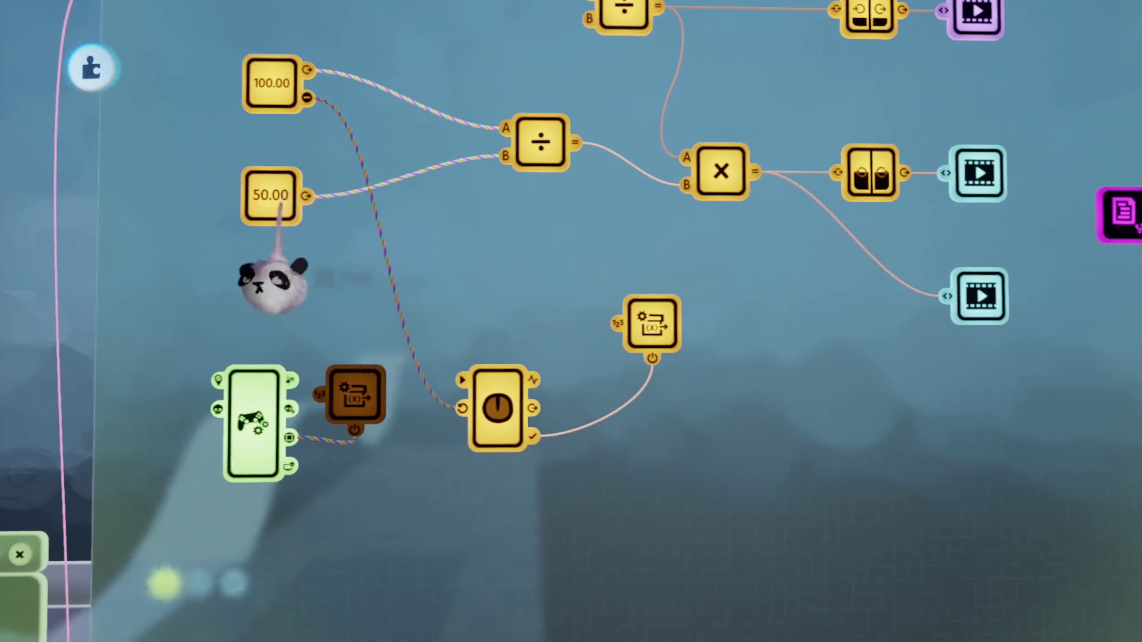
click(269, 195)
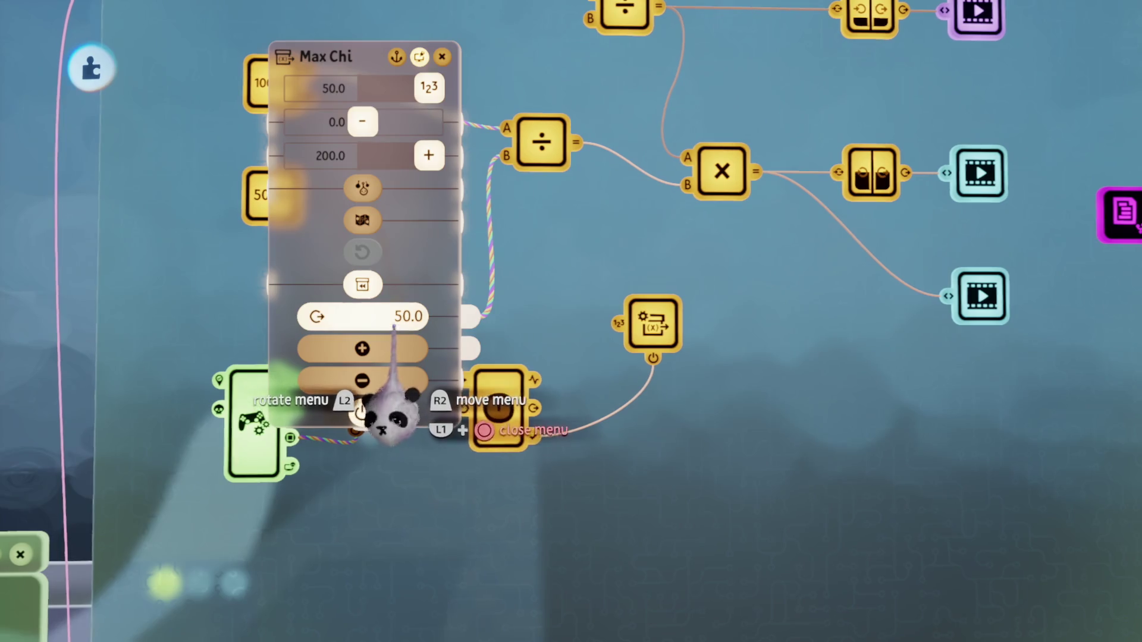
key(Escape)
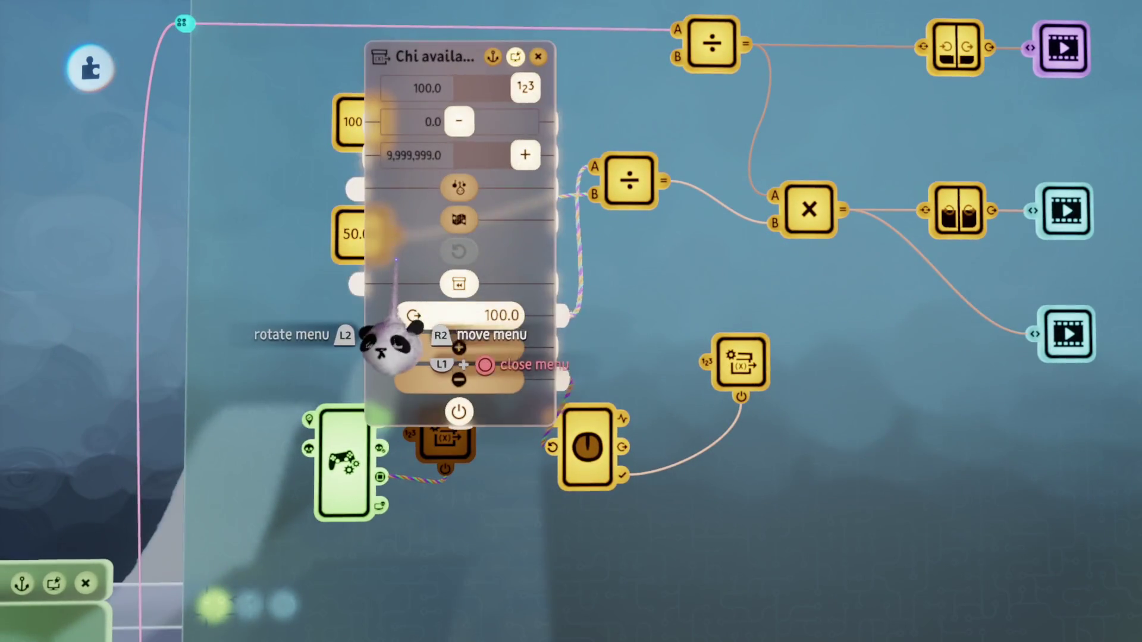
key(Escape)
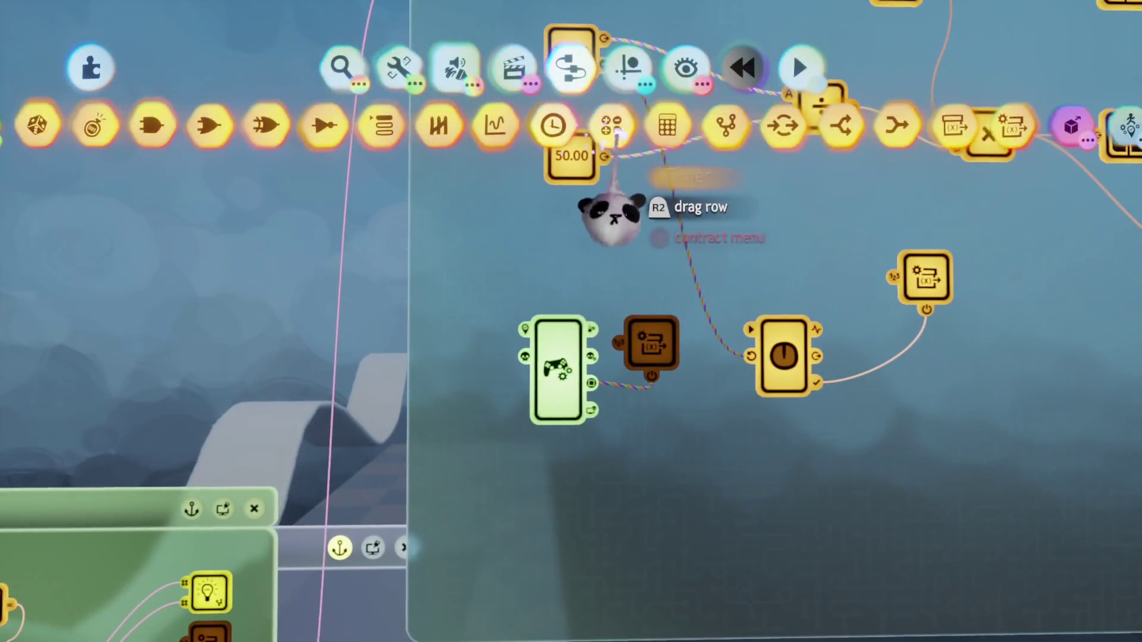
click(612, 216)
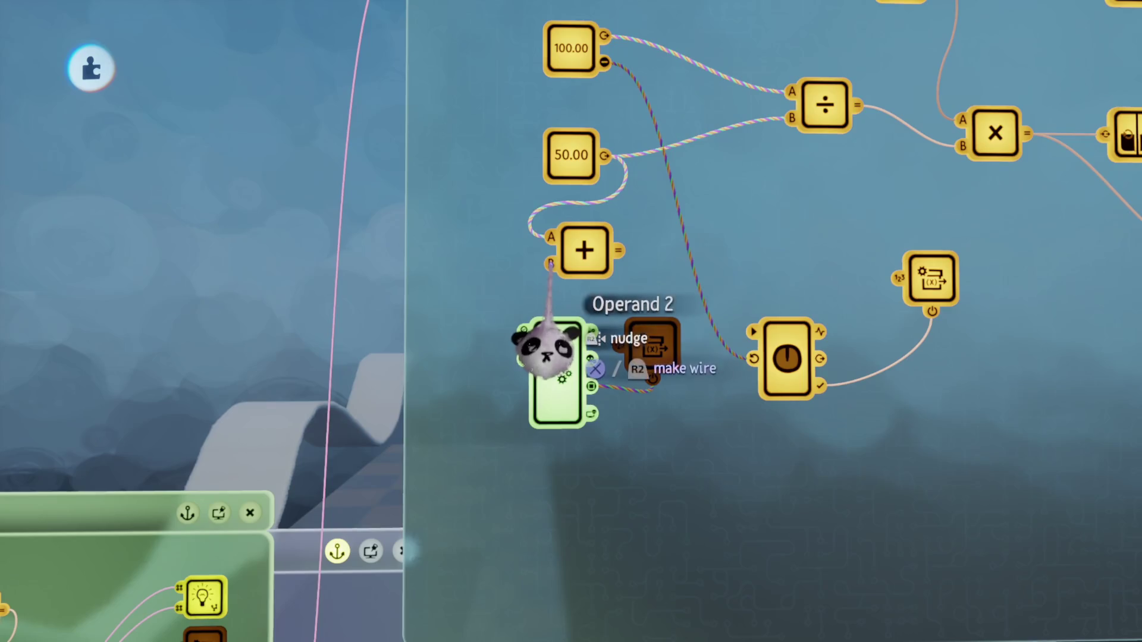
click(550, 265)
Step: Show the Aang Health gadget's Inputs & Outputs page, reading health at 100%
mouse_move(538, 360)
mouse_down()
mouse_move(650, 229)
mouse_move(459, 446)
mouse_move(247, 437)
mouse_up()
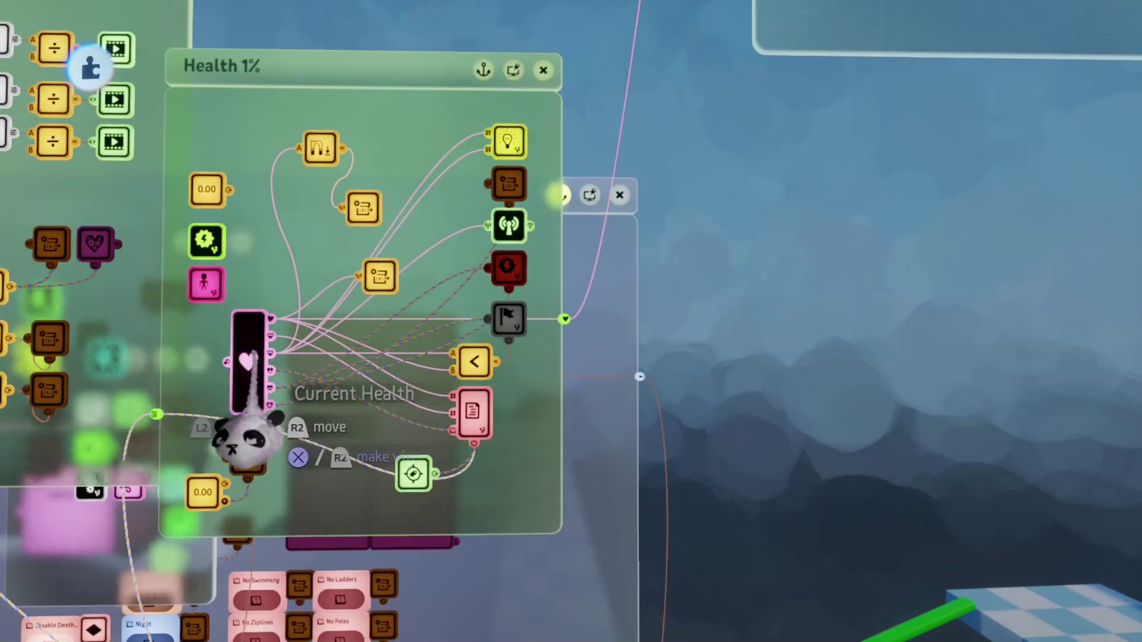
click(247, 438)
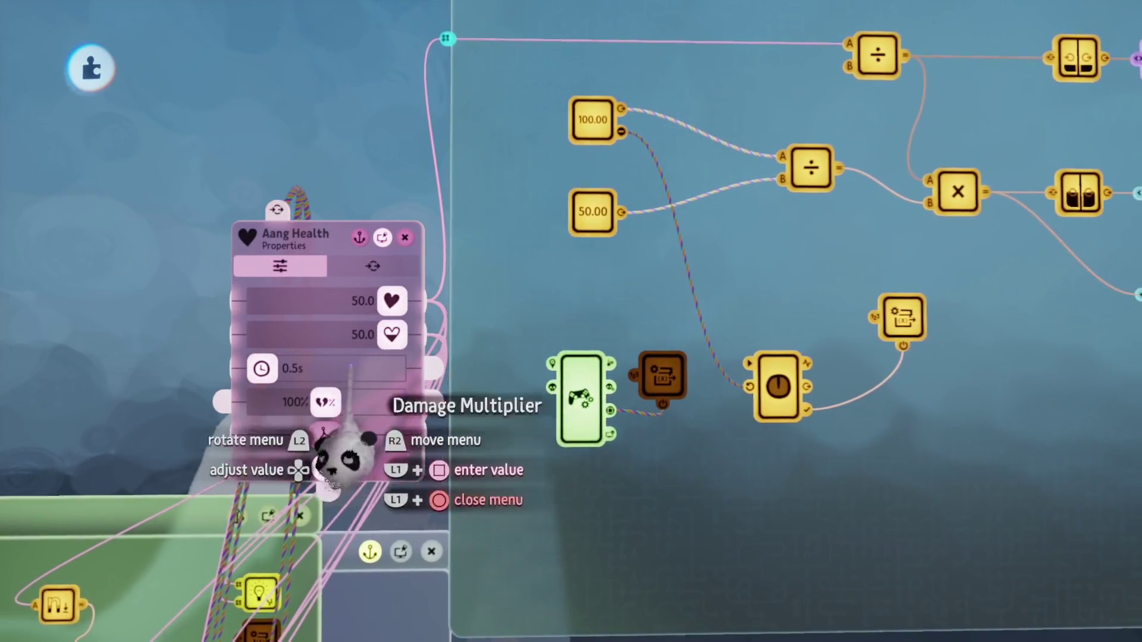
key(Tab)
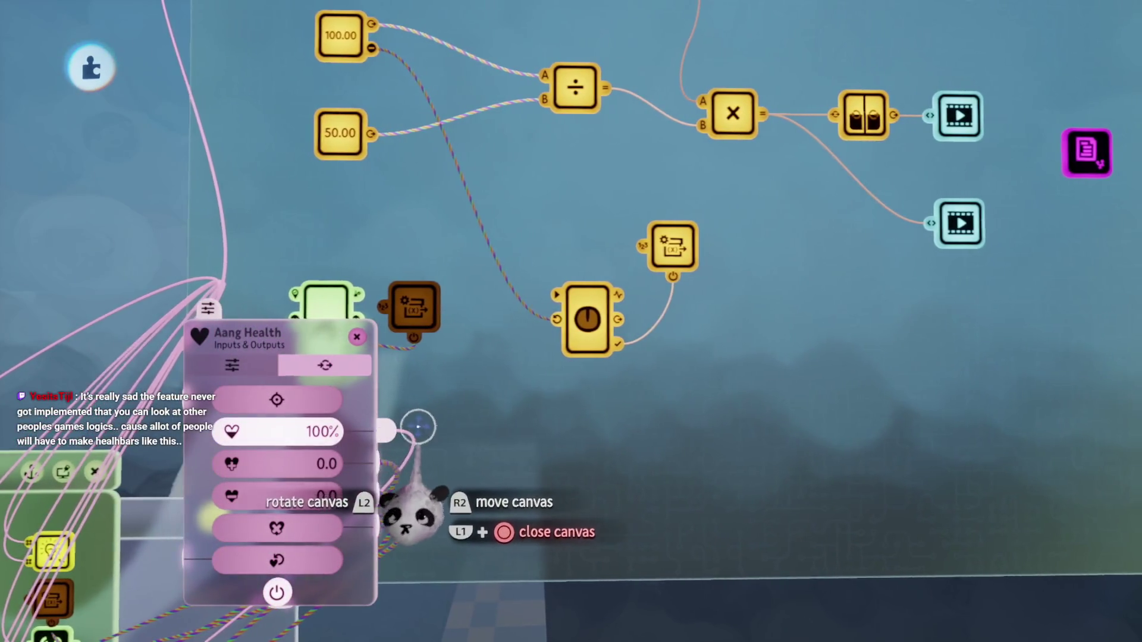
key(Tab)
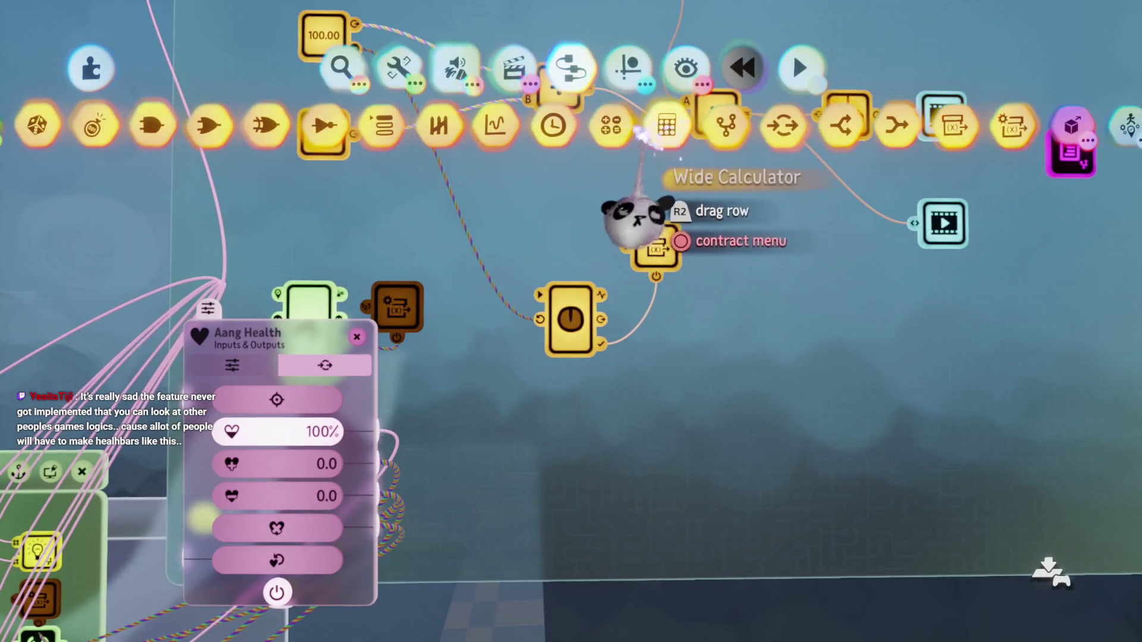
Step: Place a Calculator near the timer, keep B at 1.00, and wire Remaining Health (%) into A
click(618, 137)
click(523, 411)
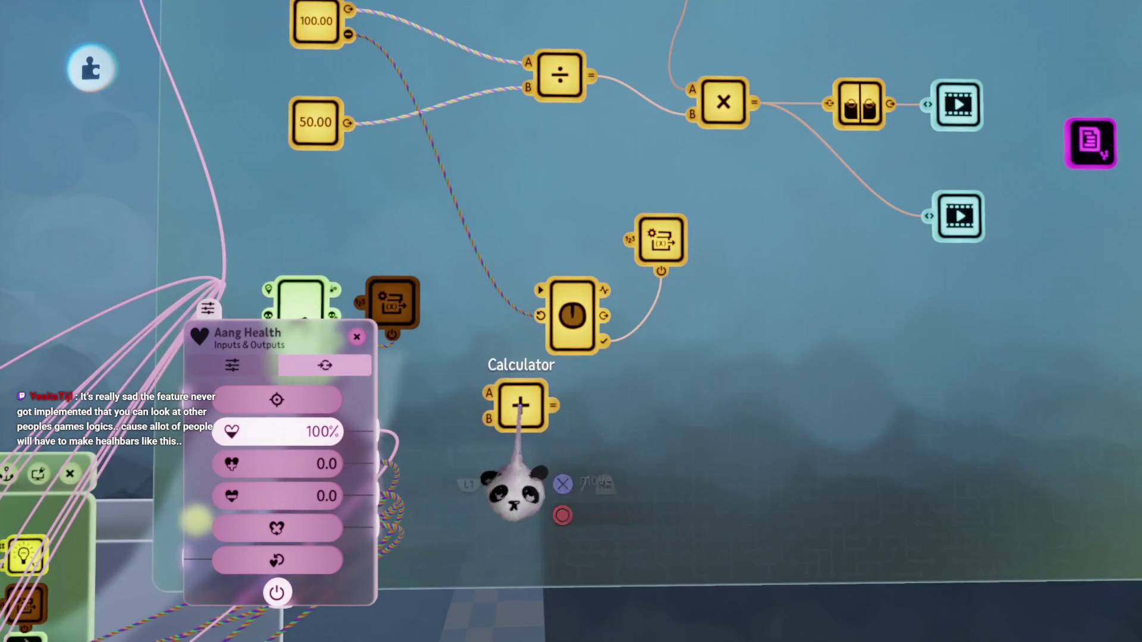
click(523, 411)
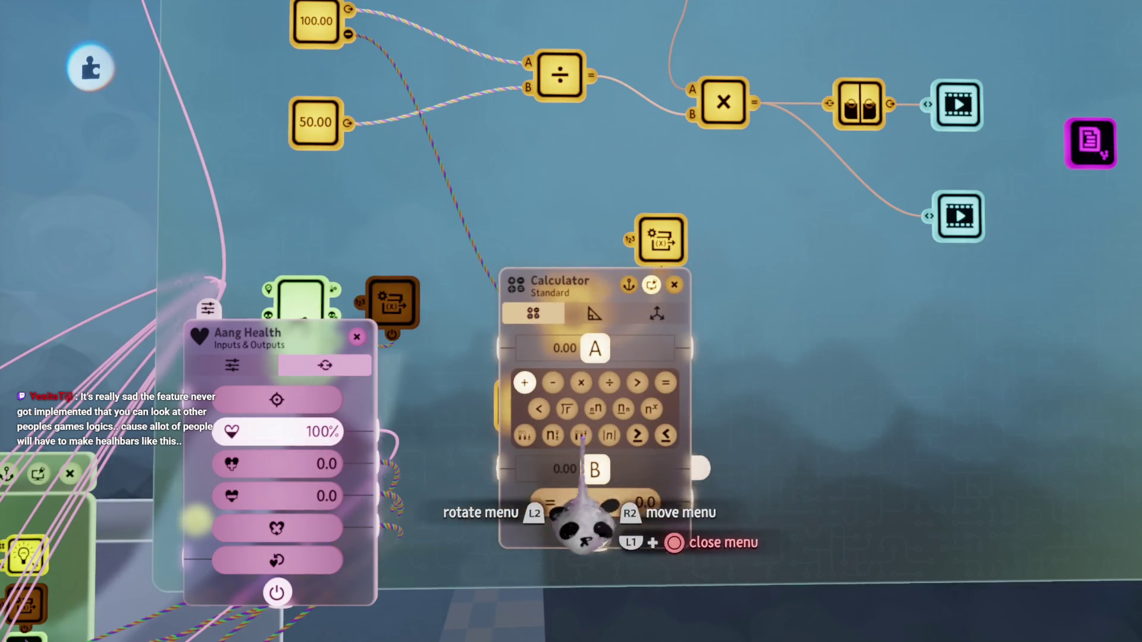
click(565, 469)
key(Escape)
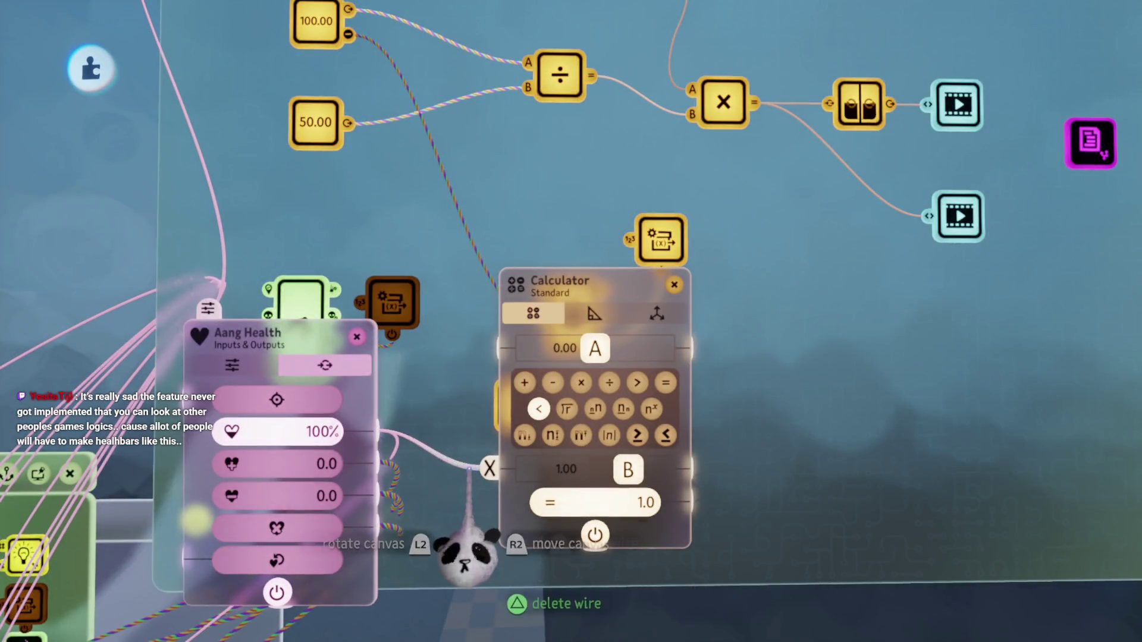
click(500, 348)
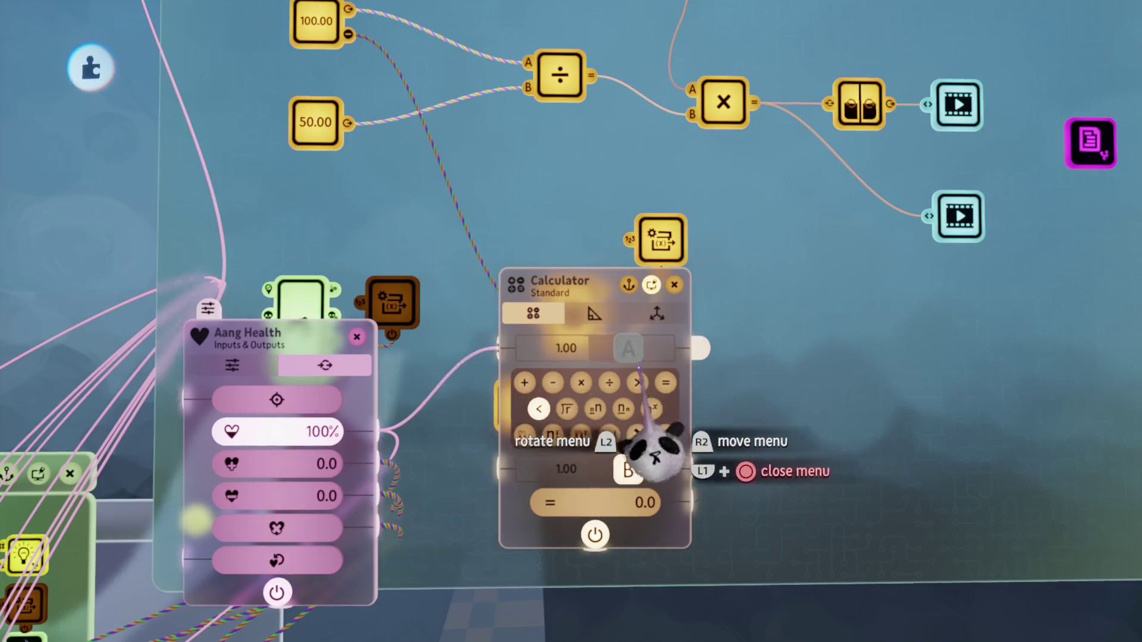
scroll(565, 458, down, 3)
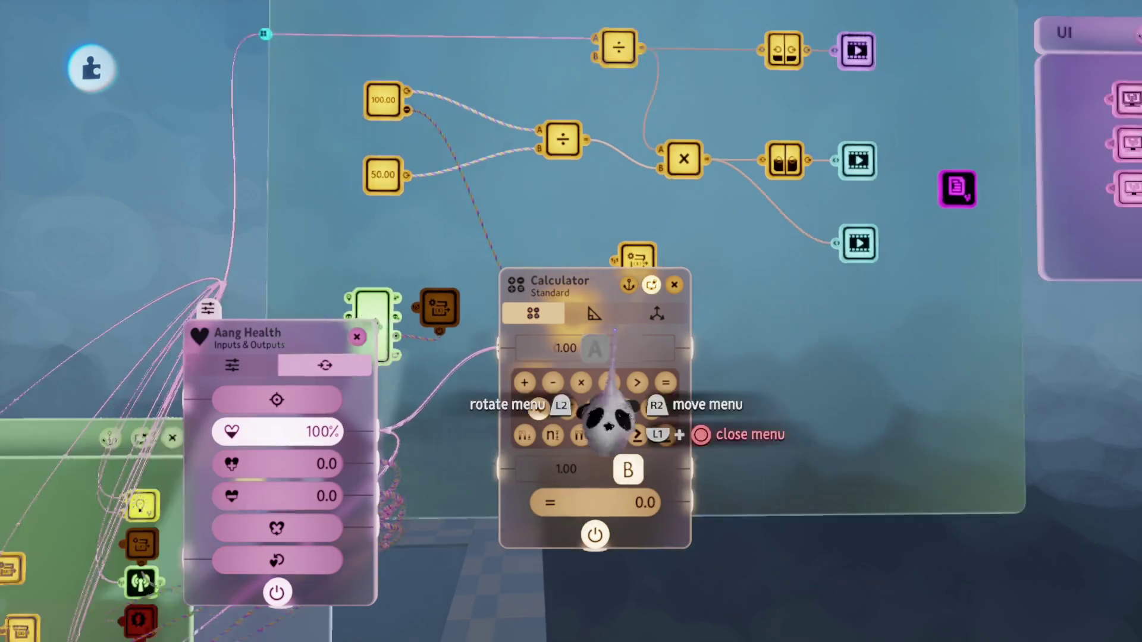
Step: Power the Timer from the calculator's output and put the Recharge Chi modifier beside it
scroll(392, 482, up, 2)
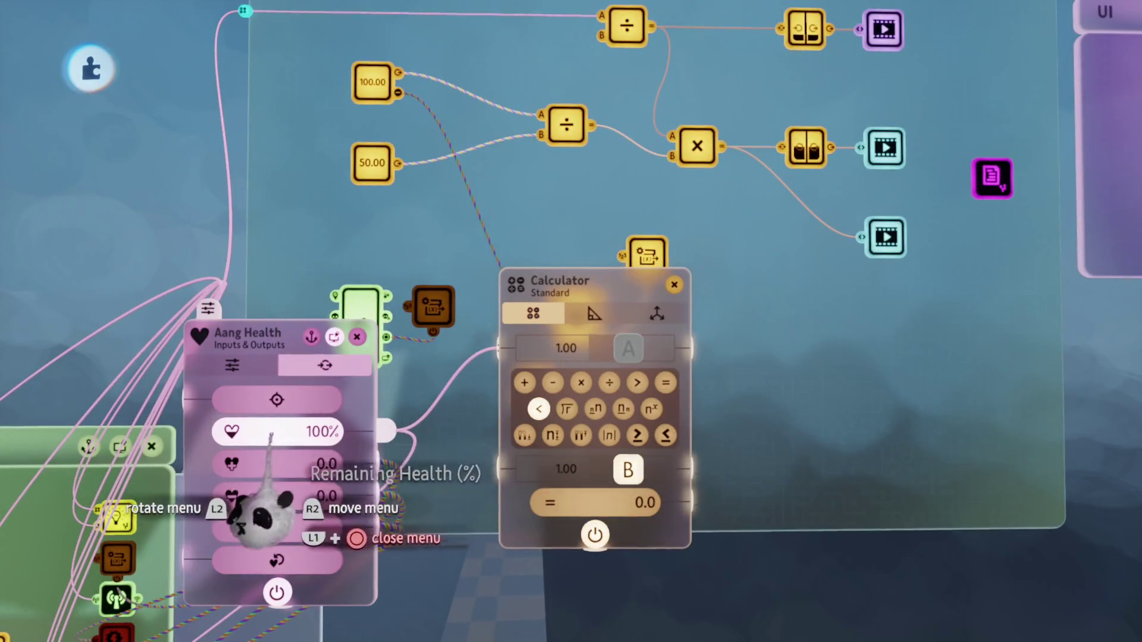
key(Escape)
key(Escape)
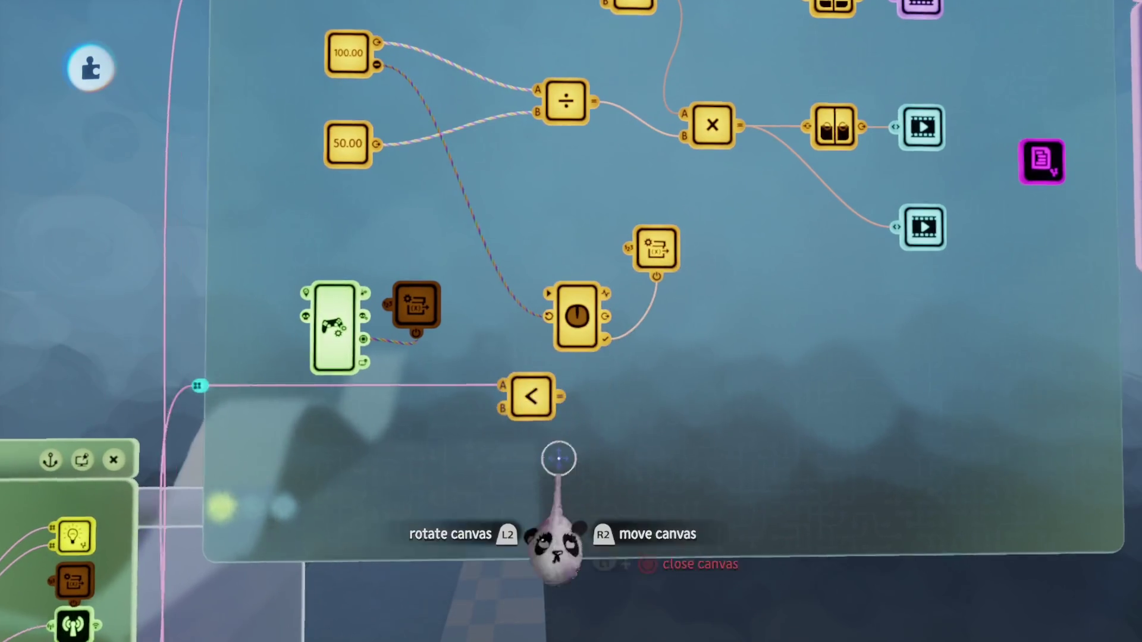
scroll(566, 423, up, 2)
click(574, 315)
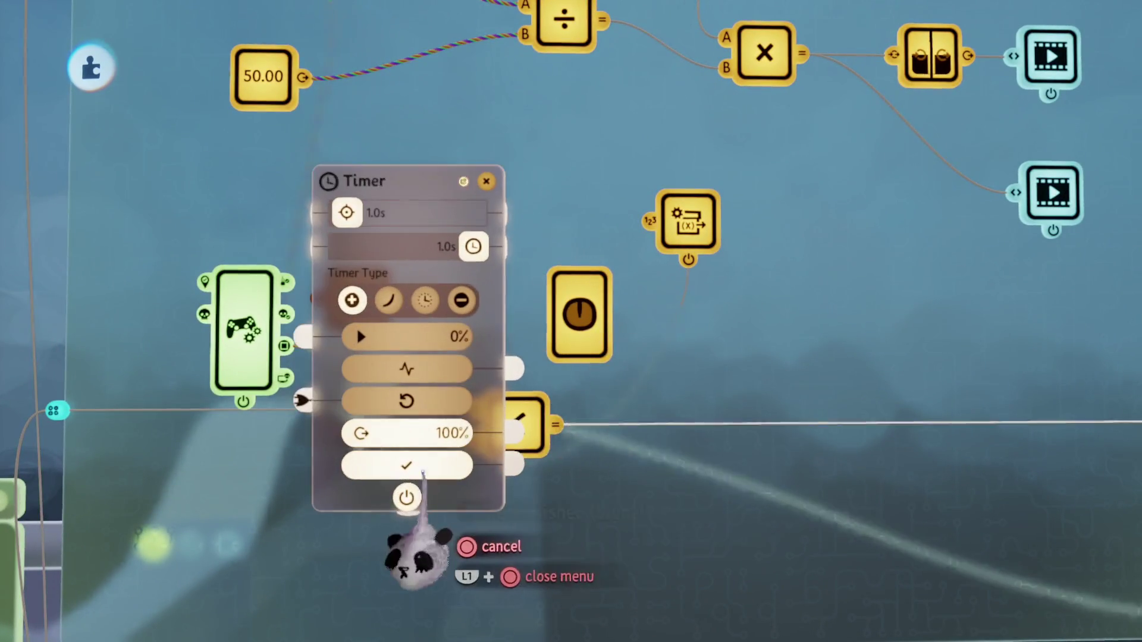
key(Escape)
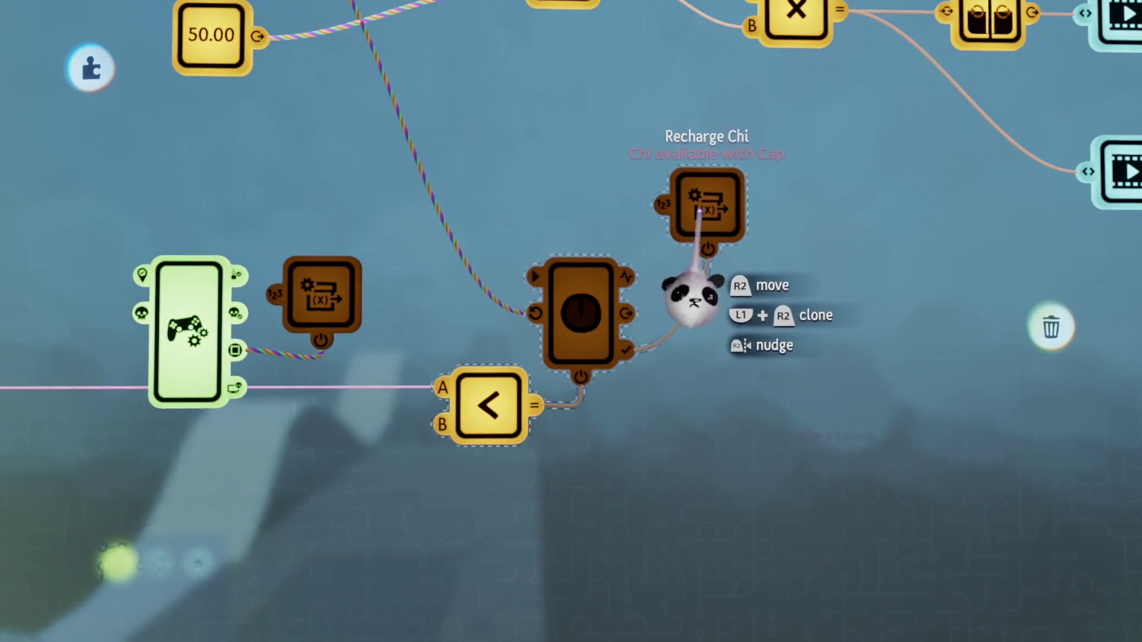
drag(693, 300, 685, 393)
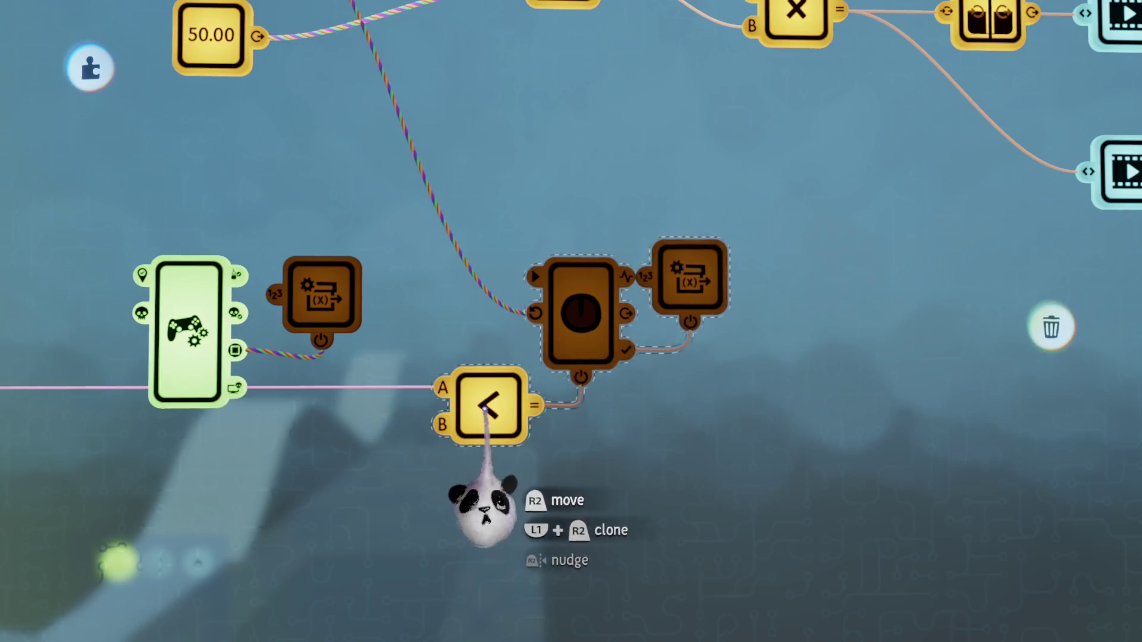
key(Escape)
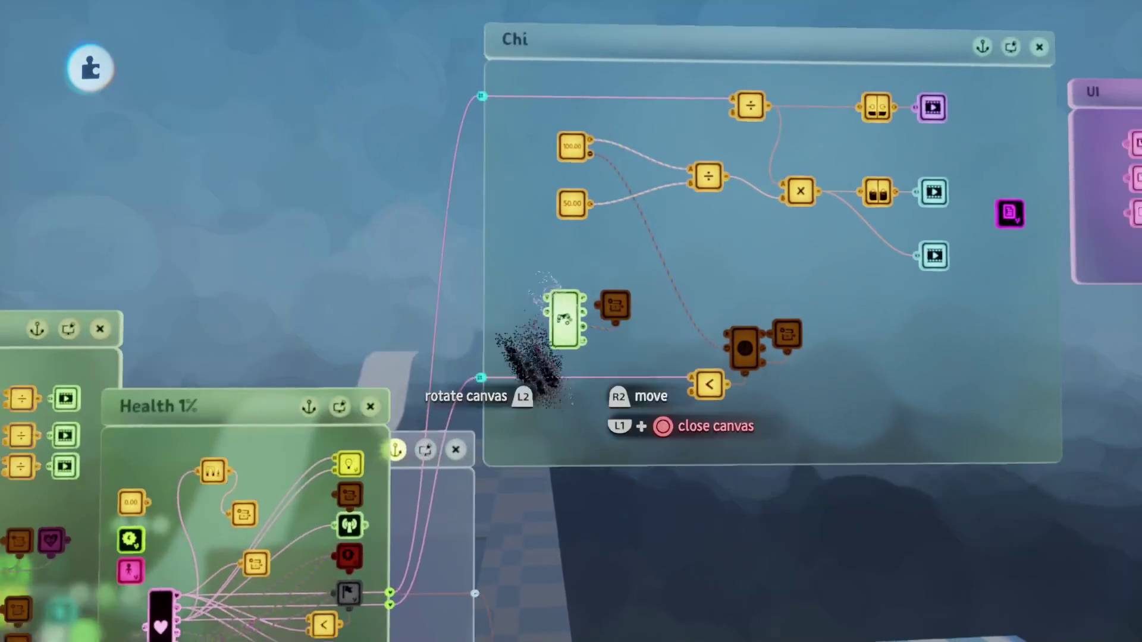
scroll(572, 465, up, 5)
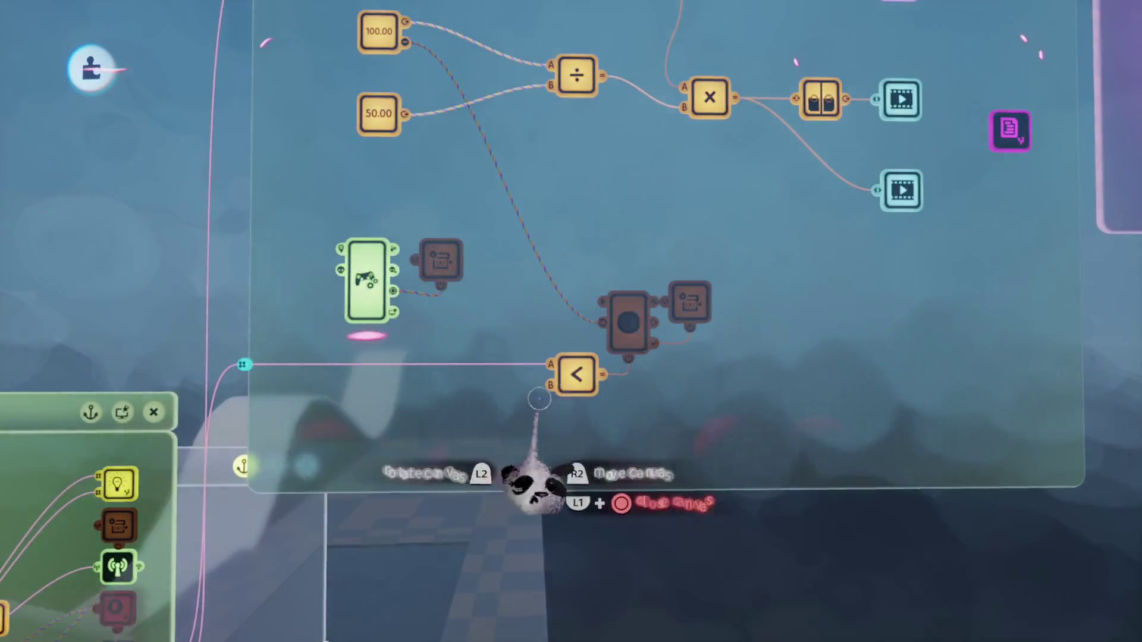
scroll(578, 408, down, 5)
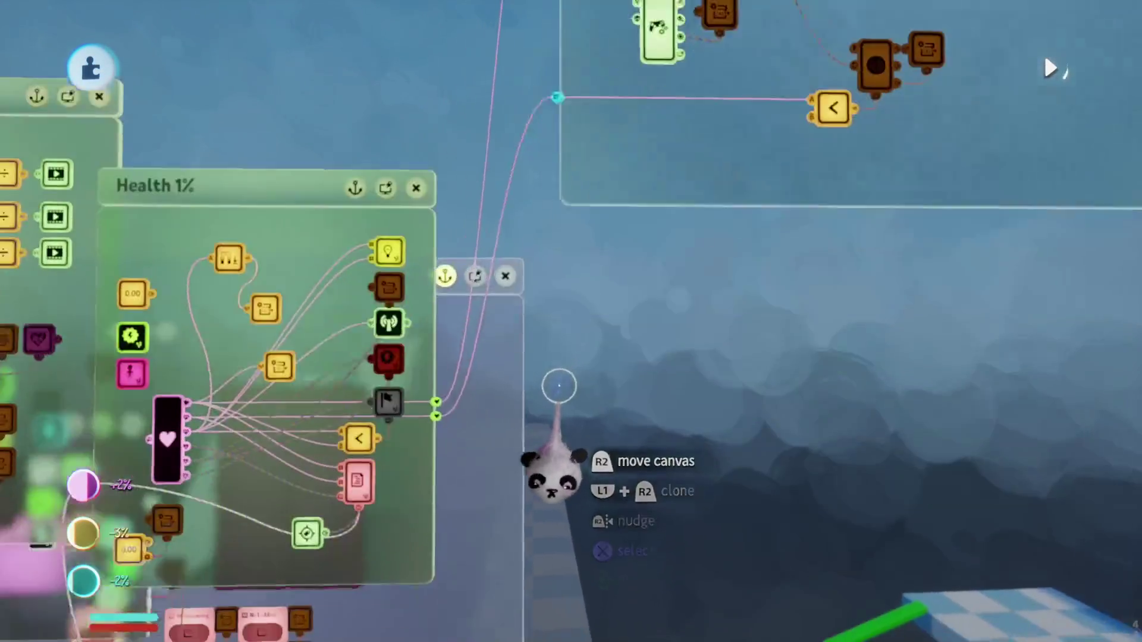
scroll(559, 386, up, 5)
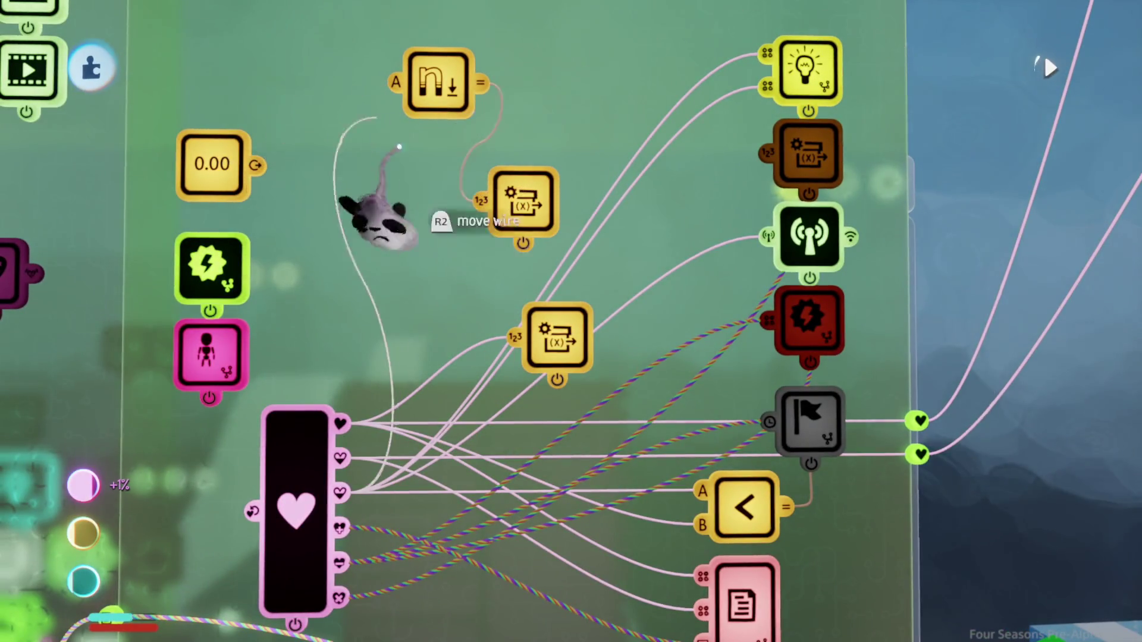
scroll(483, 250, down, 5)
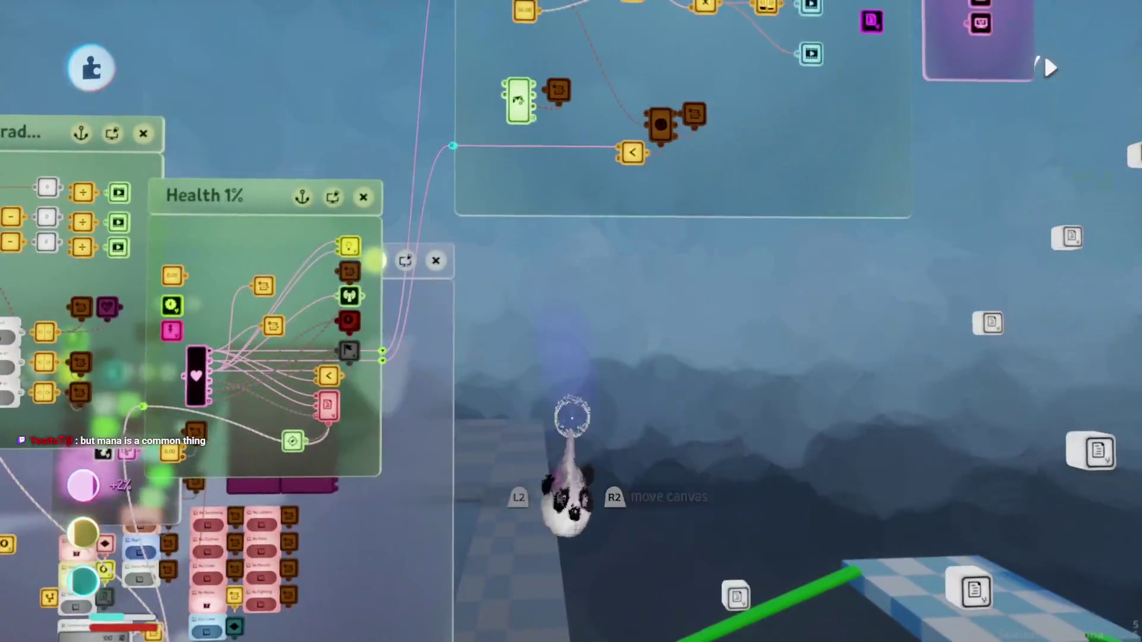
scroll(529, 474, up, 2)
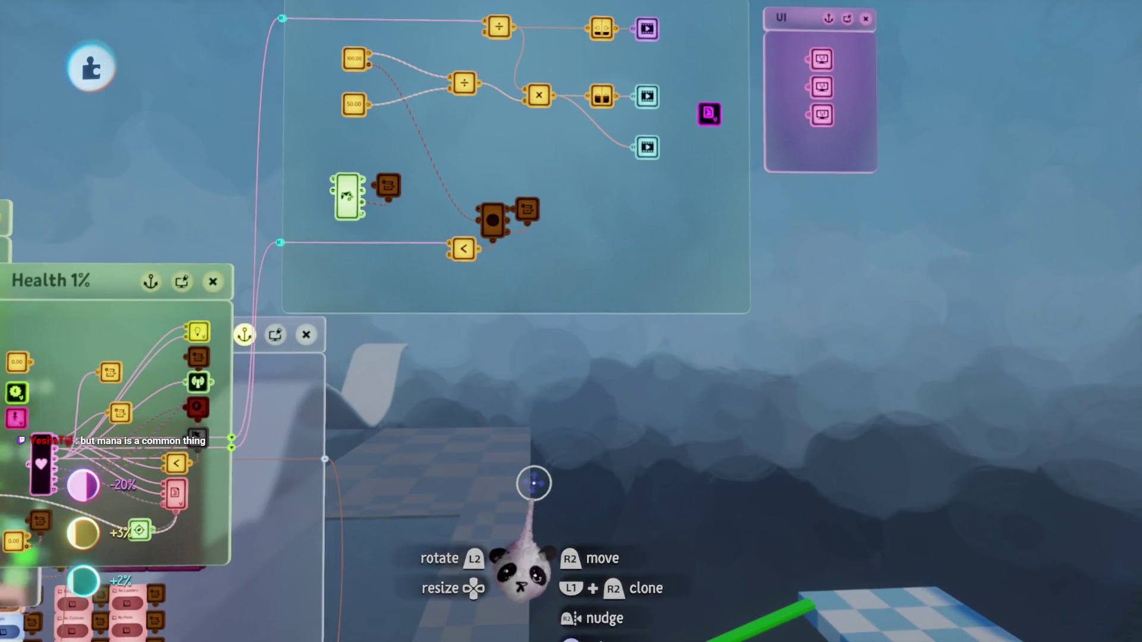
scroll(532, 480, up, 3)
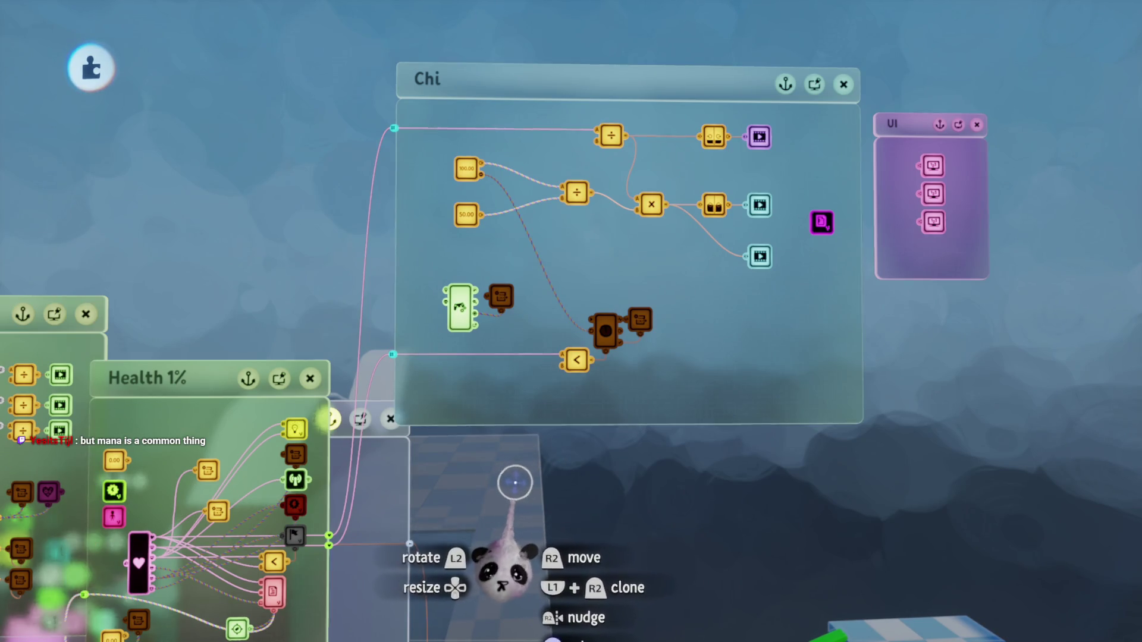
scroll(508, 451, up, 5)
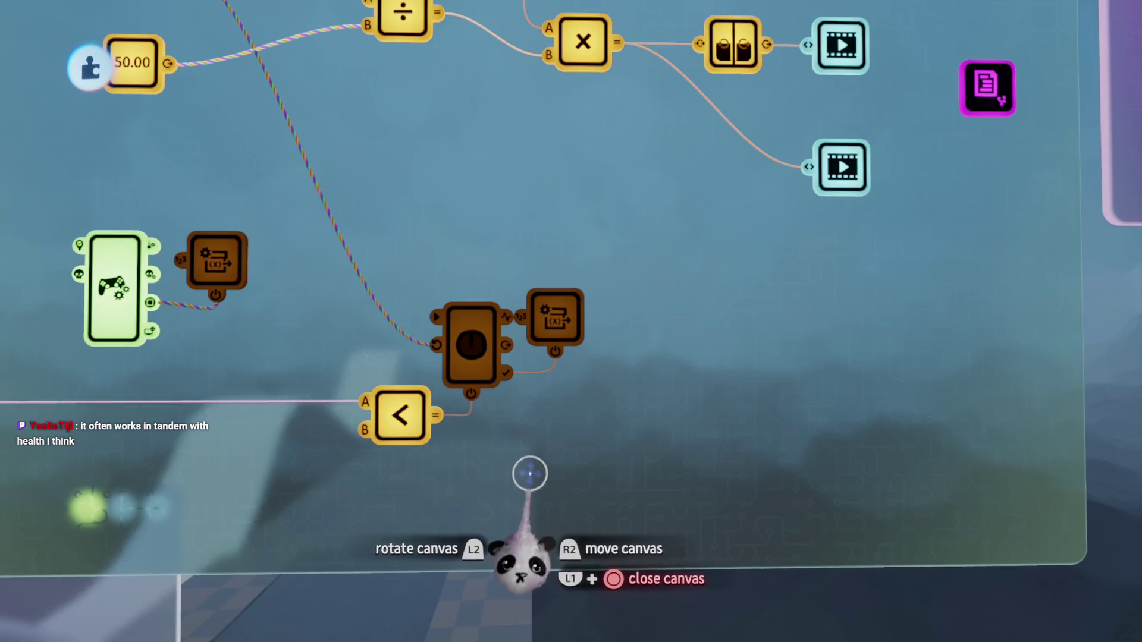
scroll(571, 324, up, 3)
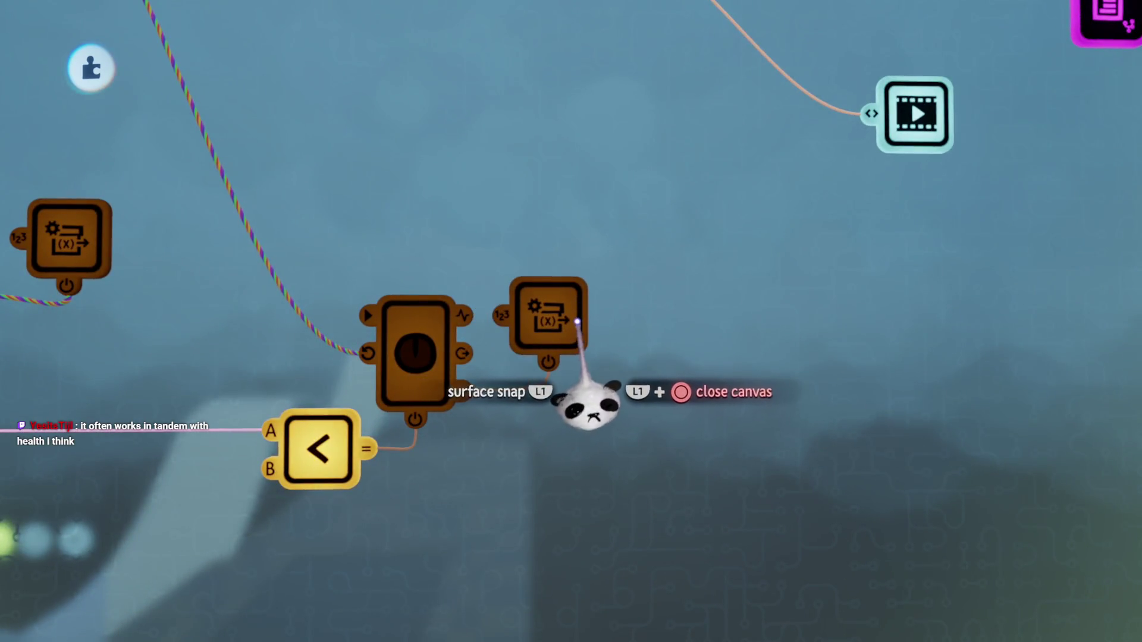
scroll(577, 322, down, 5)
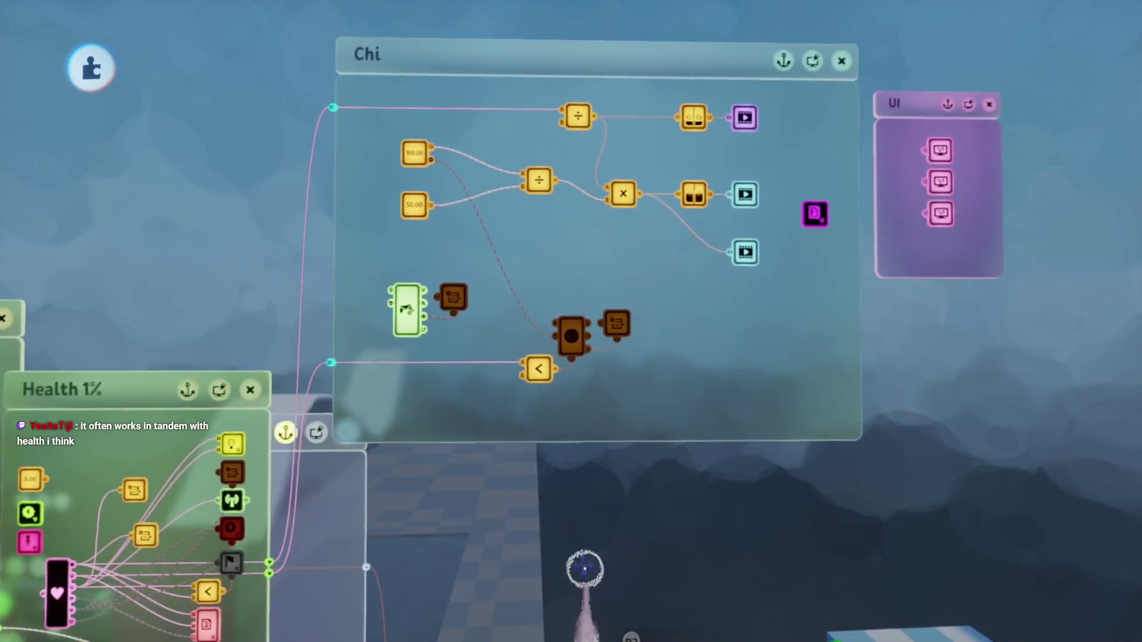
scroll(586, 572, up, 3)
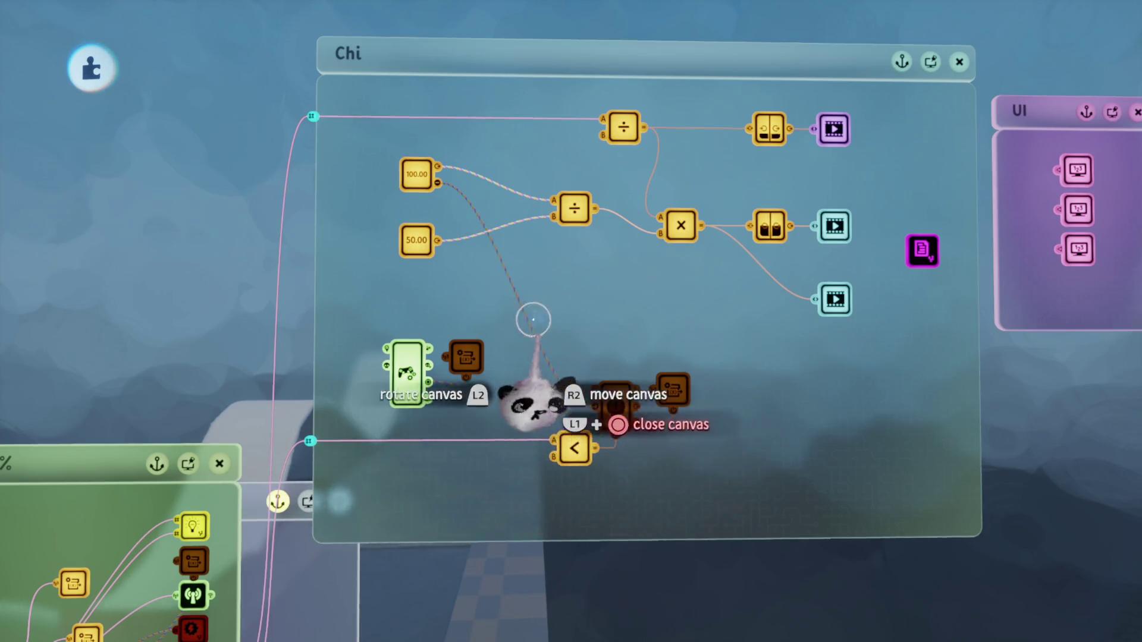
Step: Add an AND gate to the Chi logic near the 100.00 and 50.00 nodes
scroll(583, 228, up, 5)
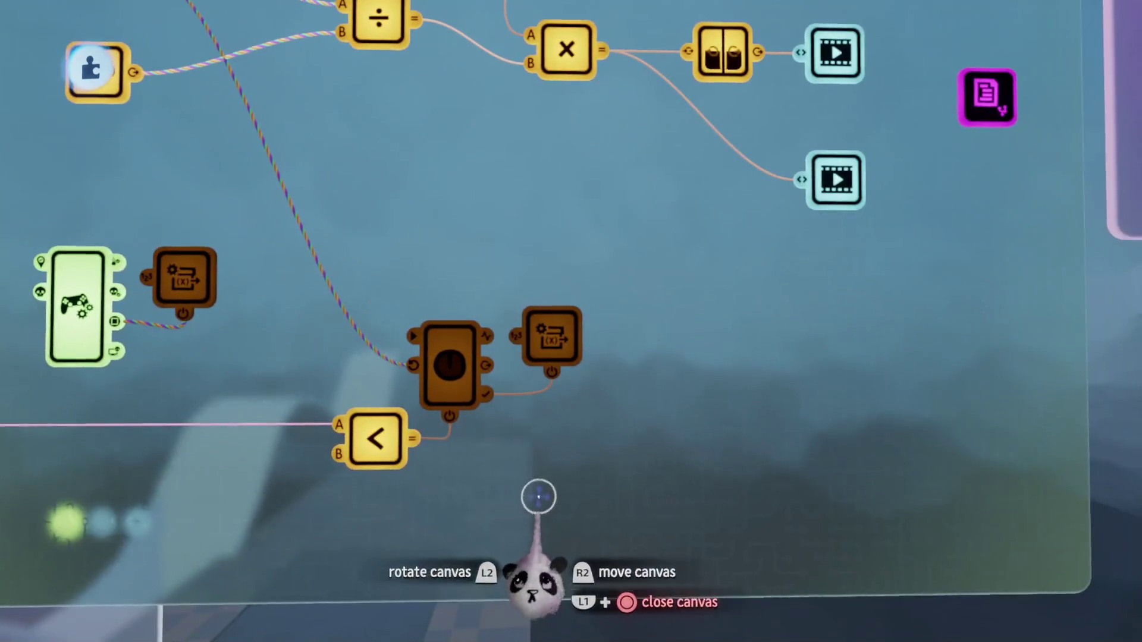
scroll(507, 527, down, 3)
mouse_move(518, 494)
mouse_down()
mouse_move(591, 318)
mouse_move(573, 290)
mouse_up()
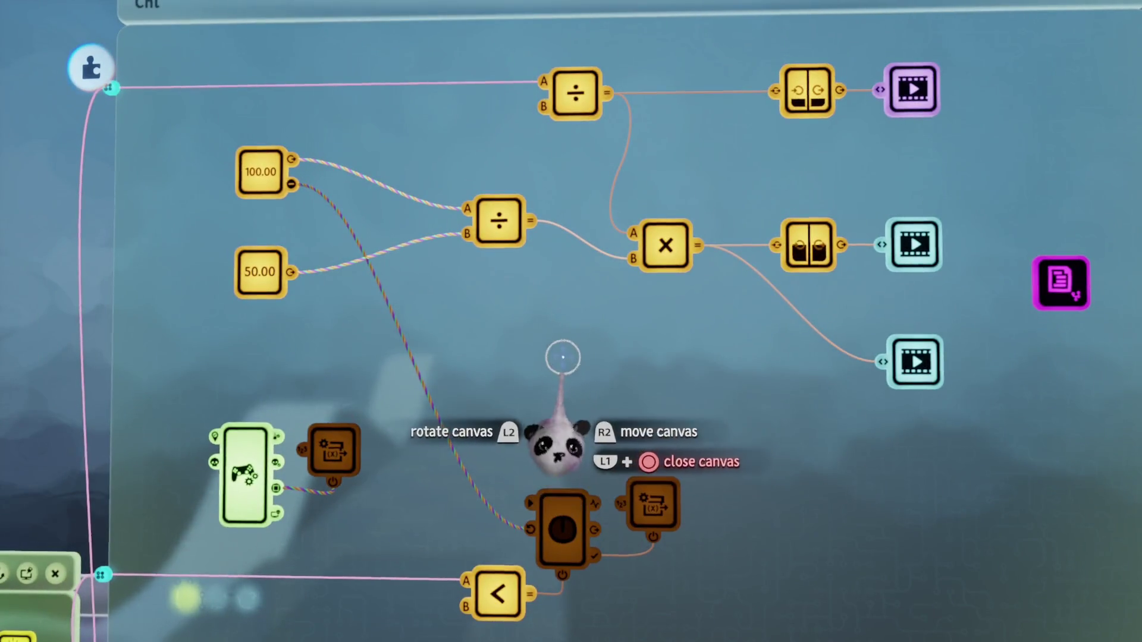
scroll(563, 360, down, 3)
key(Tab)
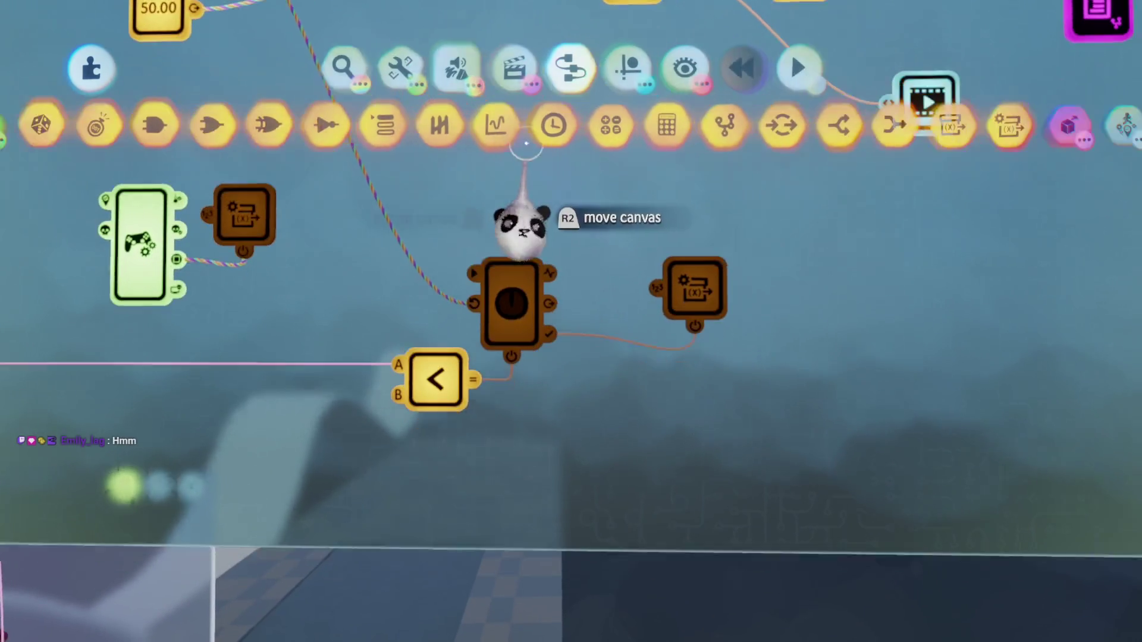
click(387, 125)
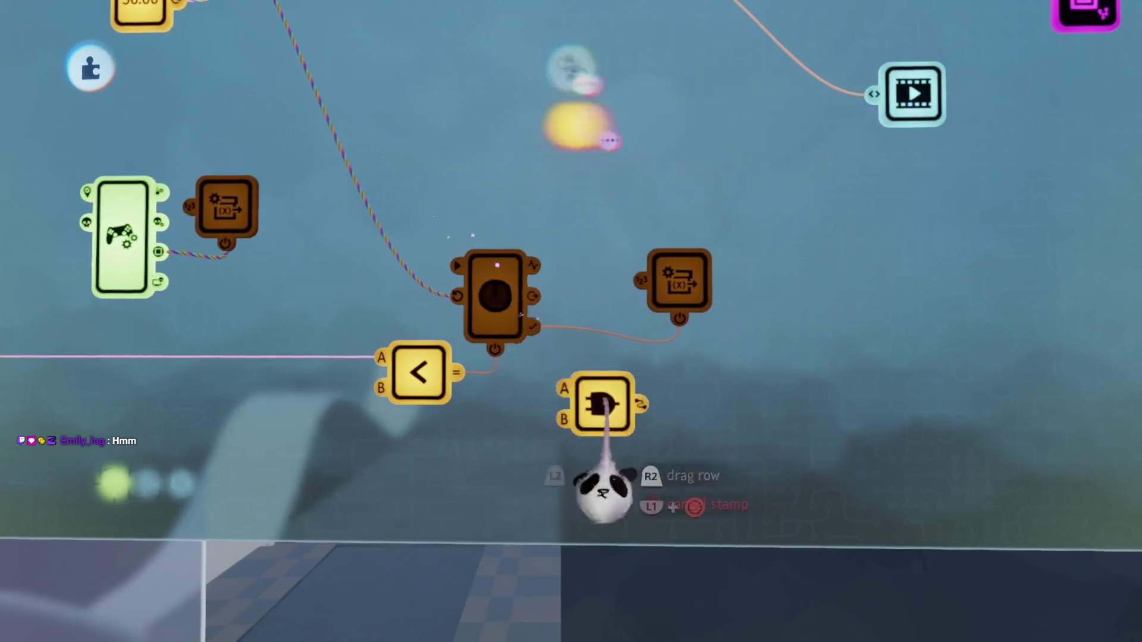
Step: Unhook the comparison from the timer's power and arrange it and the AND gate beside the modifier
mouse_move(484, 452)
mouse_down()
mouse_move(518, 471)
mouse_move(625, 428)
mouse_move(520, 417)
mouse_up()
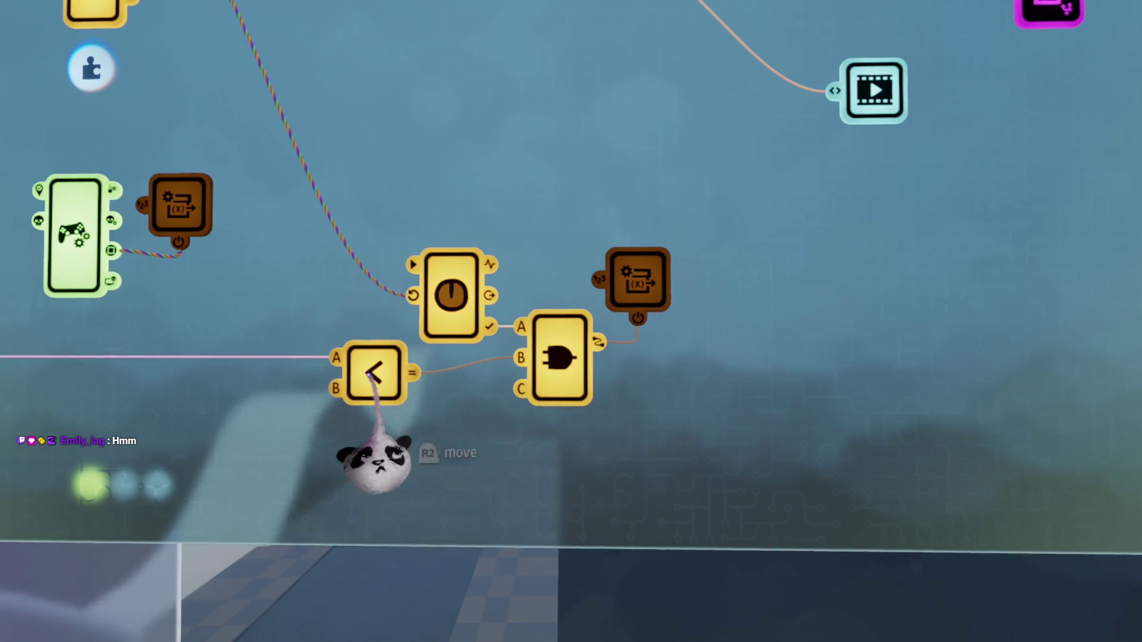
drag(369, 373, 461, 375)
drag(553, 358, 569, 364)
scroll(584, 548, down, 5)
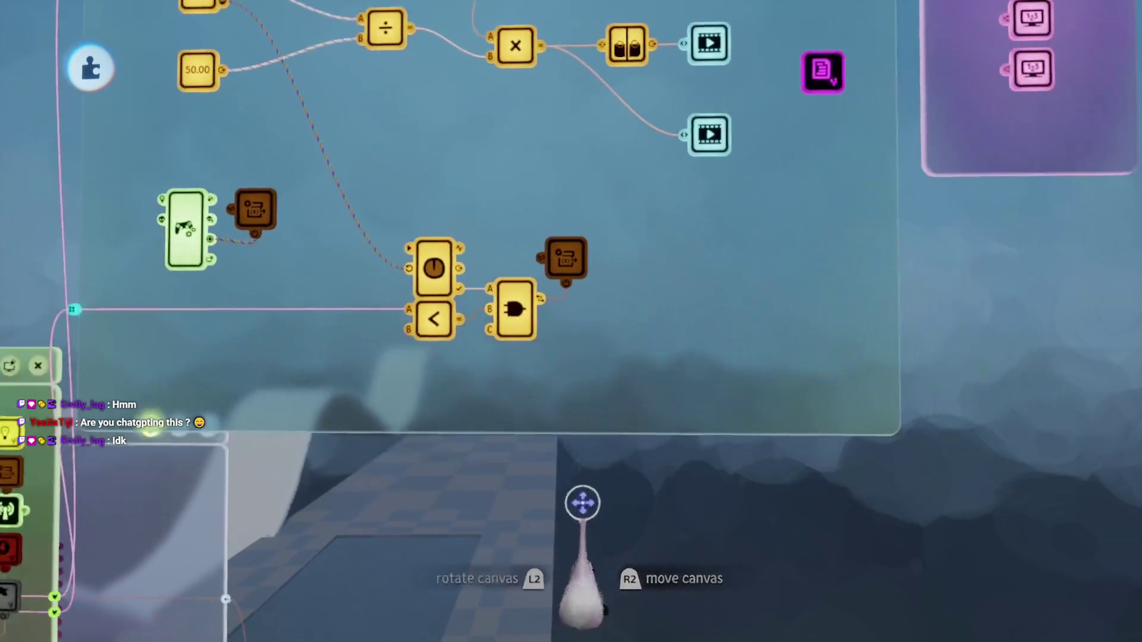
scroll(569, 503, down, 3)
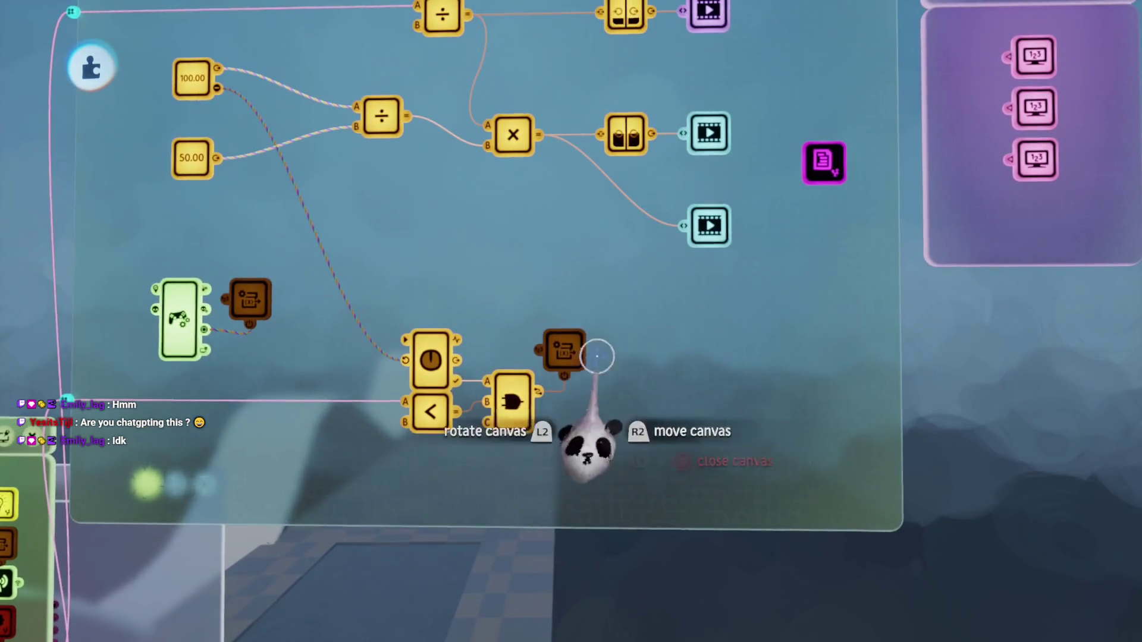
key(Escape)
key(Escape)
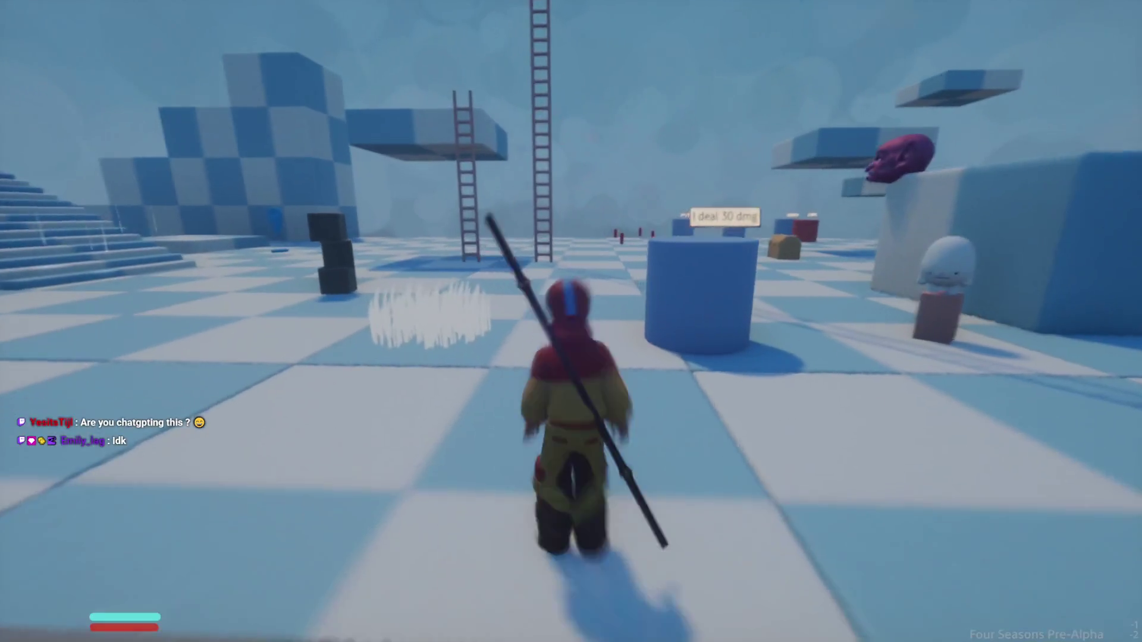
Step: Playtest by running and diving to spend Chi, then return to Edit Mode
key(w)
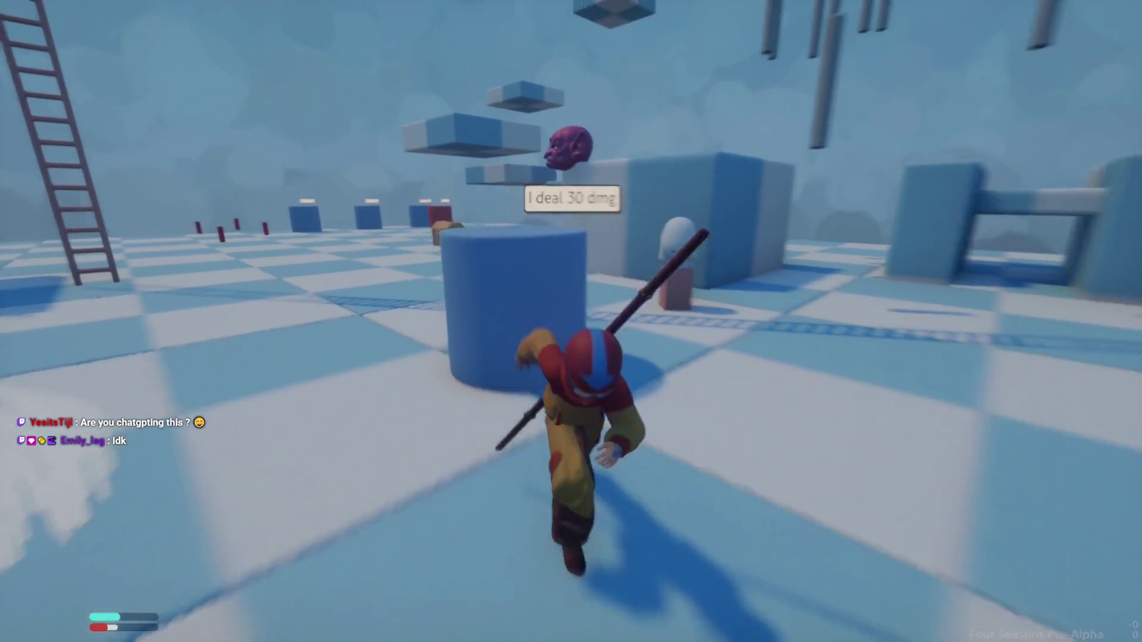
key(shift)
key(w)
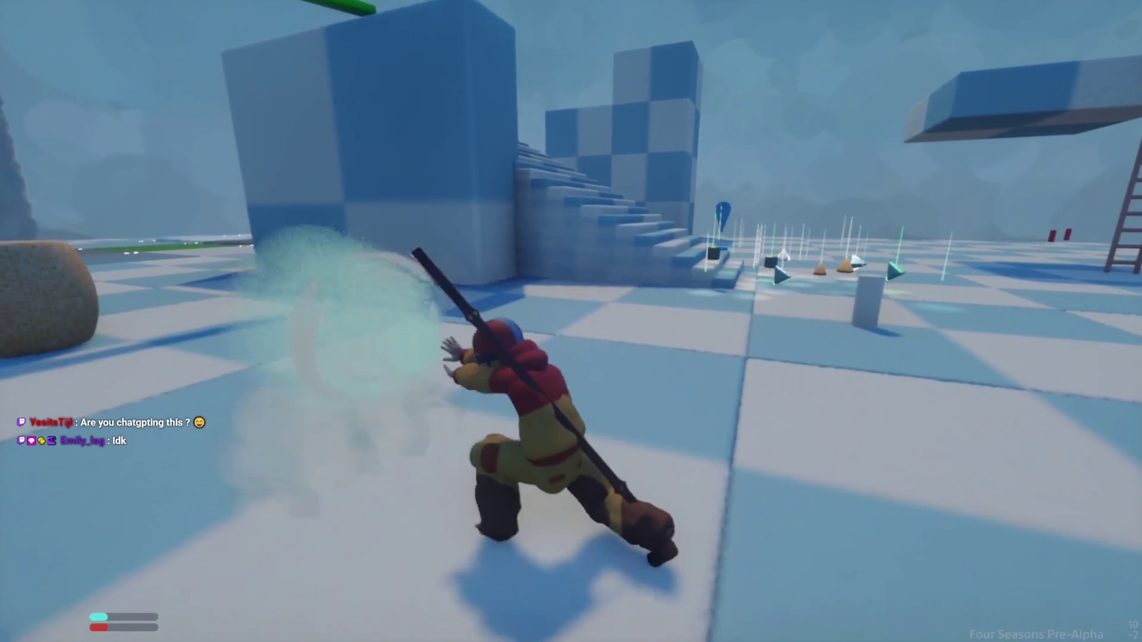
key(Escape)
click(276, 451)
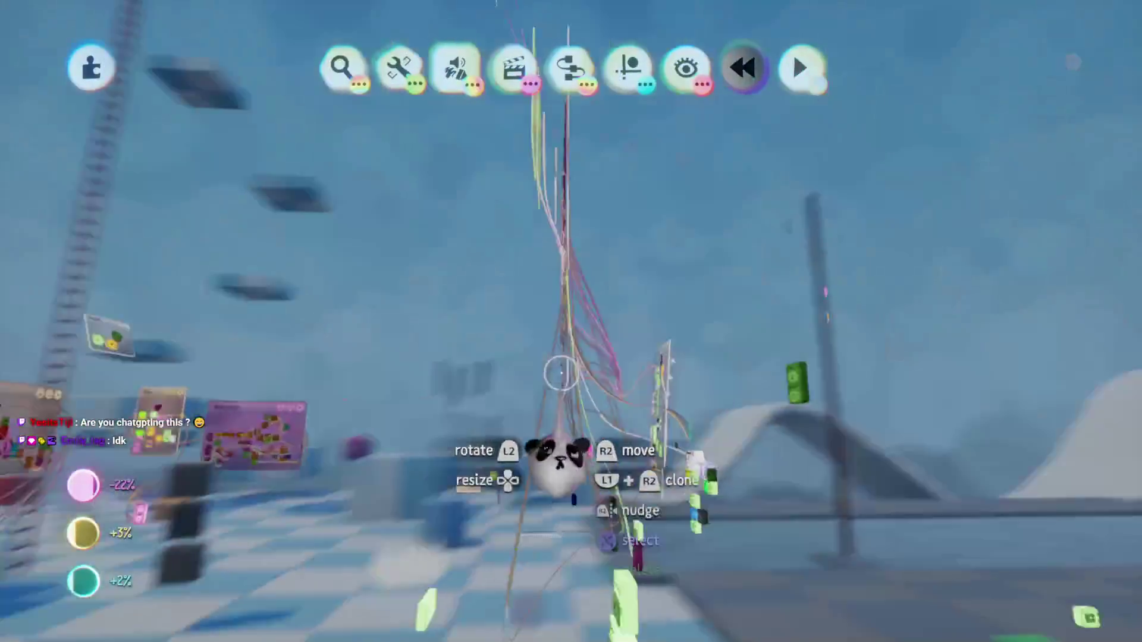
Step: Raise the Chi Timer's target time to 2.0s and resume the level in play mode
scroll(506, 357, up, 5)
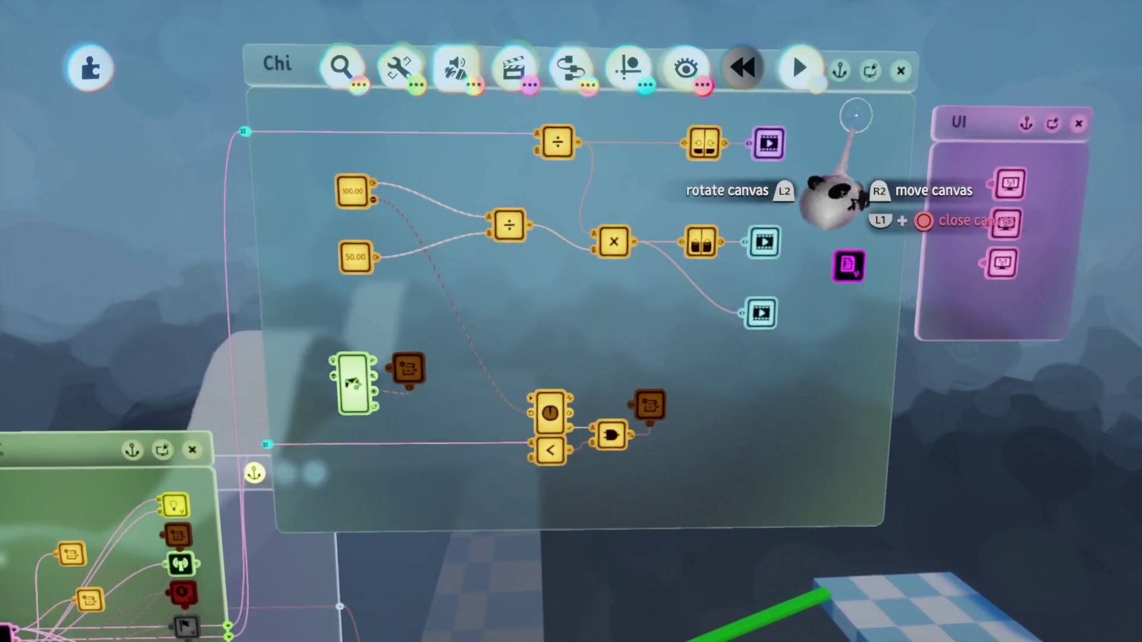
click(850, 261)
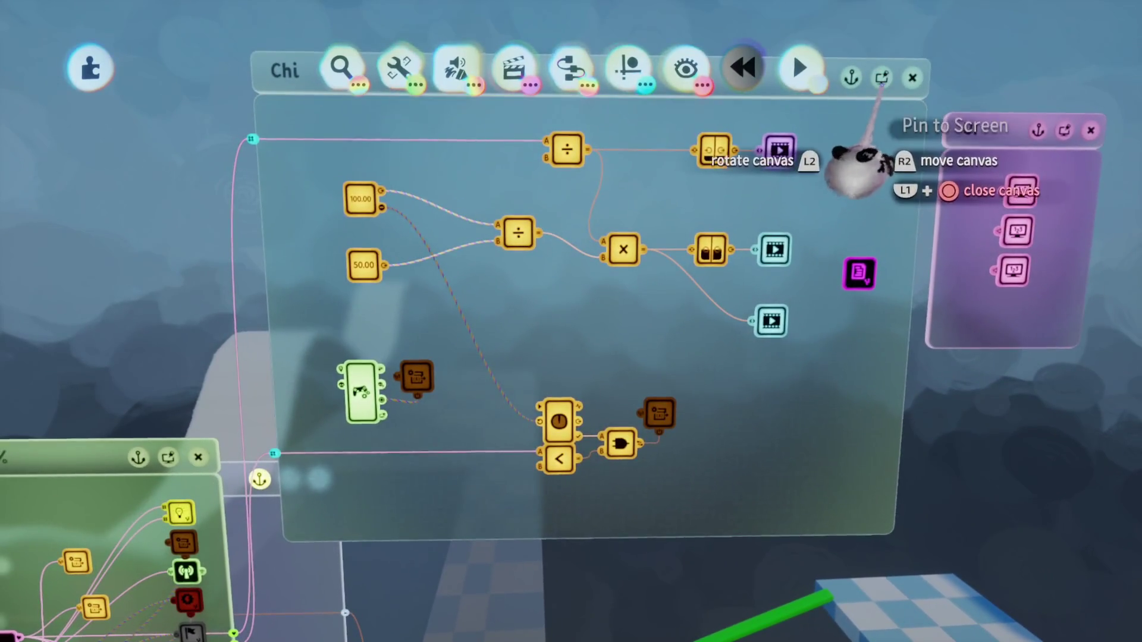
drag(539, 423, 572, 530)
click(559, 423)
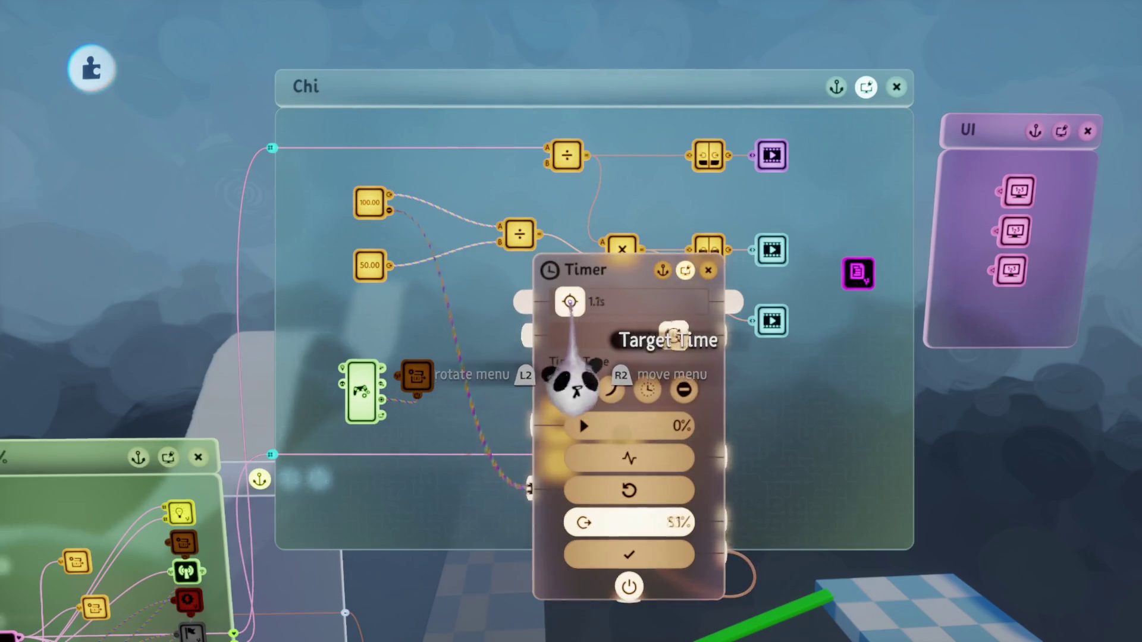
drag(573, 302, 571, 301)
key(Escape)
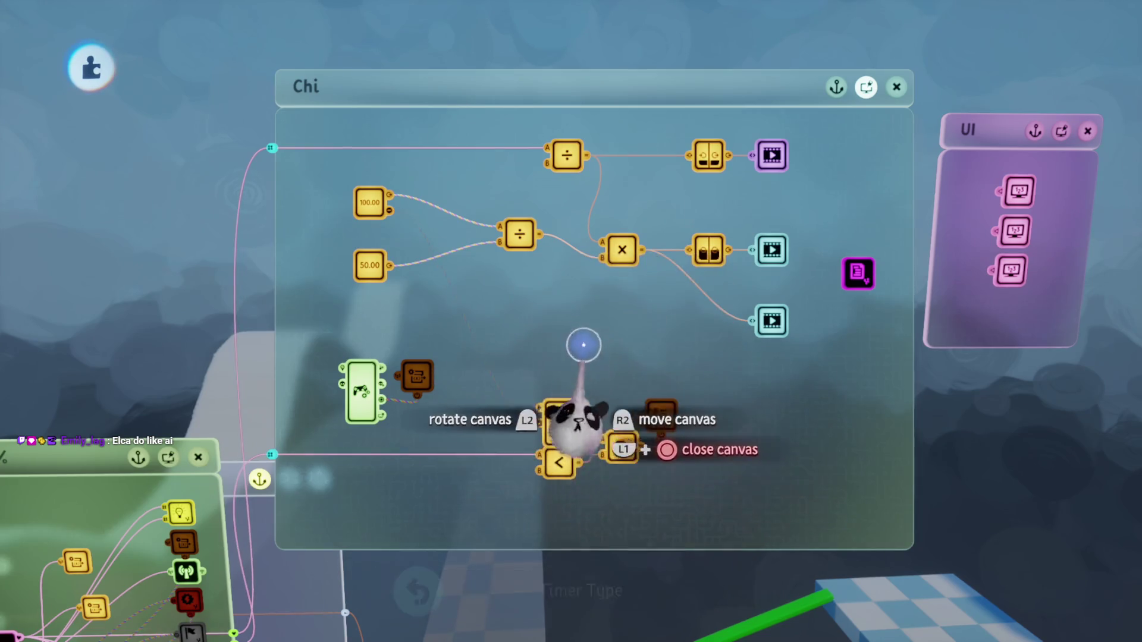
key(Escape)
click(325, 455)
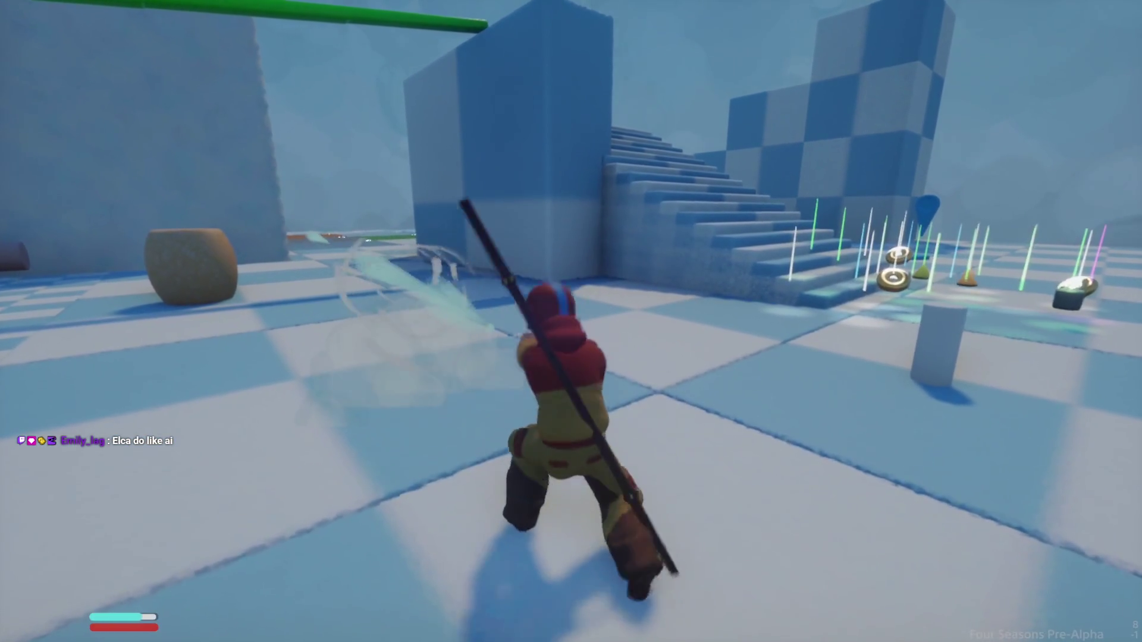
Step: Pause the playtest and go back to Edit Mode on the Chi logic canvas
key(Escape)
key(Return)
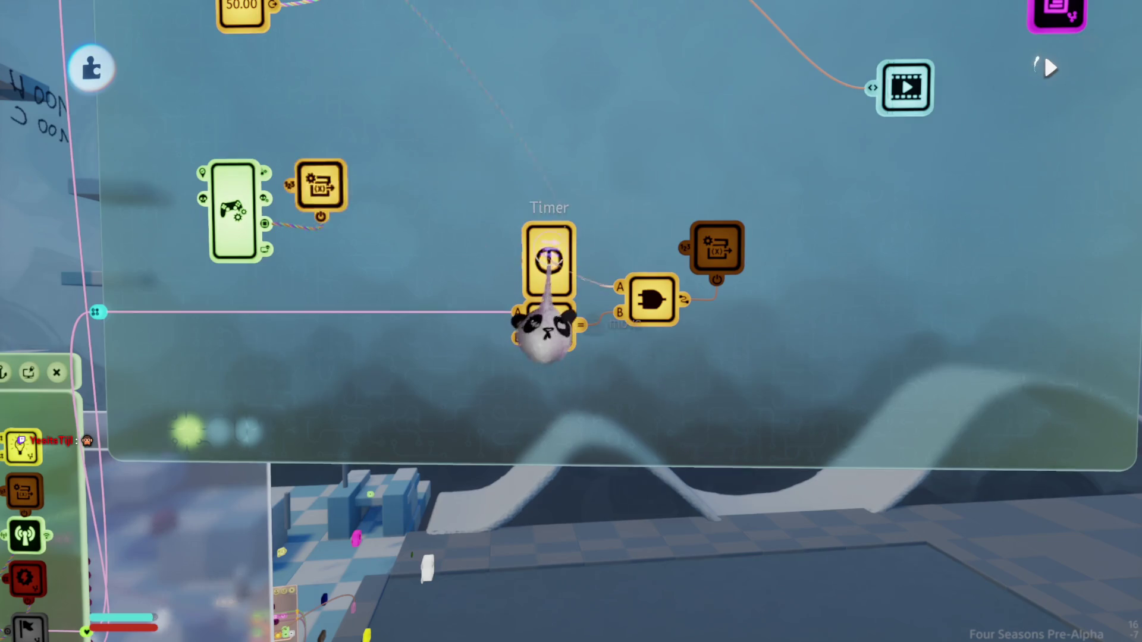
Step: Set the Timer's target time to 5 seconds, playtest briefly, and return to Edit Mode
click(548, 260)
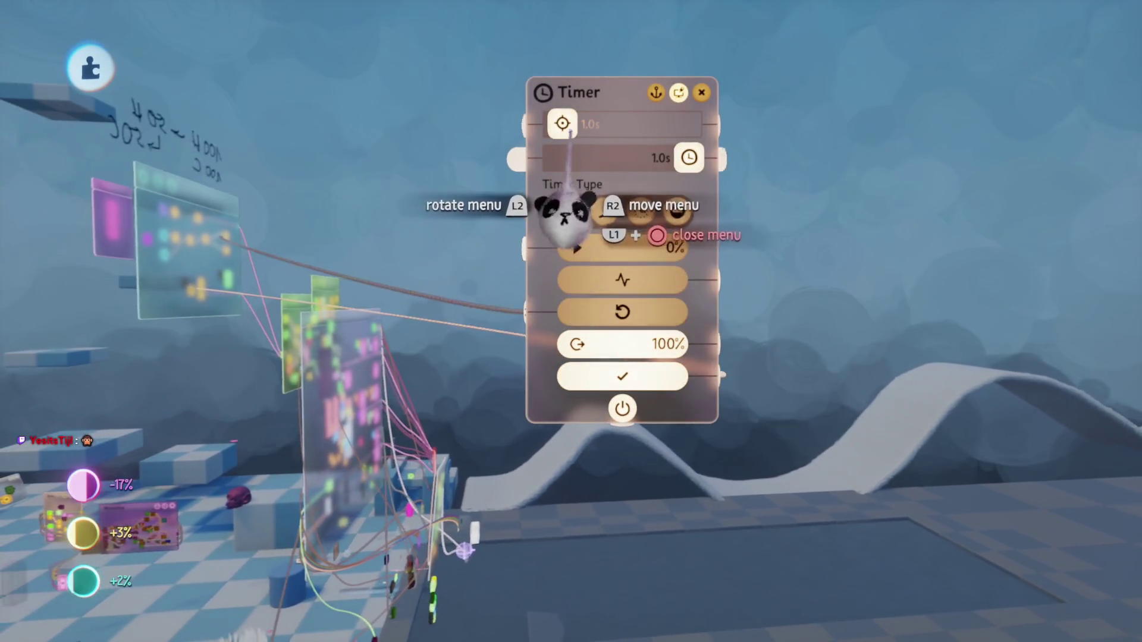
click(595, 157)
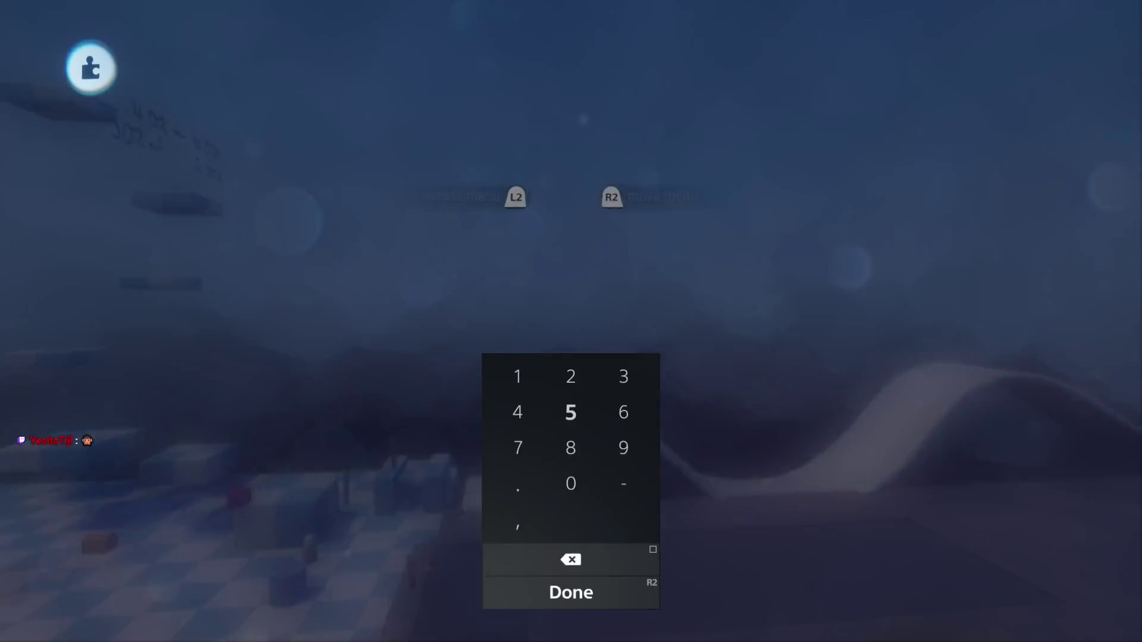
text(5)
key(Return)
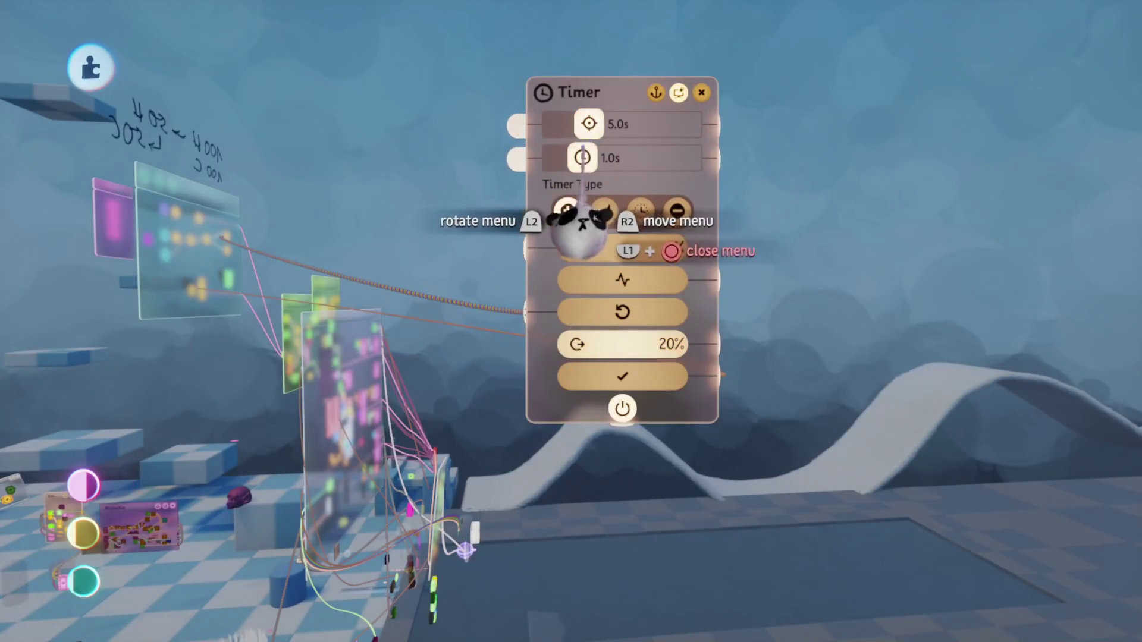
key(Escape)
key(Escape)
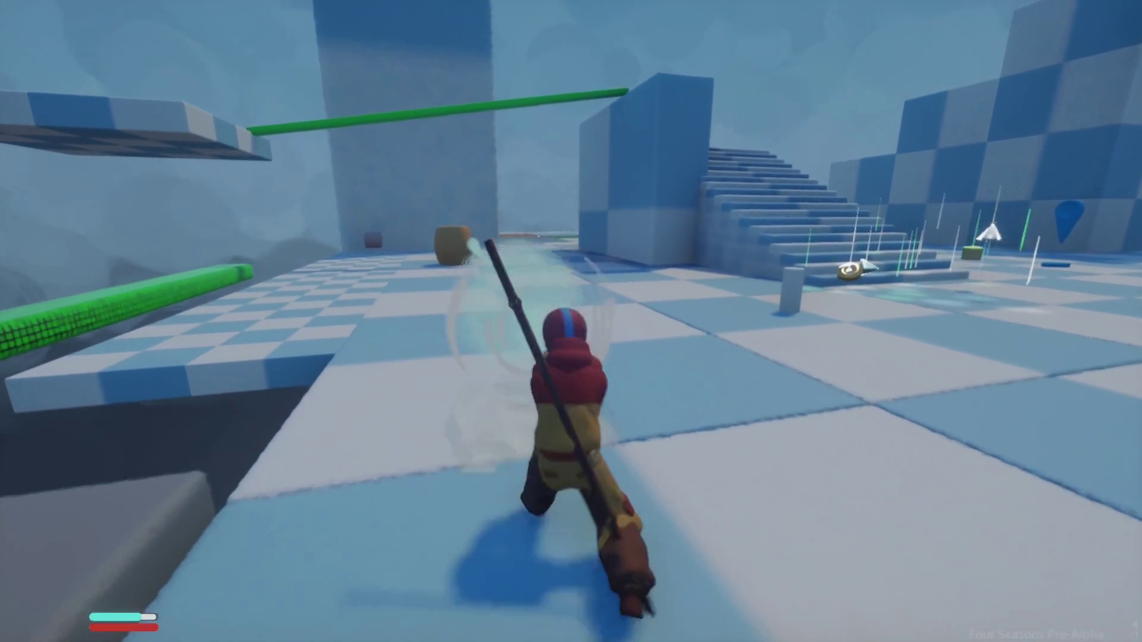
key(Escape)
click(275, 447)
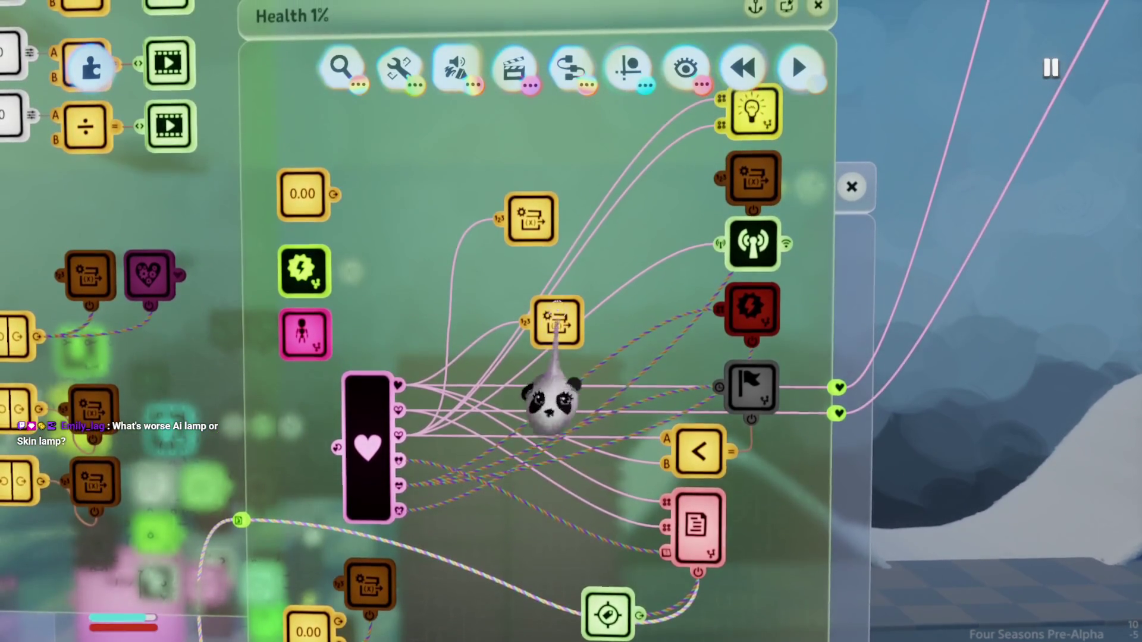
Step: Stack the two Variable Modifier nodes in the Health 1% chip and zoom out to compare wiring
drag(548, 403, 530, 357)
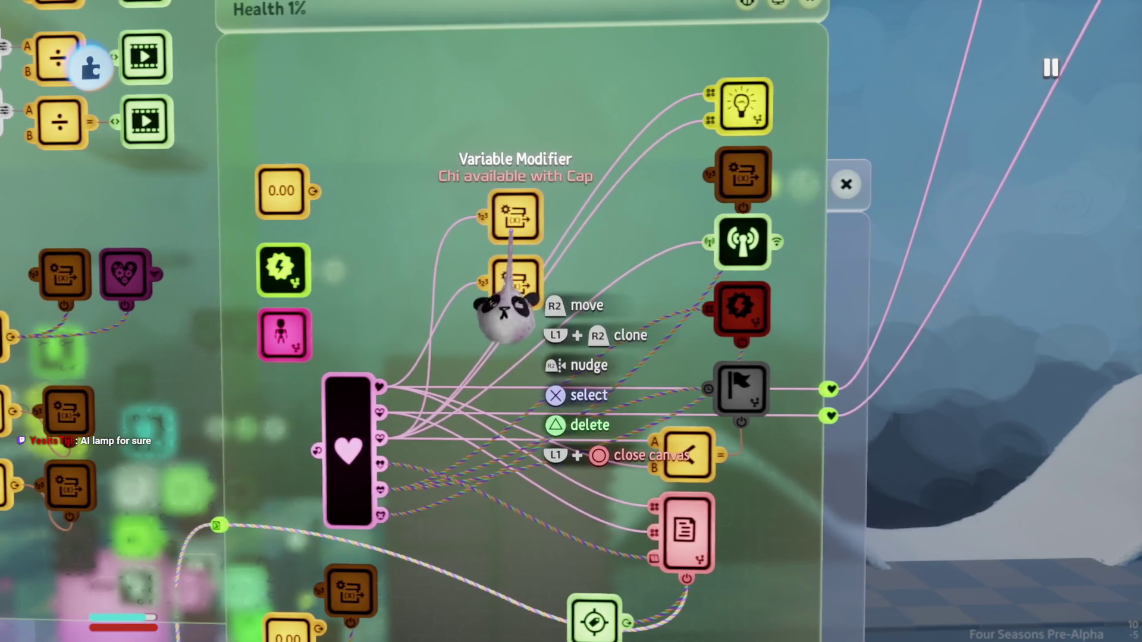
drag(476, 279, 475, 277)
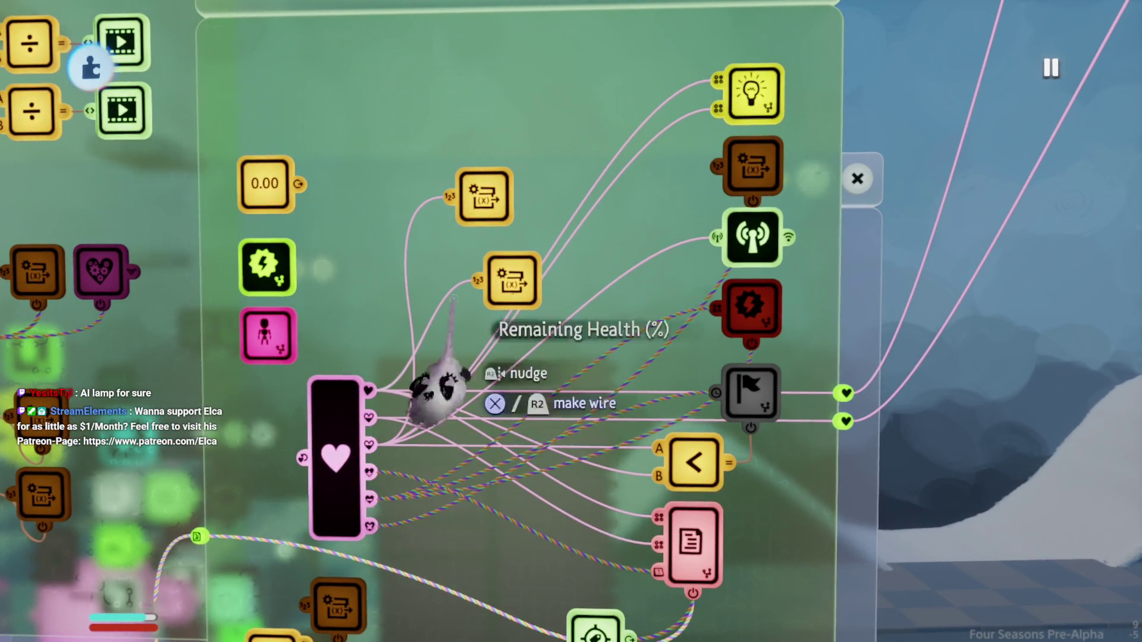
drag(467, 312, 417, 386)
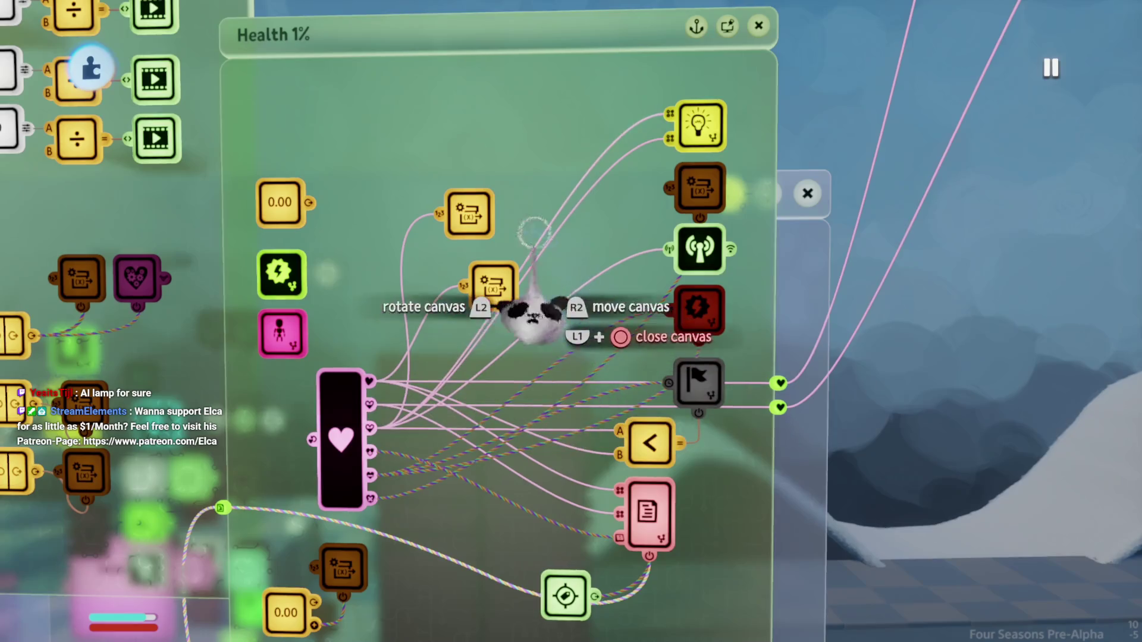
scroll(539, 232, down, 6)
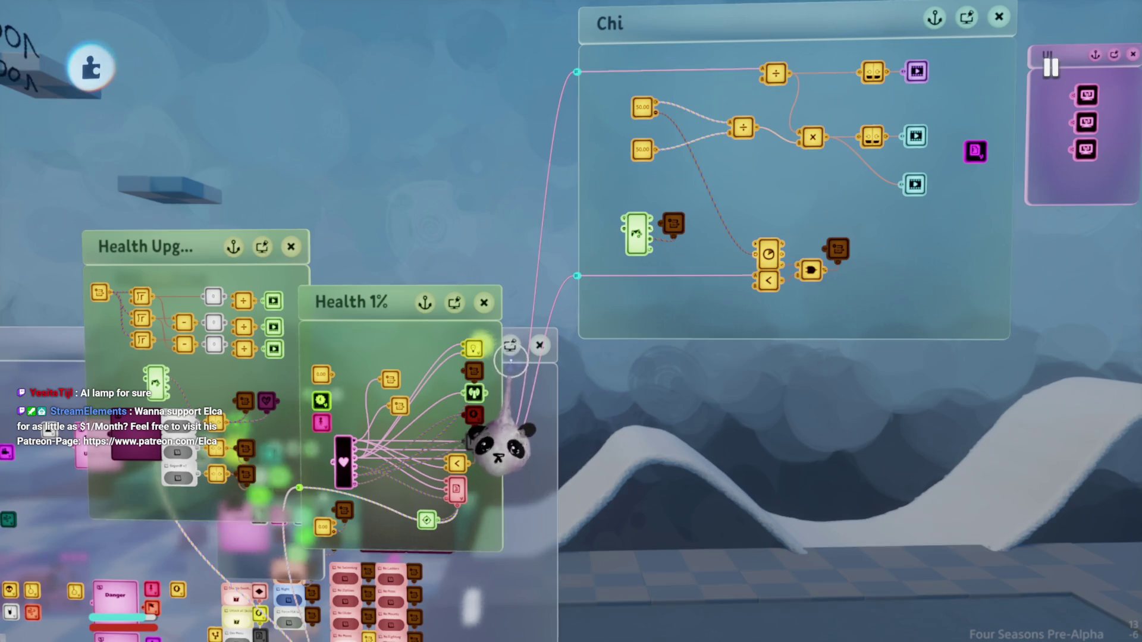
scroll(511, 345, up, 1)
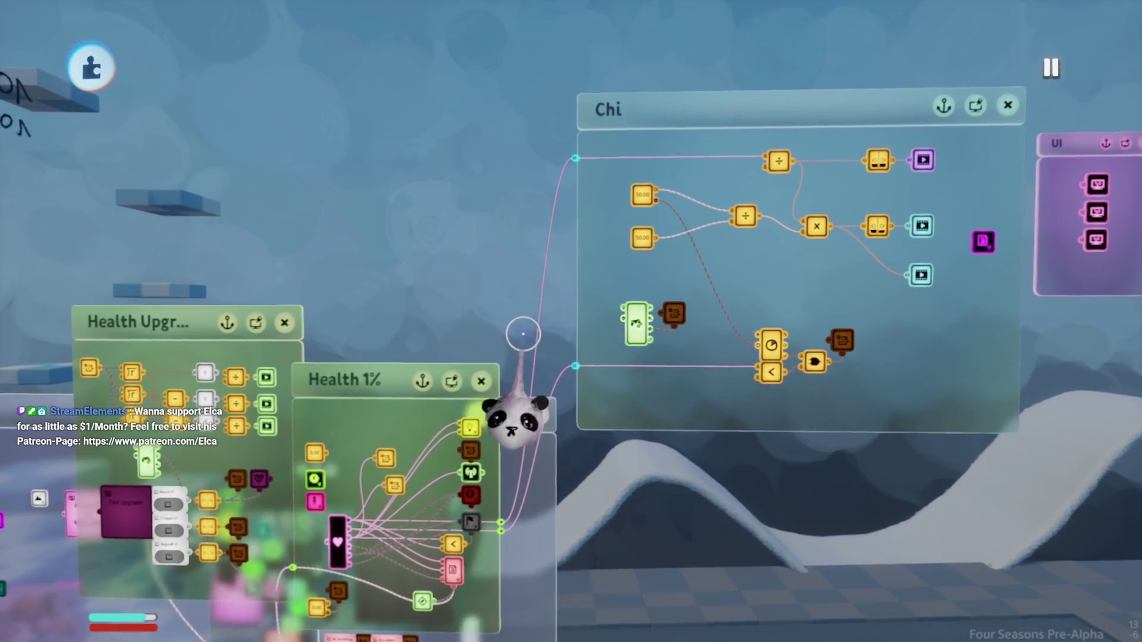
scroll(523, 332, up, 3)
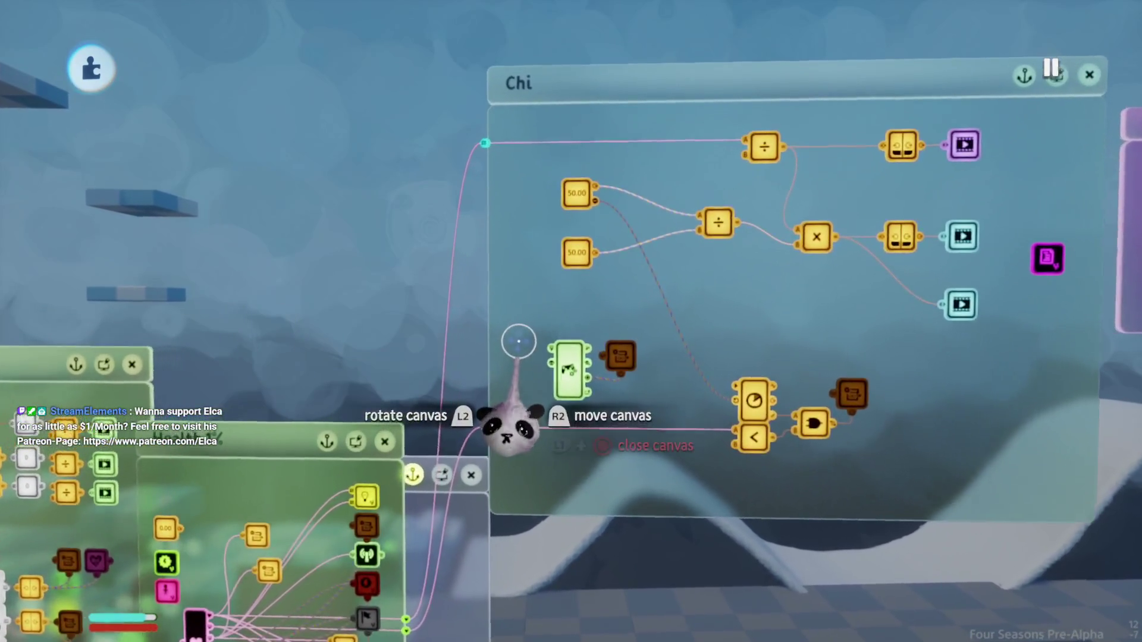
scroll(517, 341, up, 1)
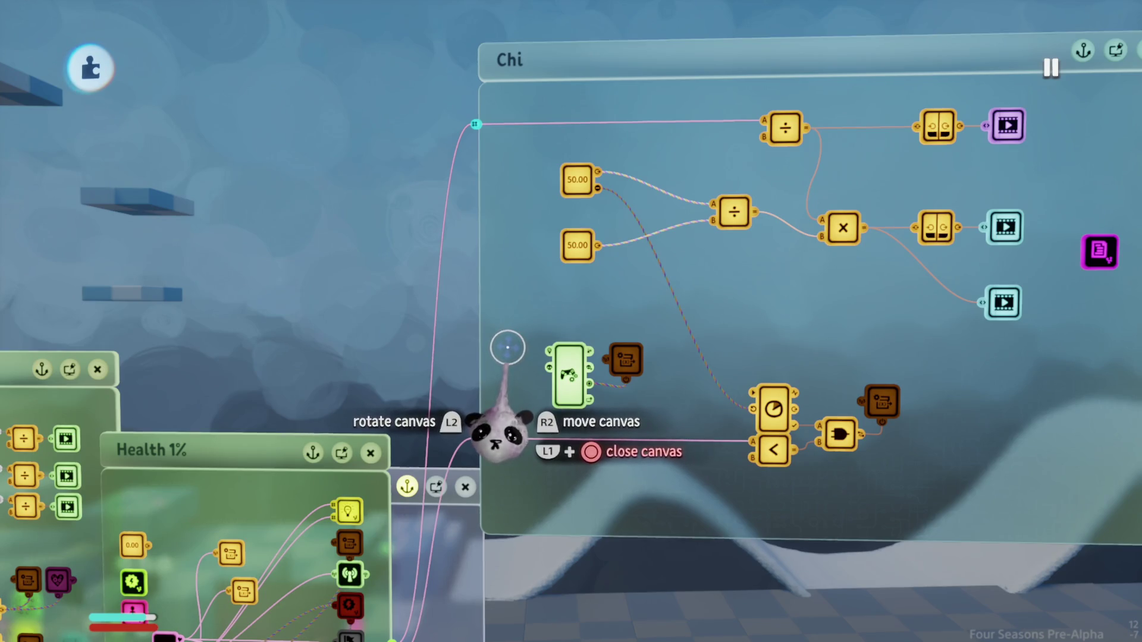
scroll(505, 346, up, 2)
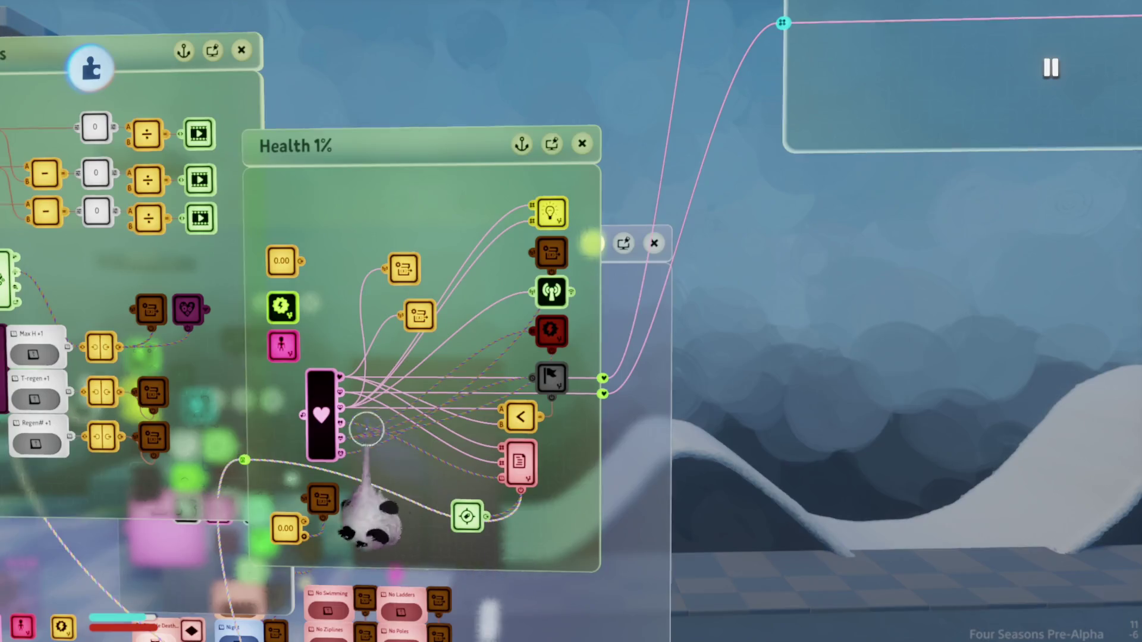
Step: Review the Aang Health gadget's Inputs & Outputs and main properties
click(318, 411)
click(452, 305)
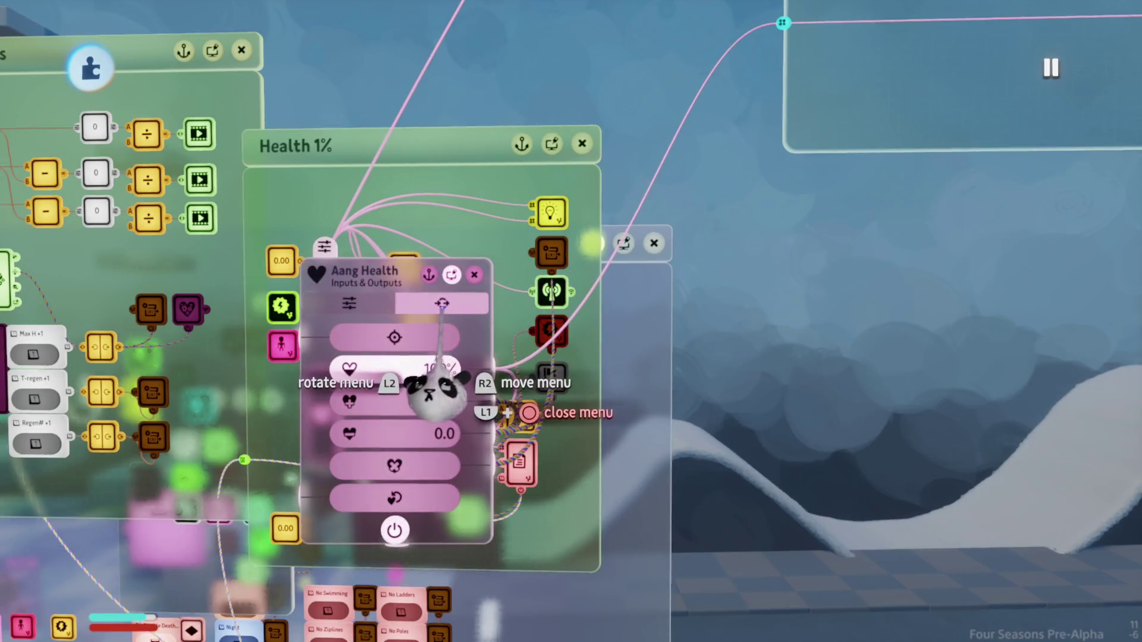
click(349, 303)
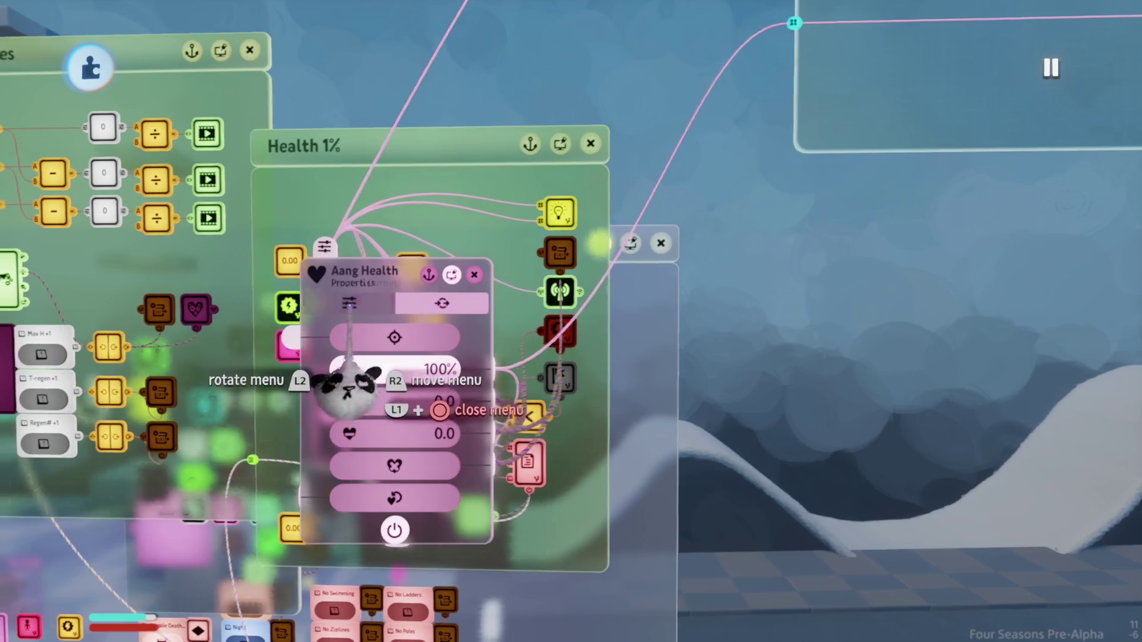
key(Escape)
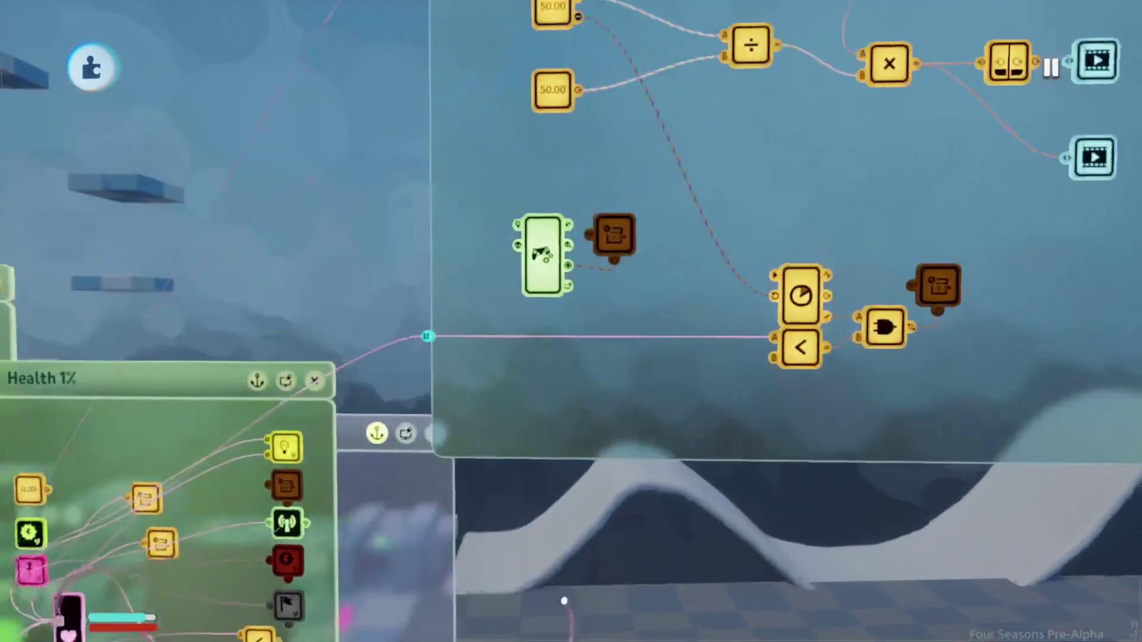
Step: Place a Health Modifier in the Chi chip, review its settings pages, then grab a Health Manager
click(536, 162)
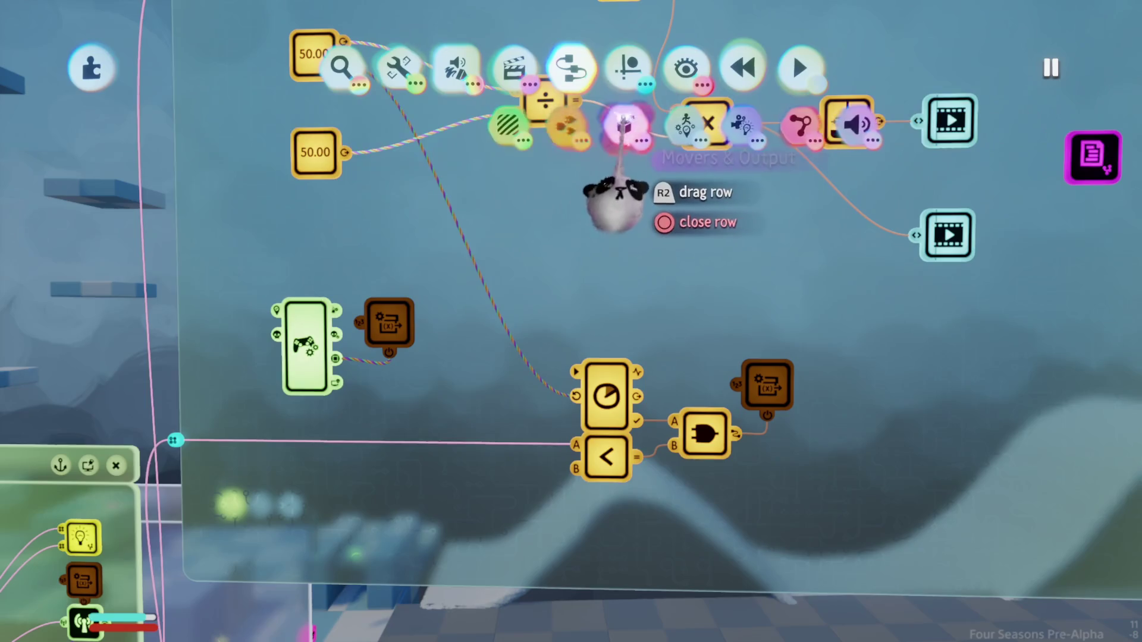
click(462, 122)
click(545, 225)
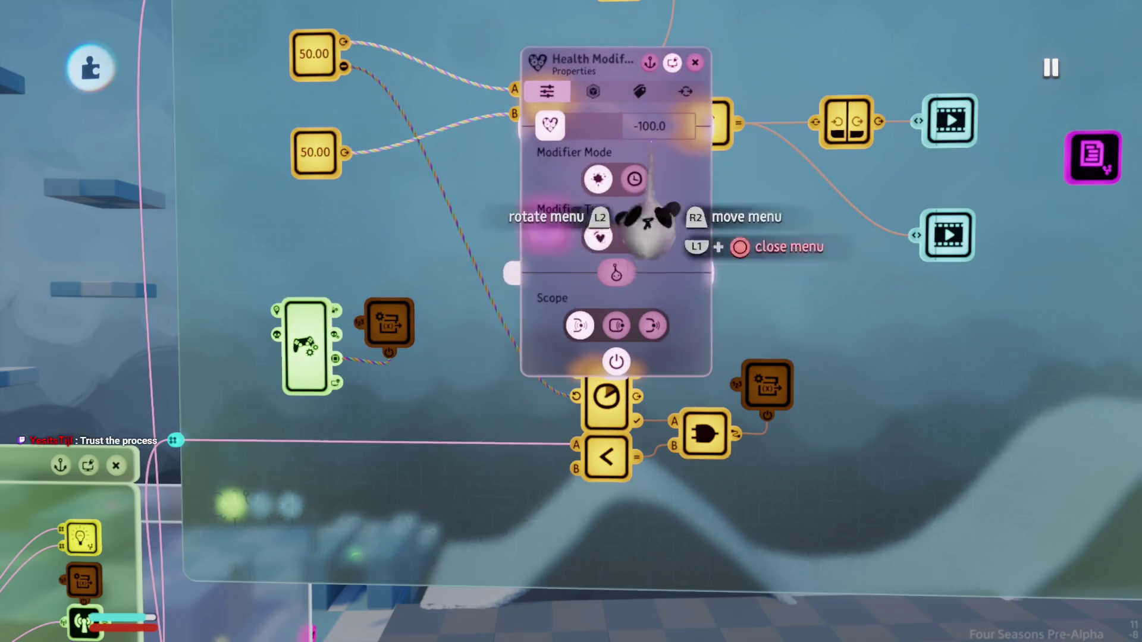
click(639, 91)
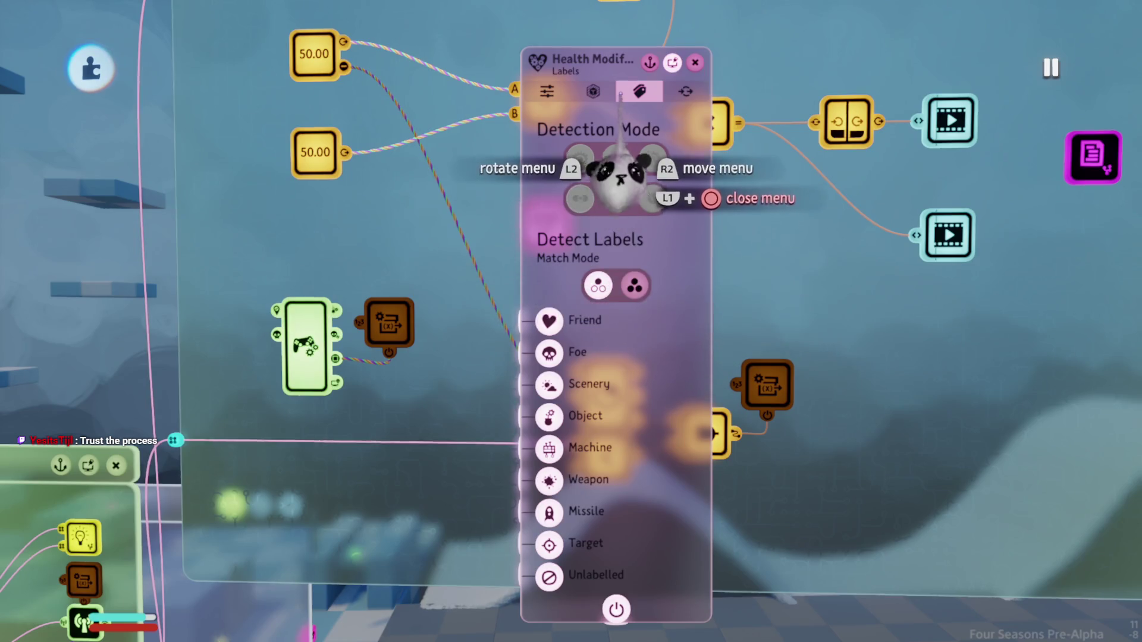
click(593, 91)
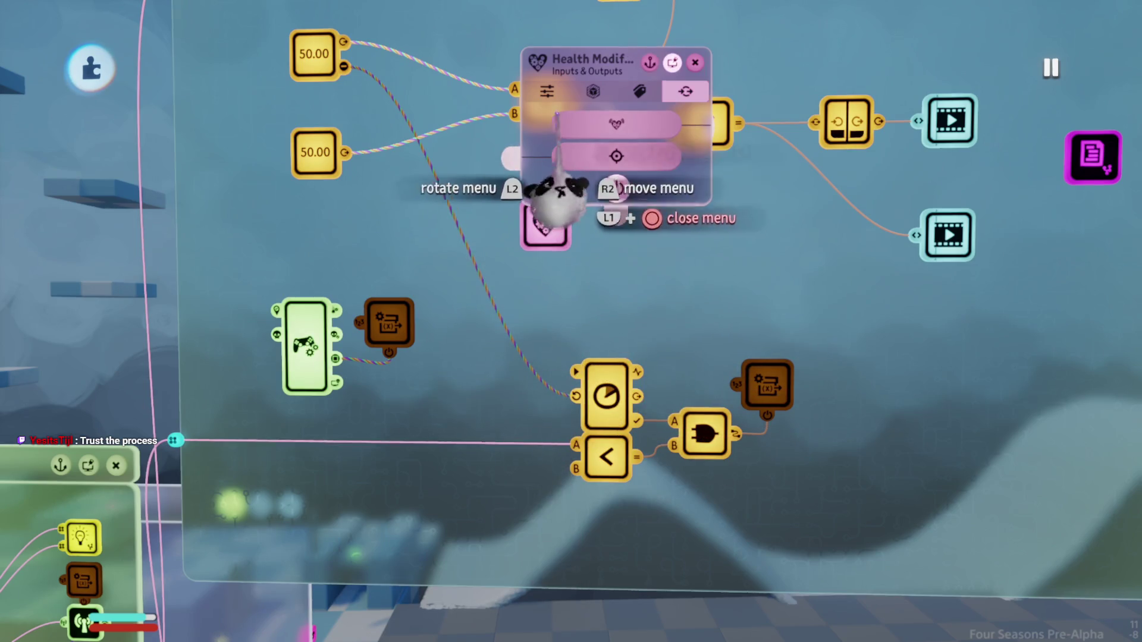
click(584, 96)
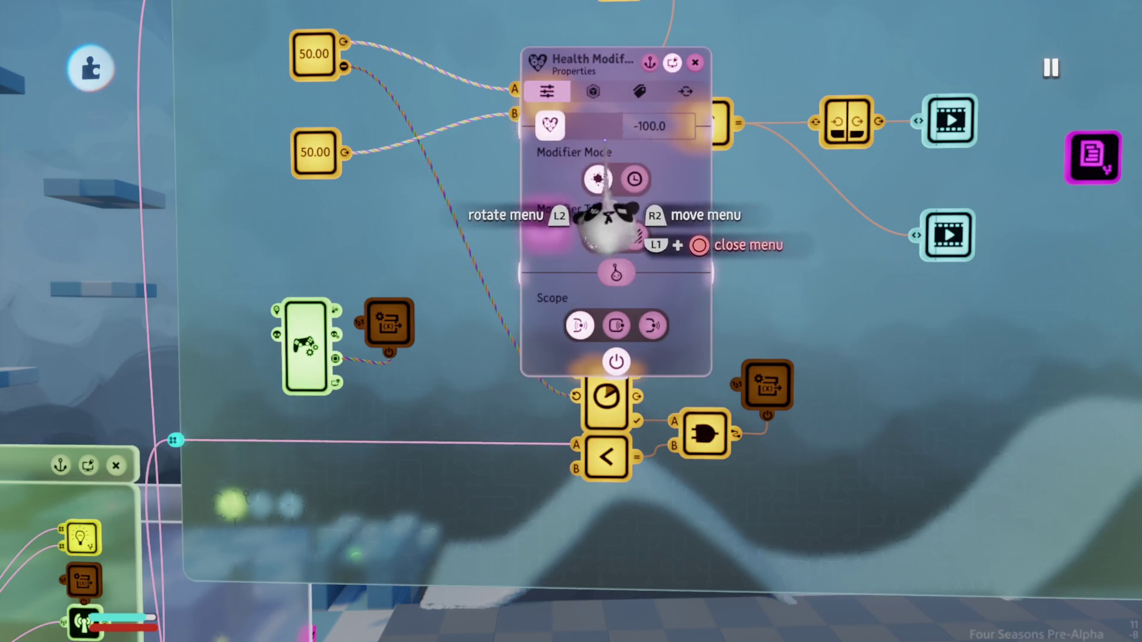
key(Escape)
key(Tab)
click(470, 146)
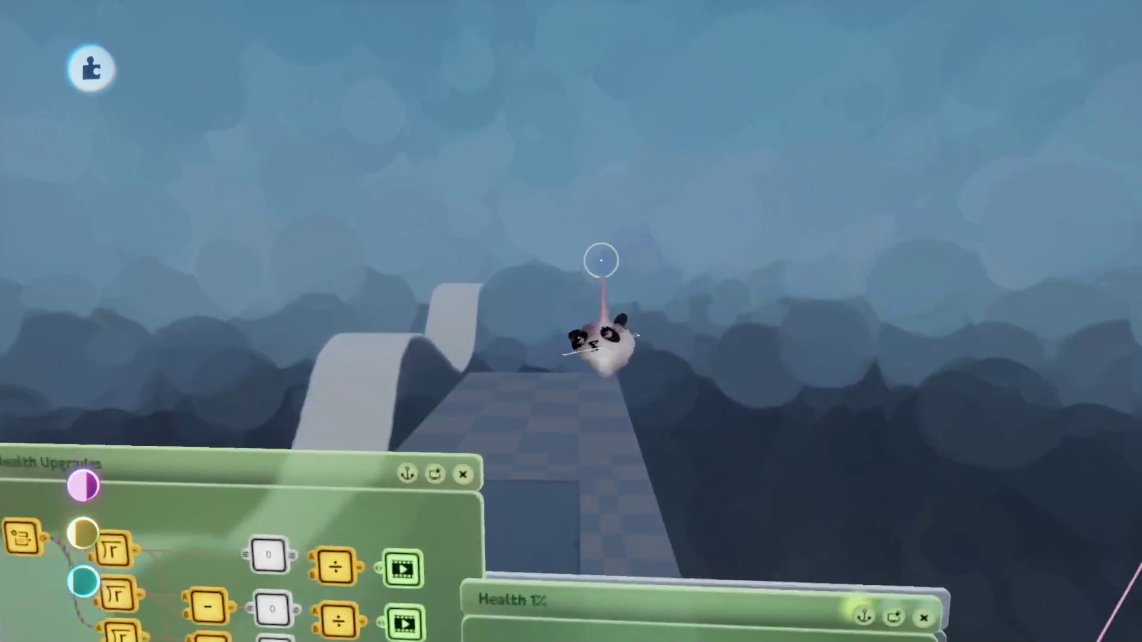
Step: Sculpt a red cube in the scene
click(629, 66)
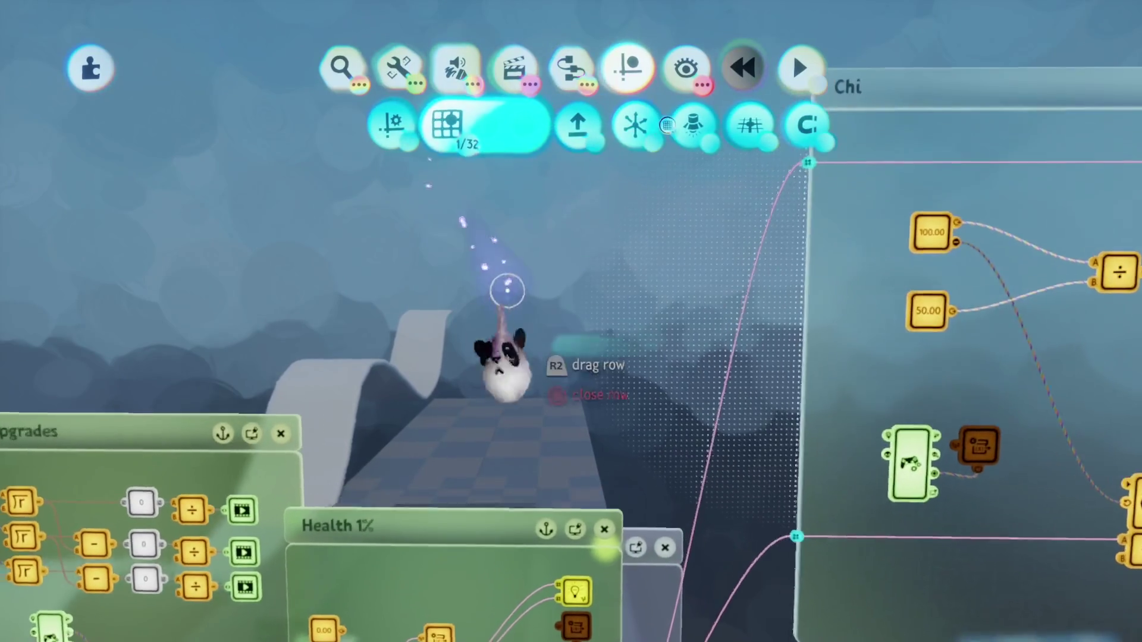
key(Tab)
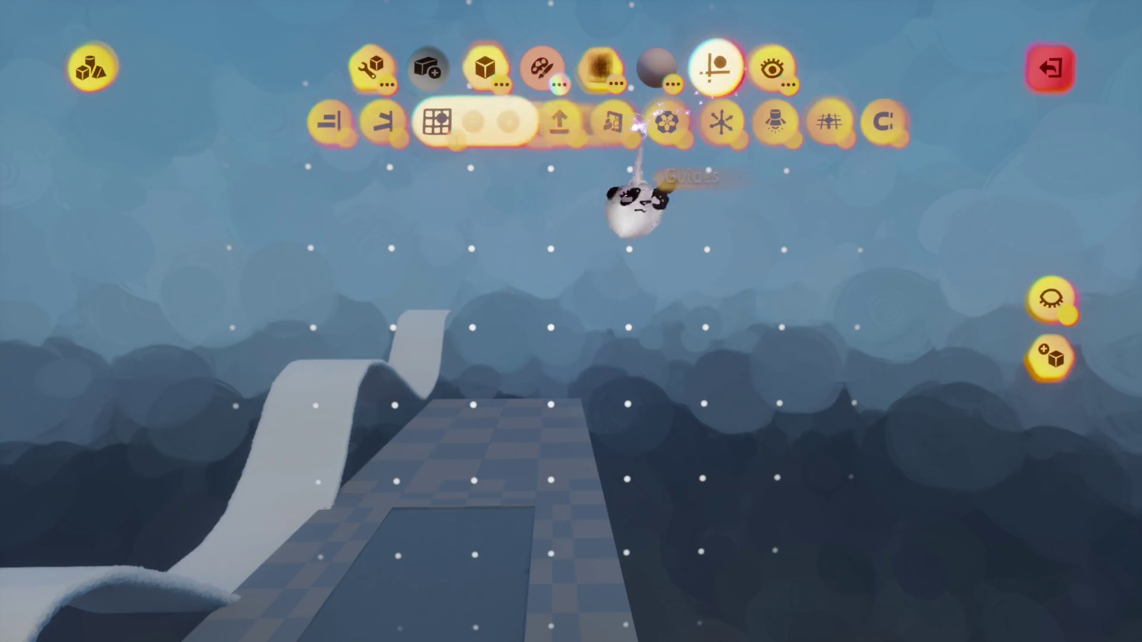
click(484, 69)
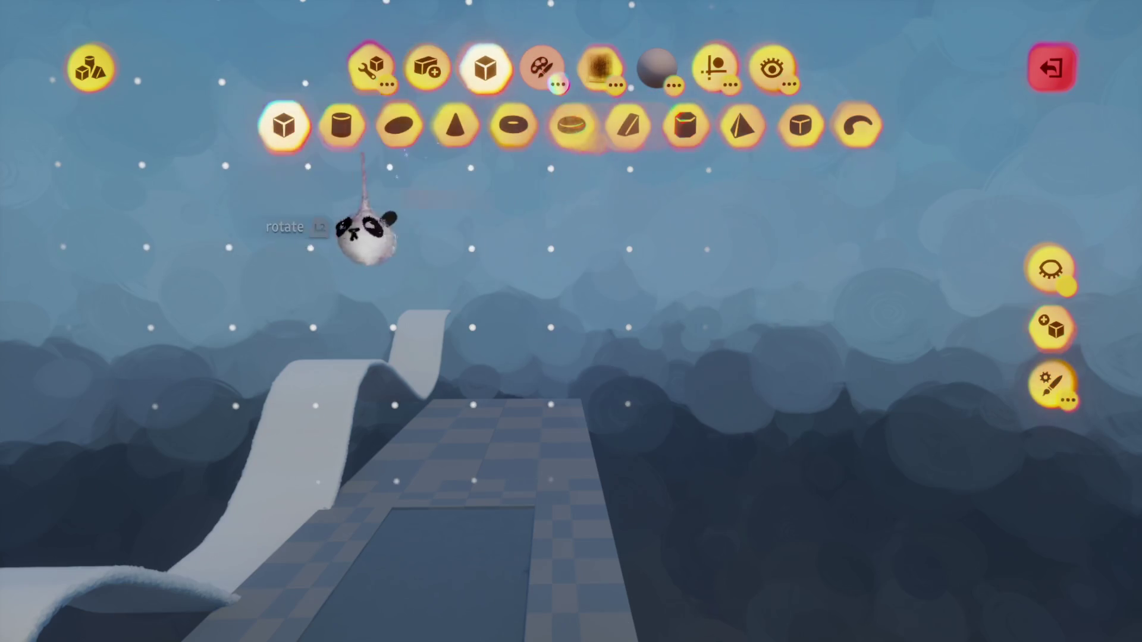
key(Escape)
key(Escape)
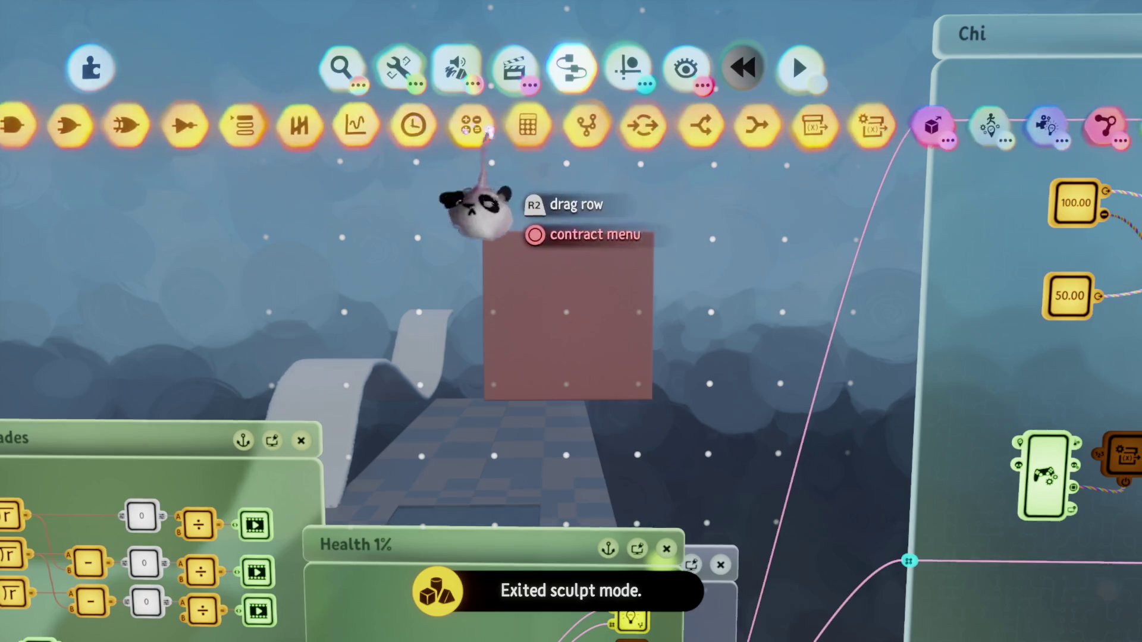
Step: Stamp a microchip named 'Chi' on the cube and delete the 50.00 Max Chi node
click(579, 123)
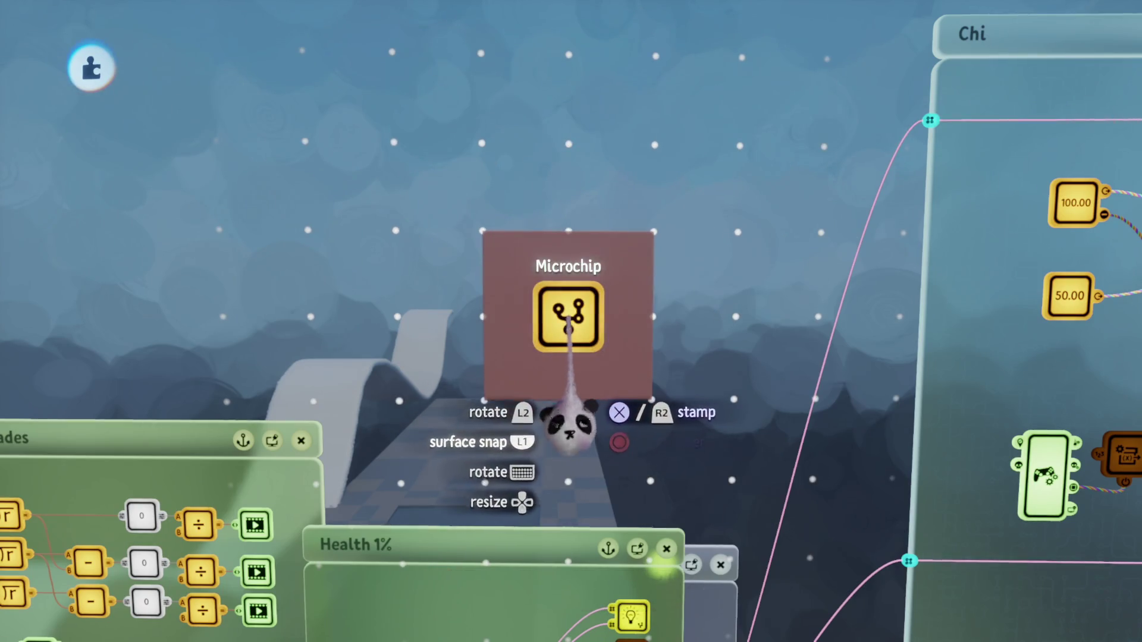
click(568, 427)
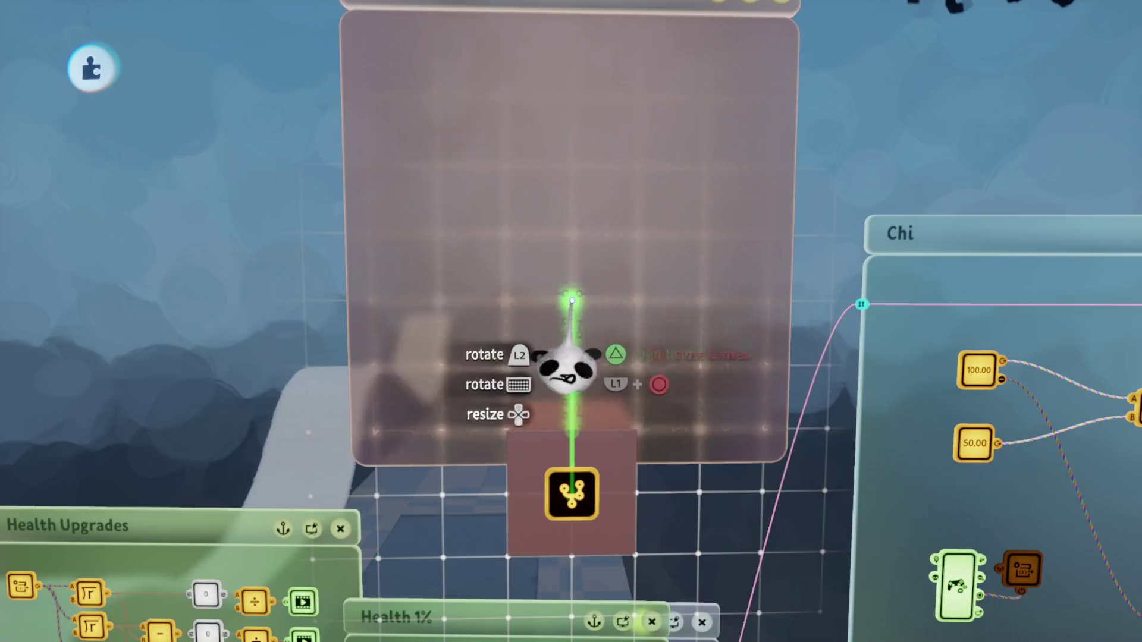
click(586, 377)
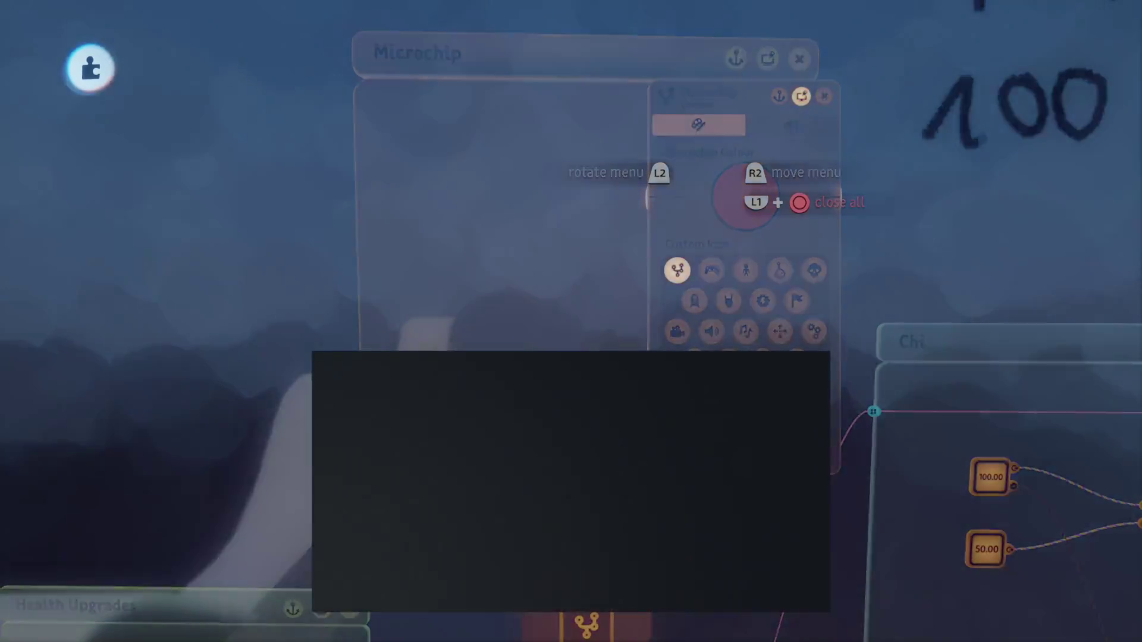
text(Ch)
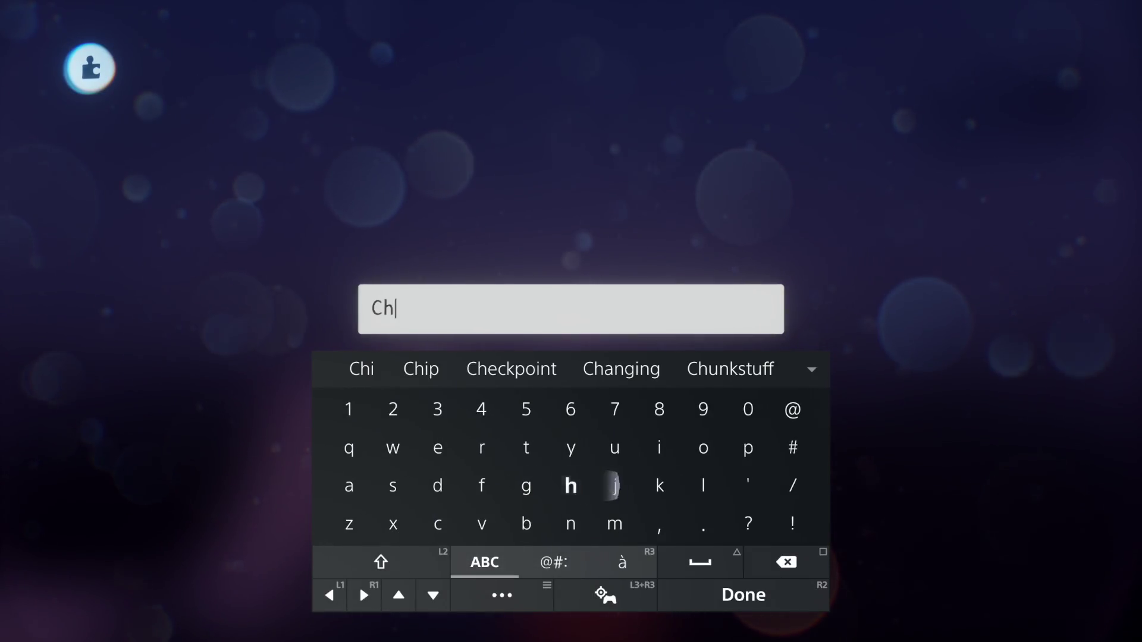
text(i)
key(Return)
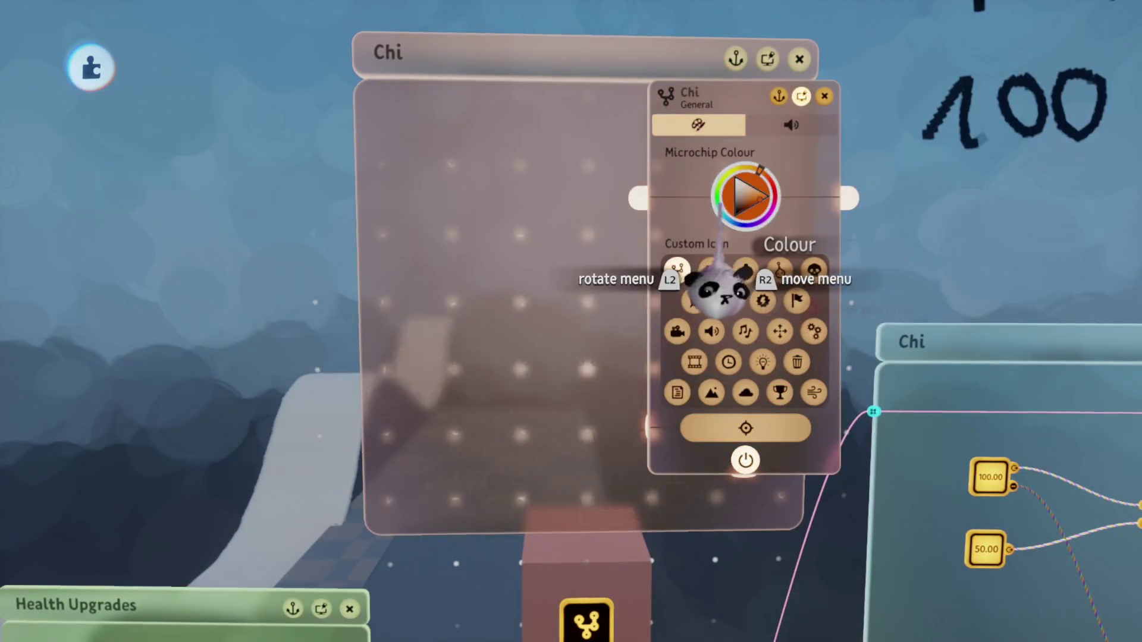
key(Escape)
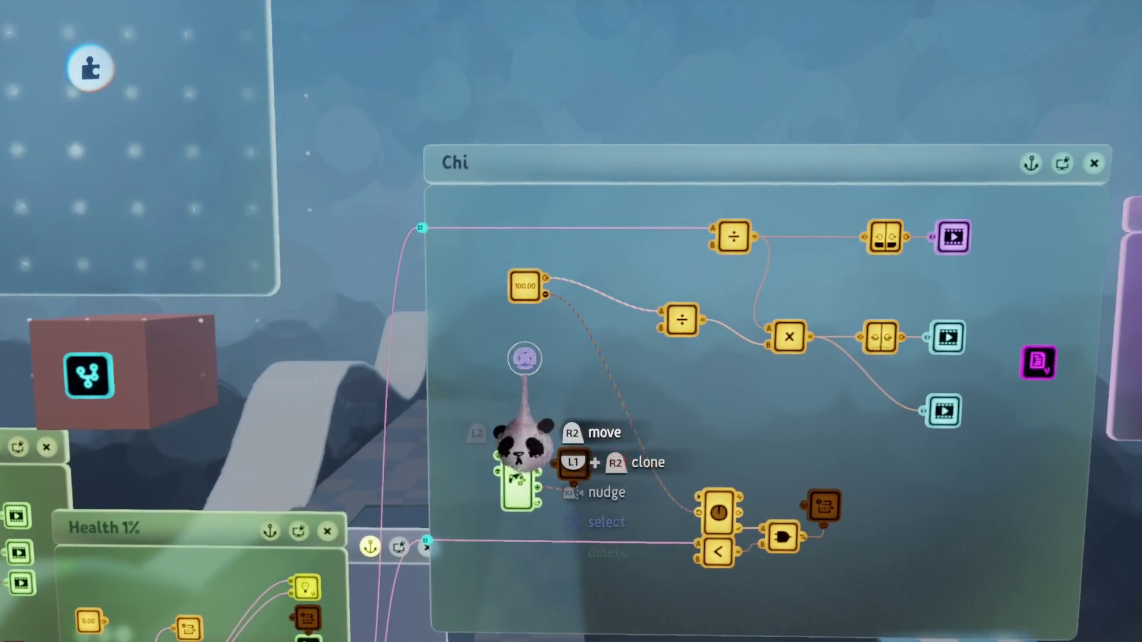
key(Delete)
key(Delete)
key(Delete)
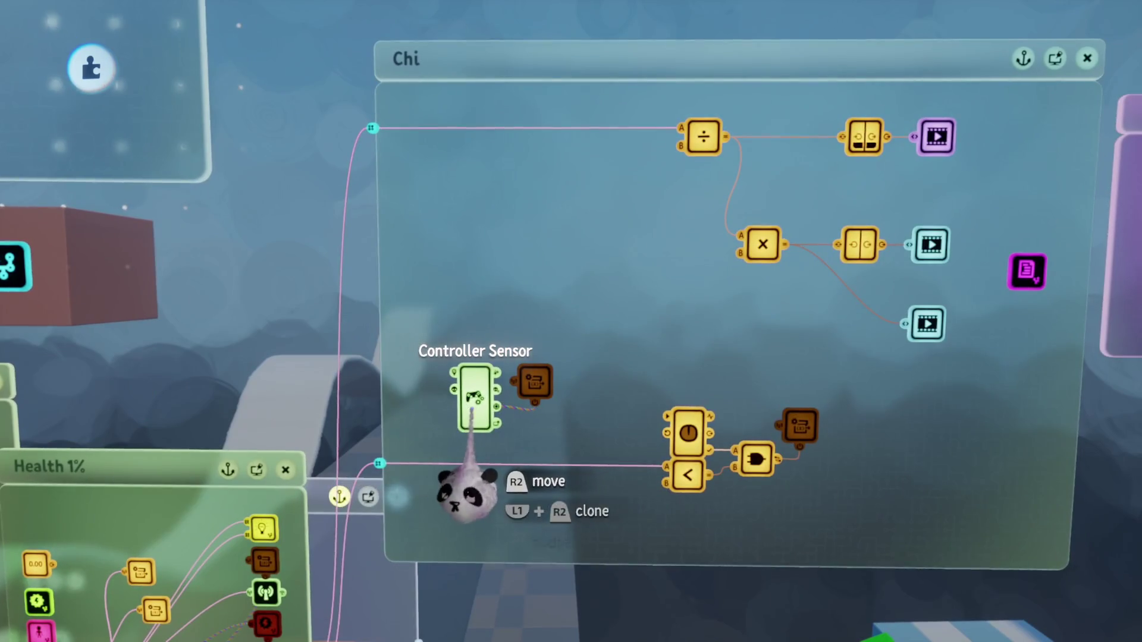
Step: Delete the brown node by the Controller Sensor and place a Health Manager inside the Chi microchip
key(Delete)
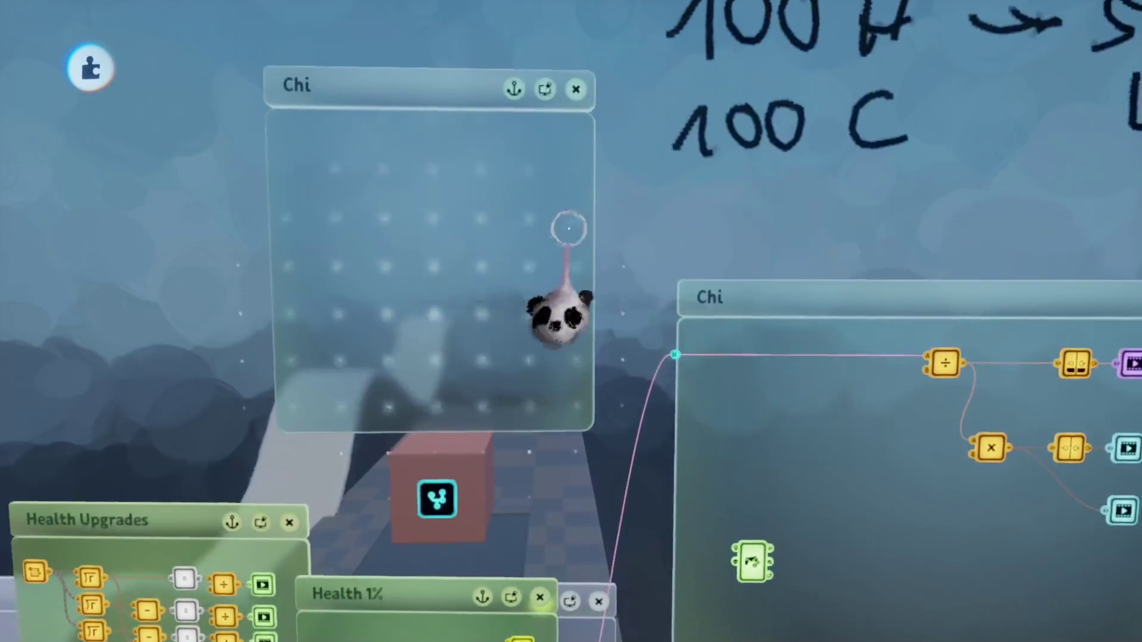
key(Tab)
scroll(595, 125, right, 10)
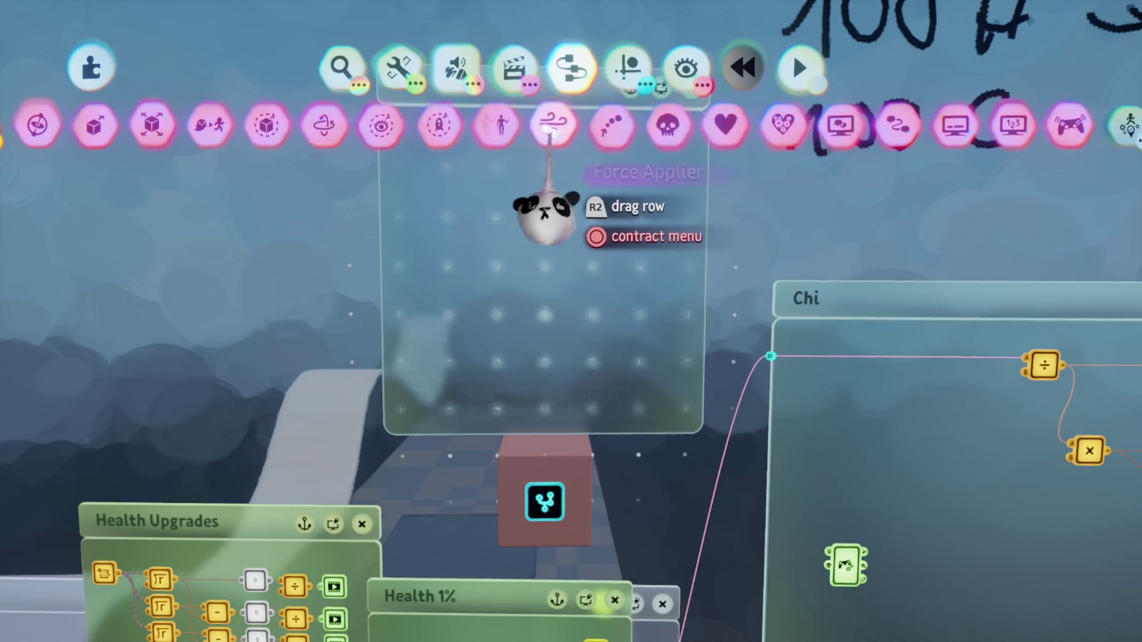
click(726, 125)
click(568, 330)
Step: Rename the new Health Manager gadget to 'Chi'
click(589, 95)
text(C)
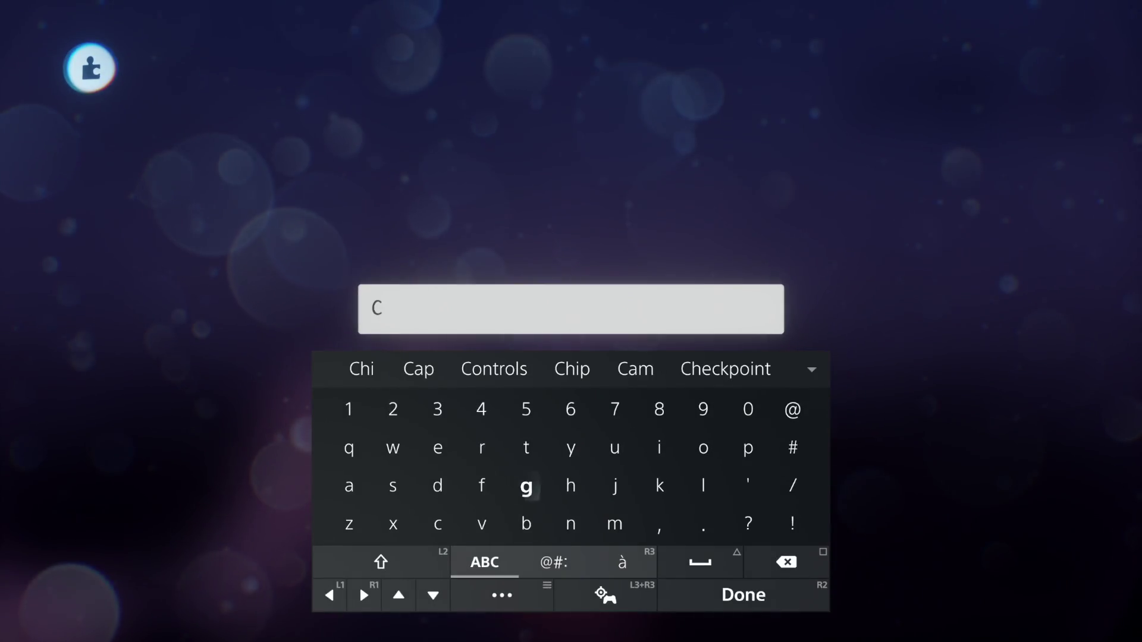
text(h)
key(Left)
key(Left)
key(Return)
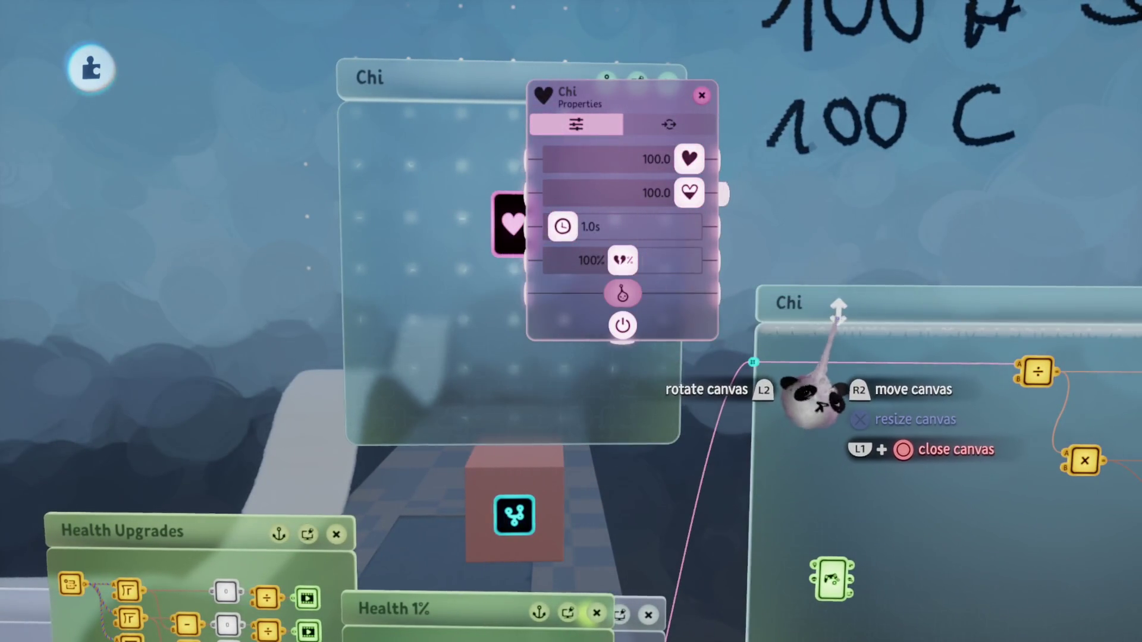
Step: Check the Chi gadget's inputs and outputs and the pink cube's Sculpture Labels settings
click(666, 126)
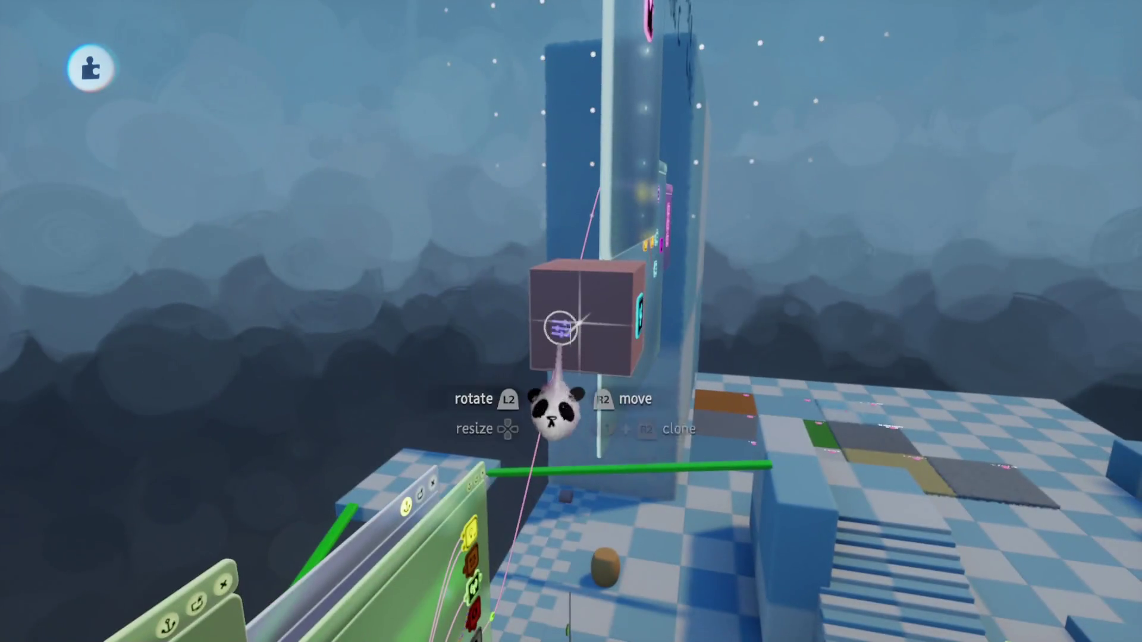
click(562, 327)
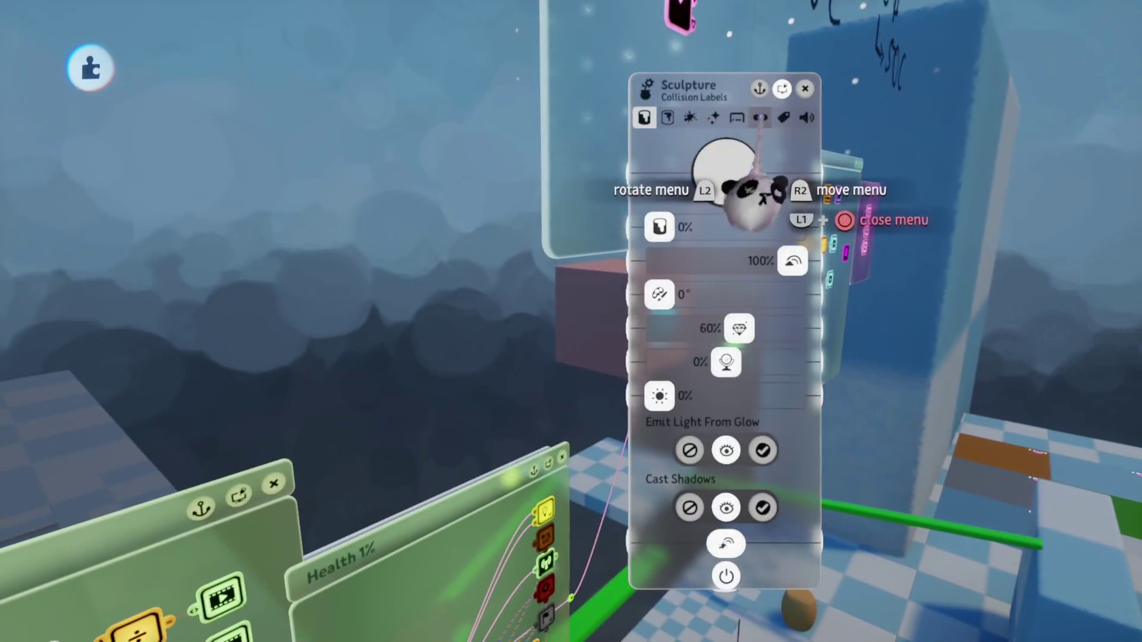
click(784, 117)
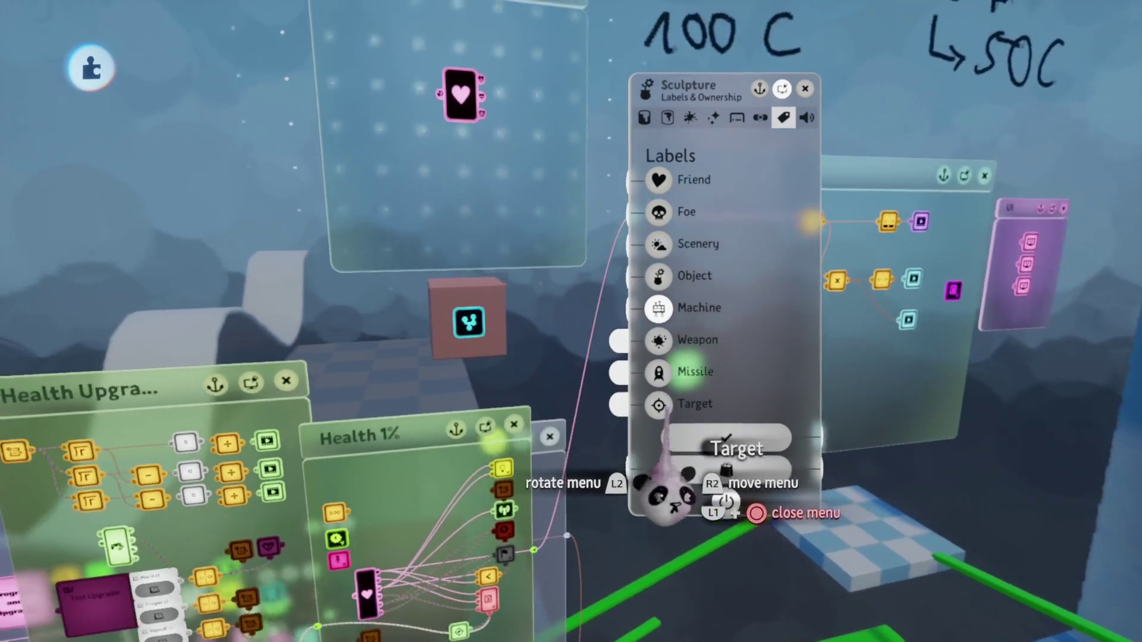
click(683, 438)
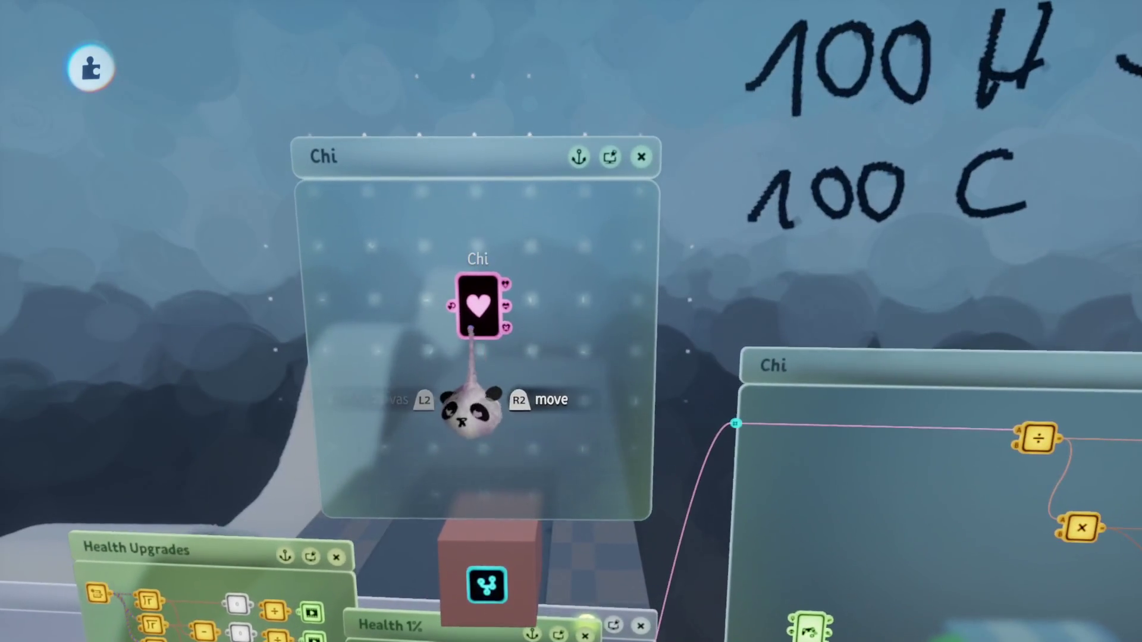
Step: Move the Chi Health Manager toward the chip's upper left and review its properties
drag(471, 331, 360, 252)
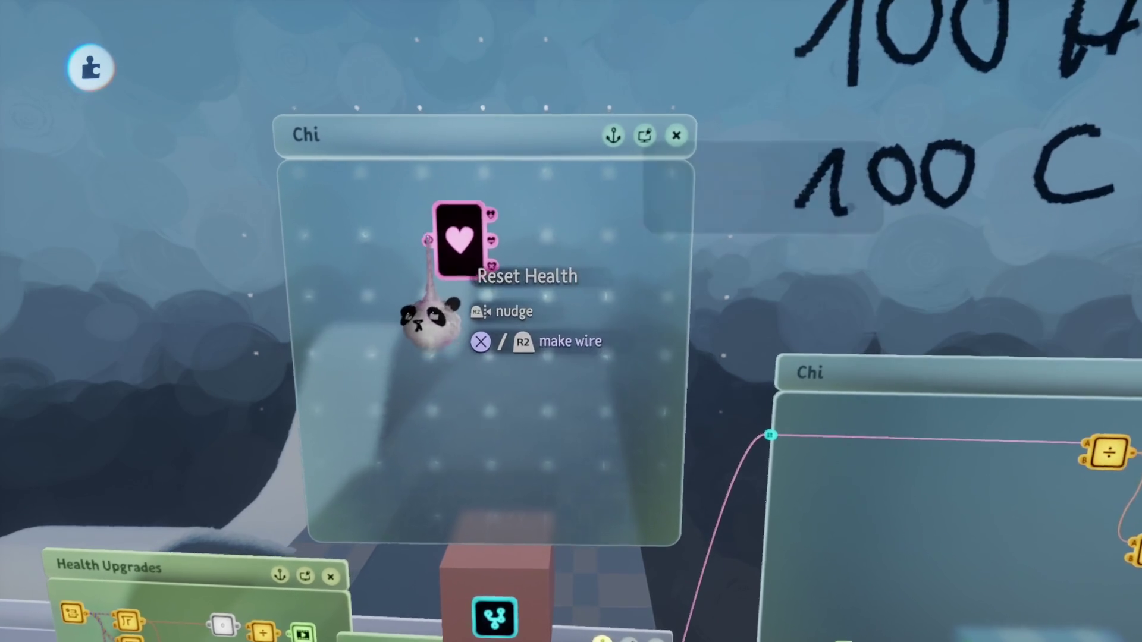
click(452, 238)
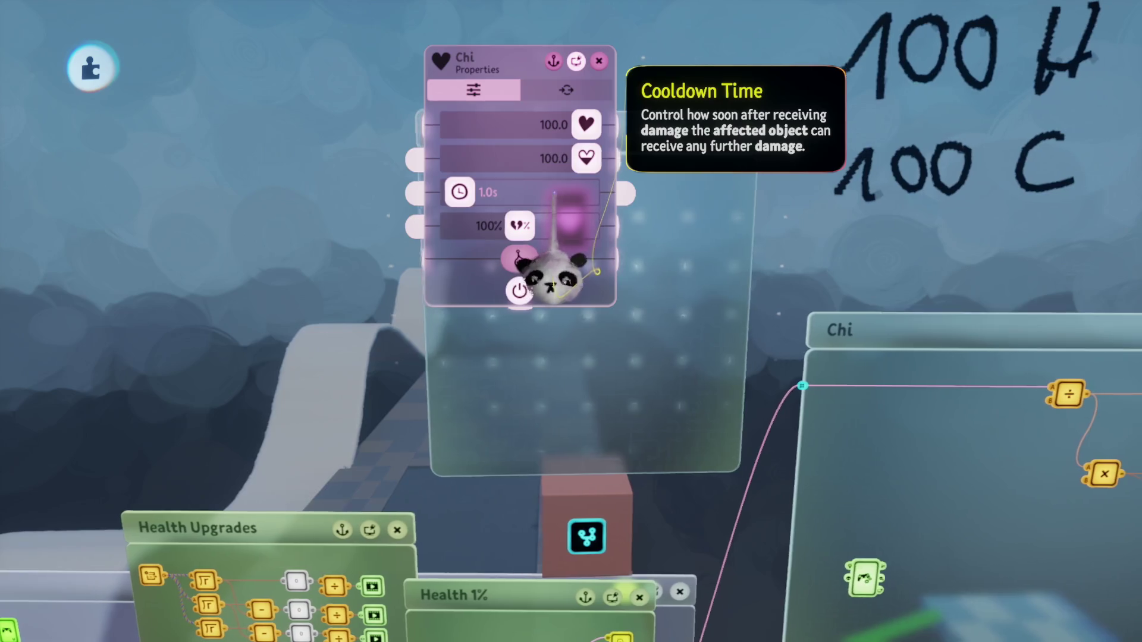
key(Escape)
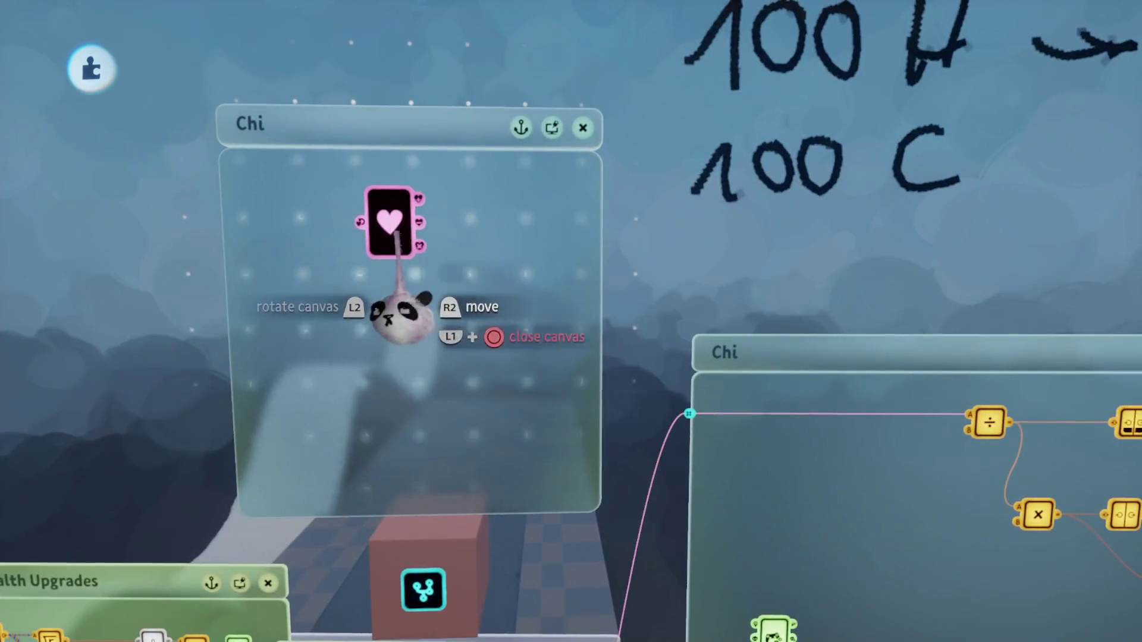
Step: Wire the Health 1% flag node into the Chi gadget's Max Health input
click(387, 226)
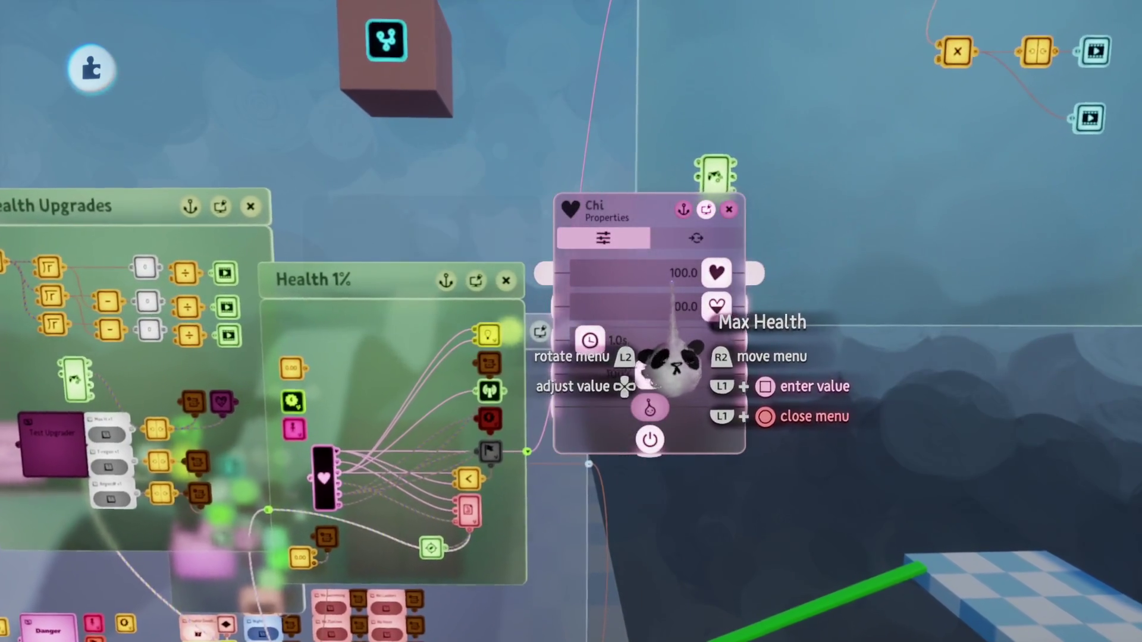
mouse_move(669, 354)
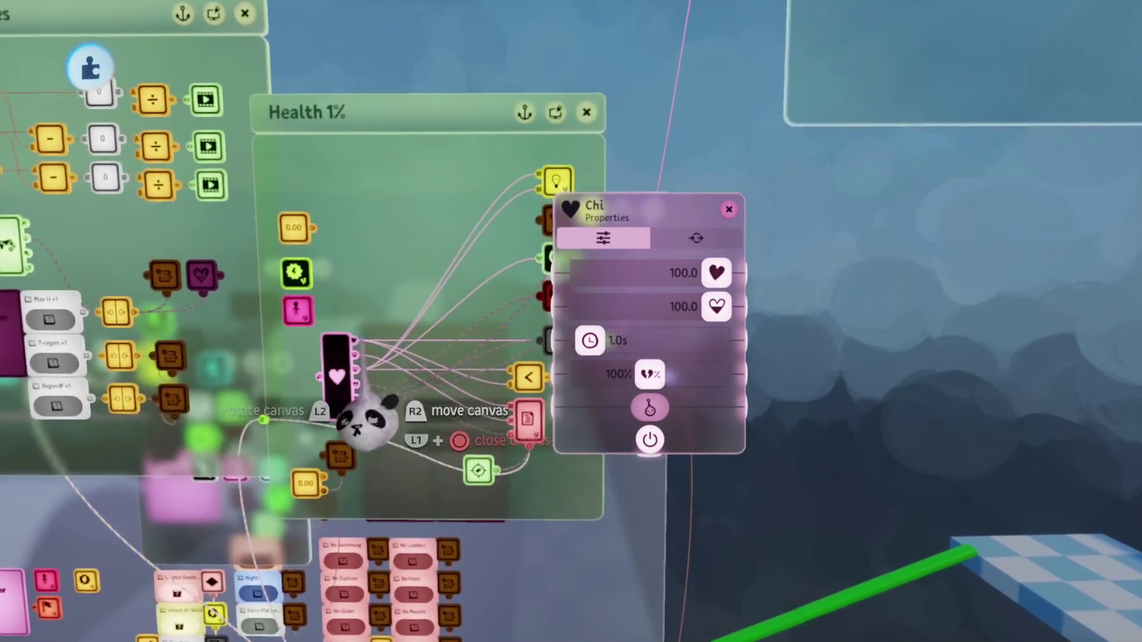
click(572, 279)
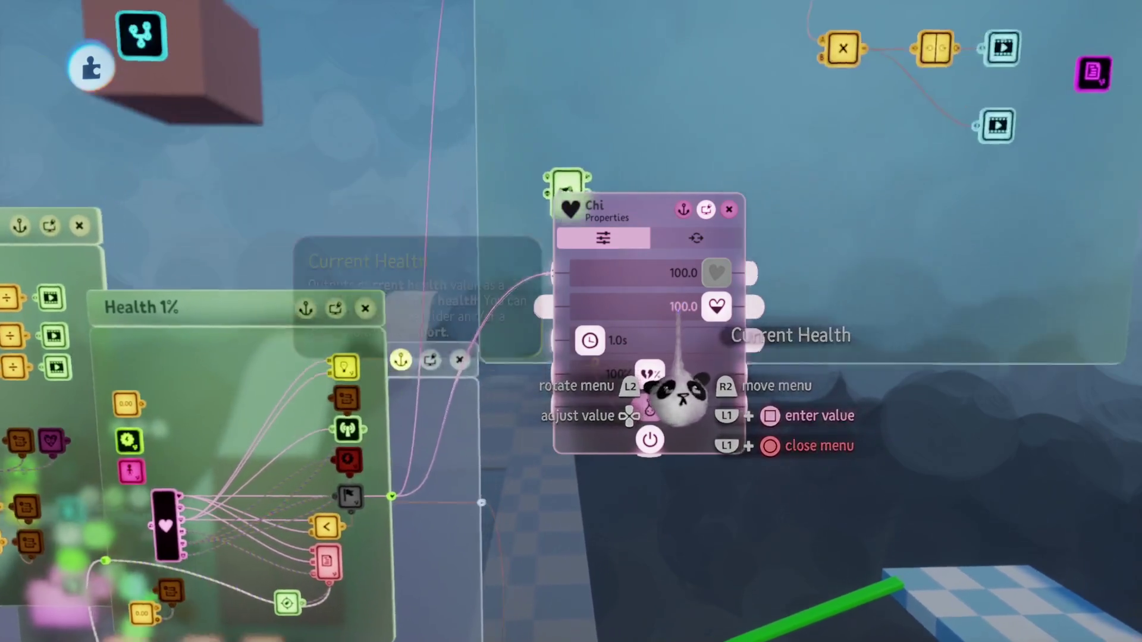
Step: Move the Controller Sensor into the Chi chip beside the Chi health gadget
mouse_move(676, 395)
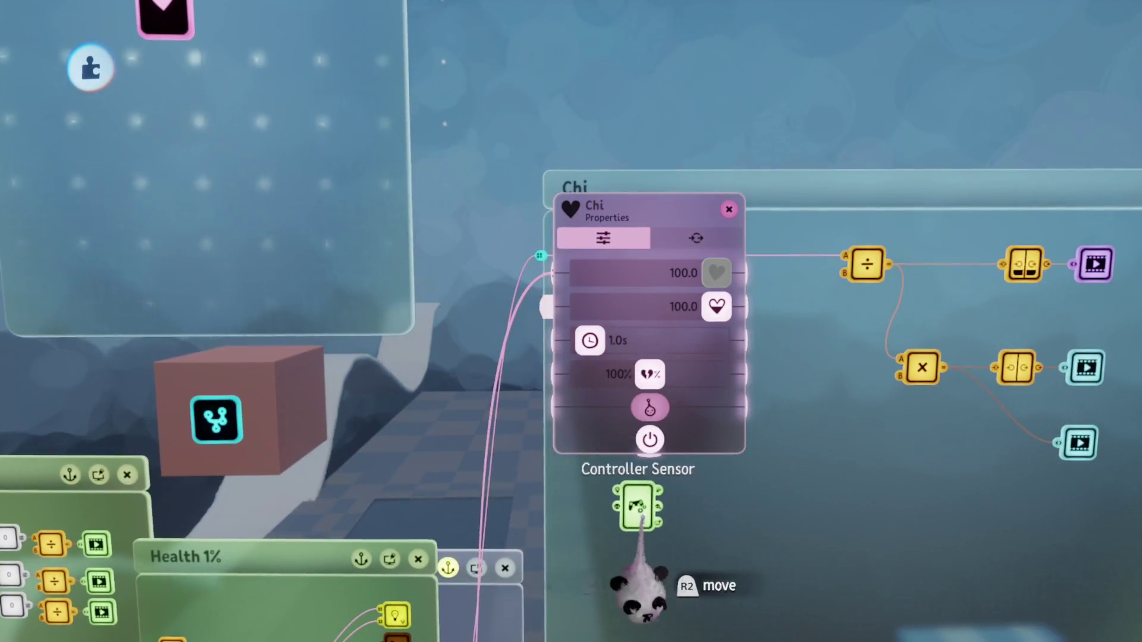
drag(640, 595, 139, 303)
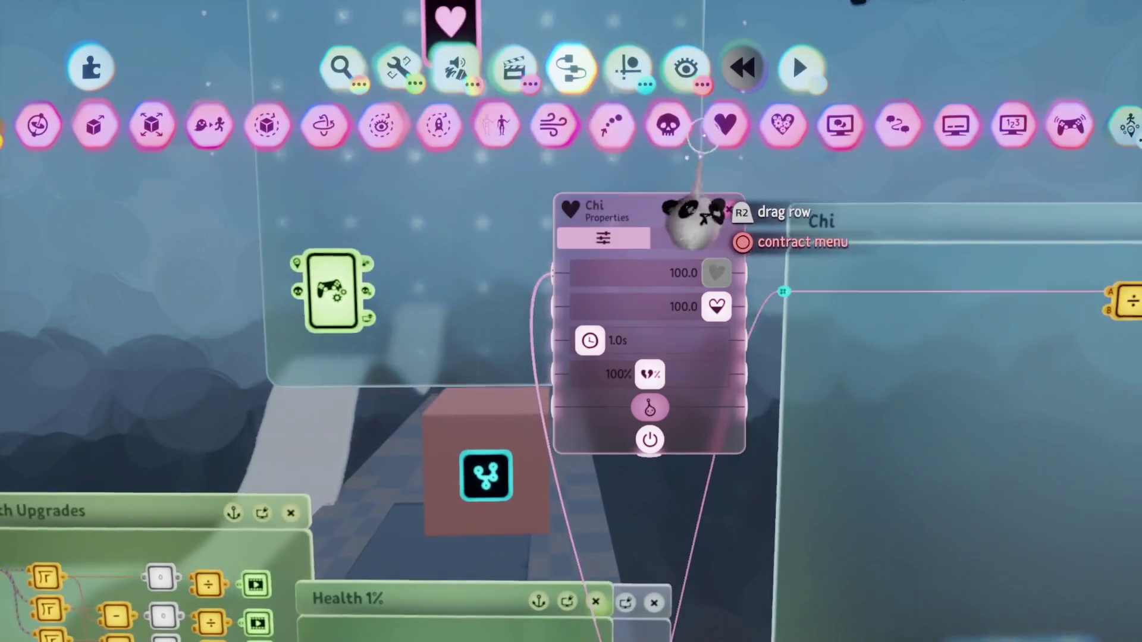
drag(702, 143, 512, 140)
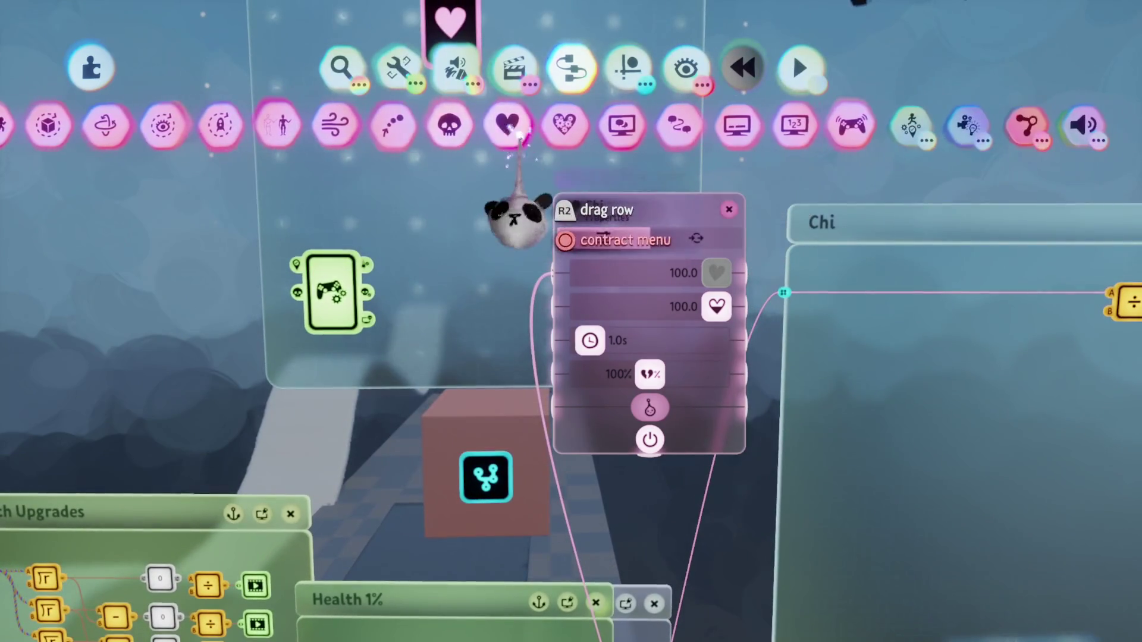
Step: Place a Health Modifier beside the Controller Sensor and switch its label Match Mode to the second option
click(549, 122)
click(321, 291)
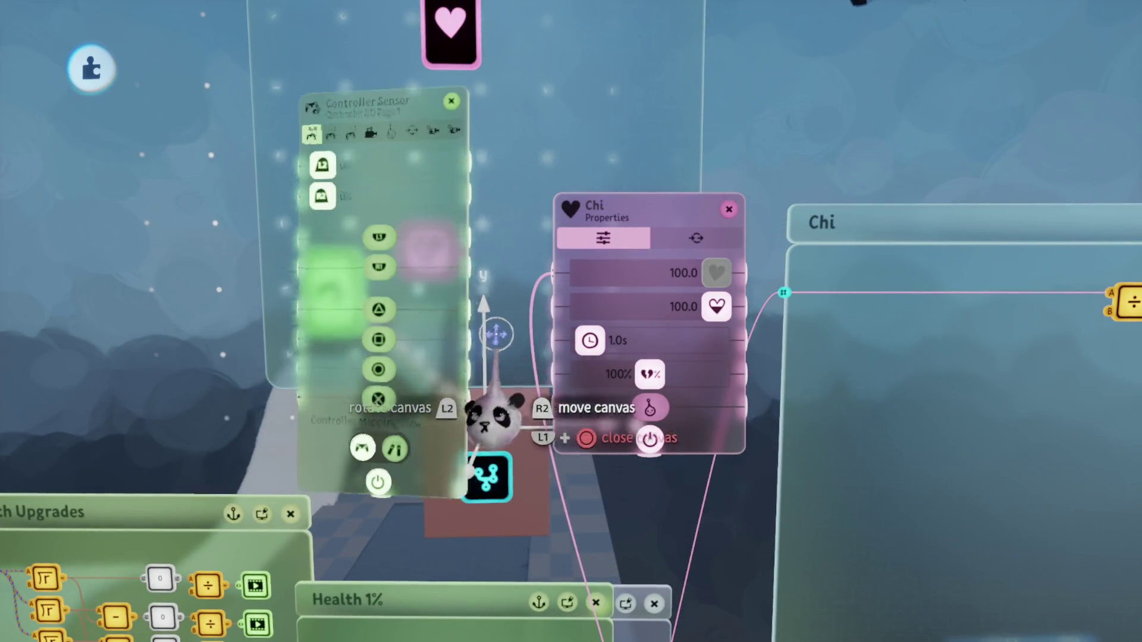
key(Escape)
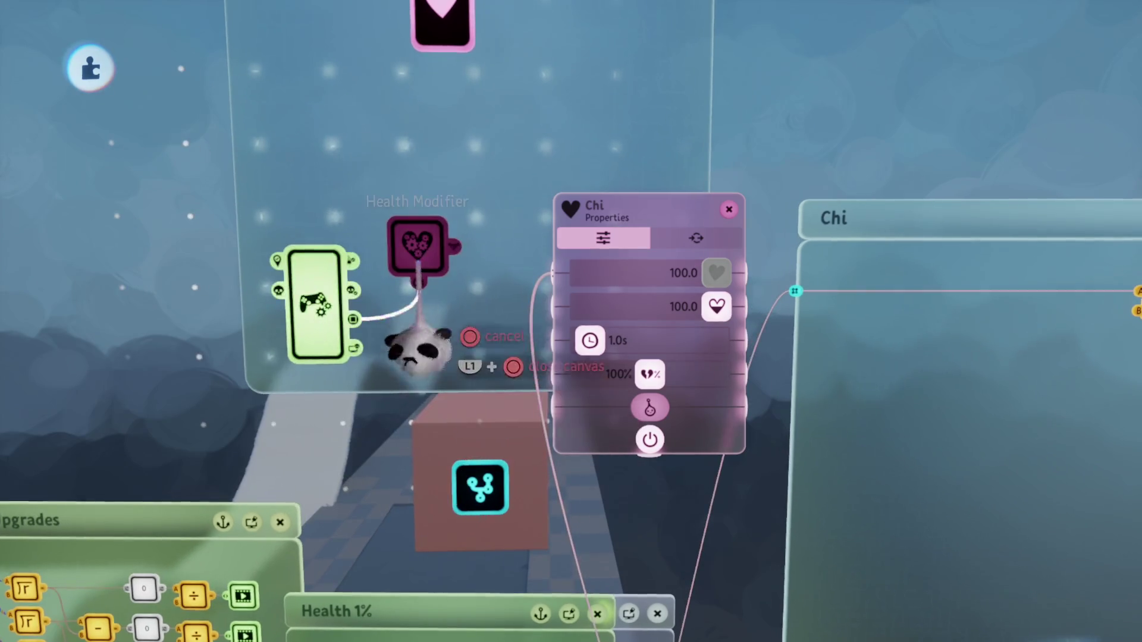
click(428, 249)
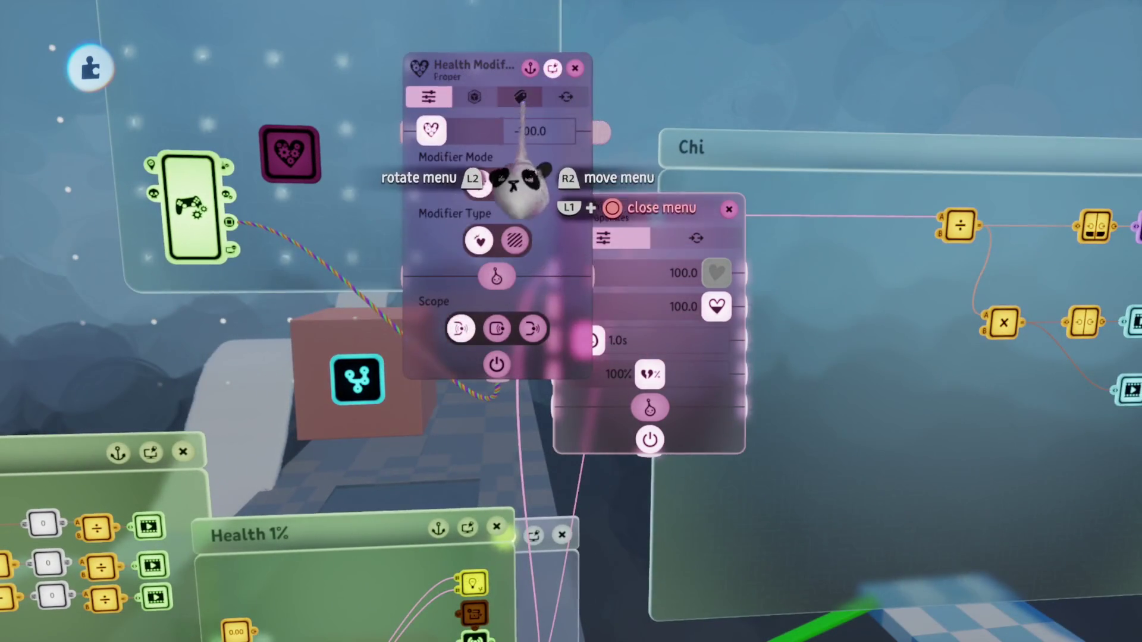
click(520, 97)
click(514, 290)
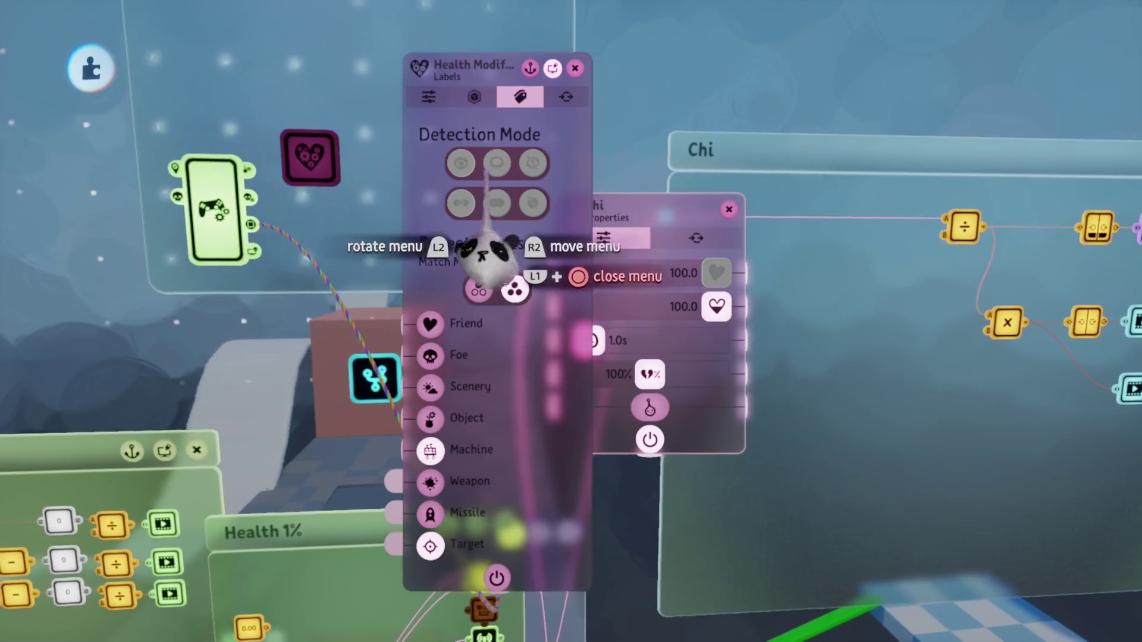
Step: Set the Health Modifier's health change to -10.0 instead of -100.0
click(474, 96)
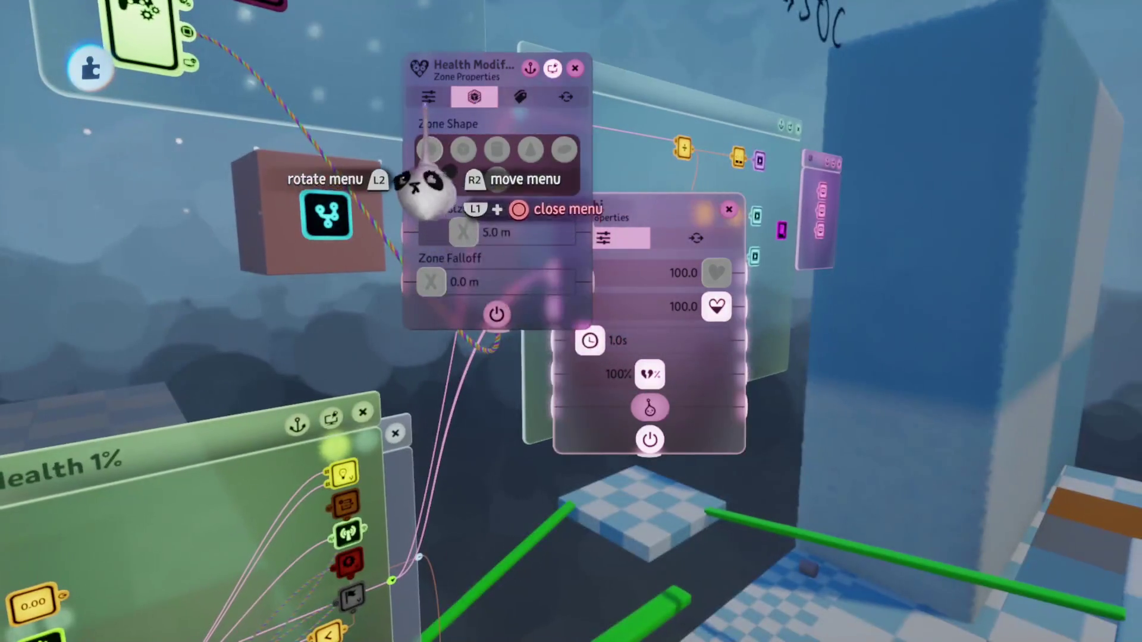
click(429, 96)
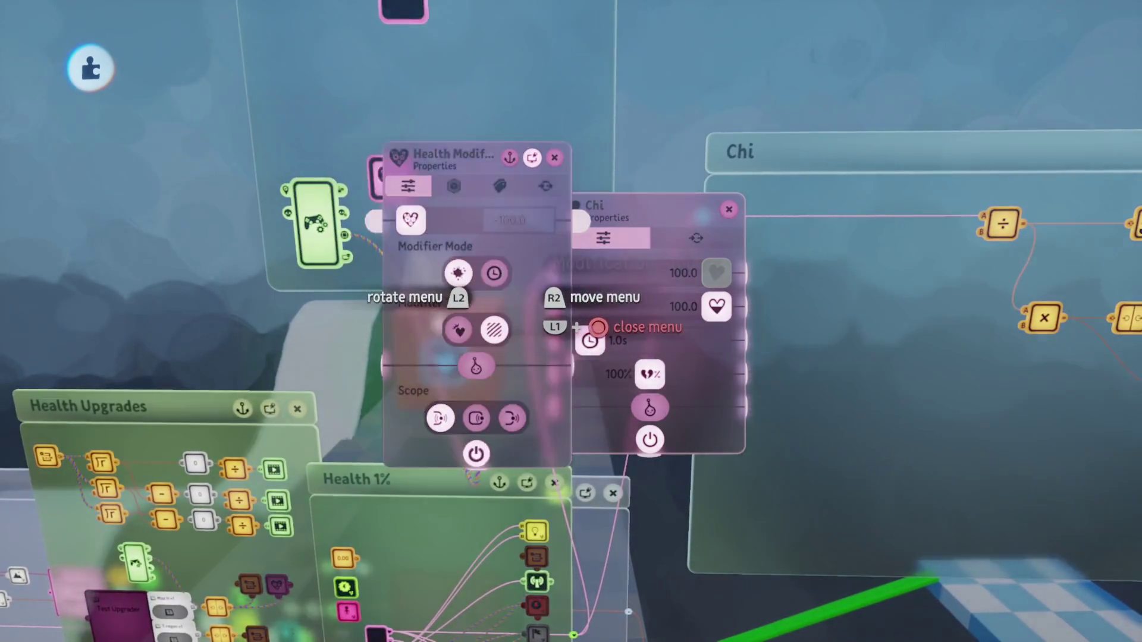
click(499, 194)
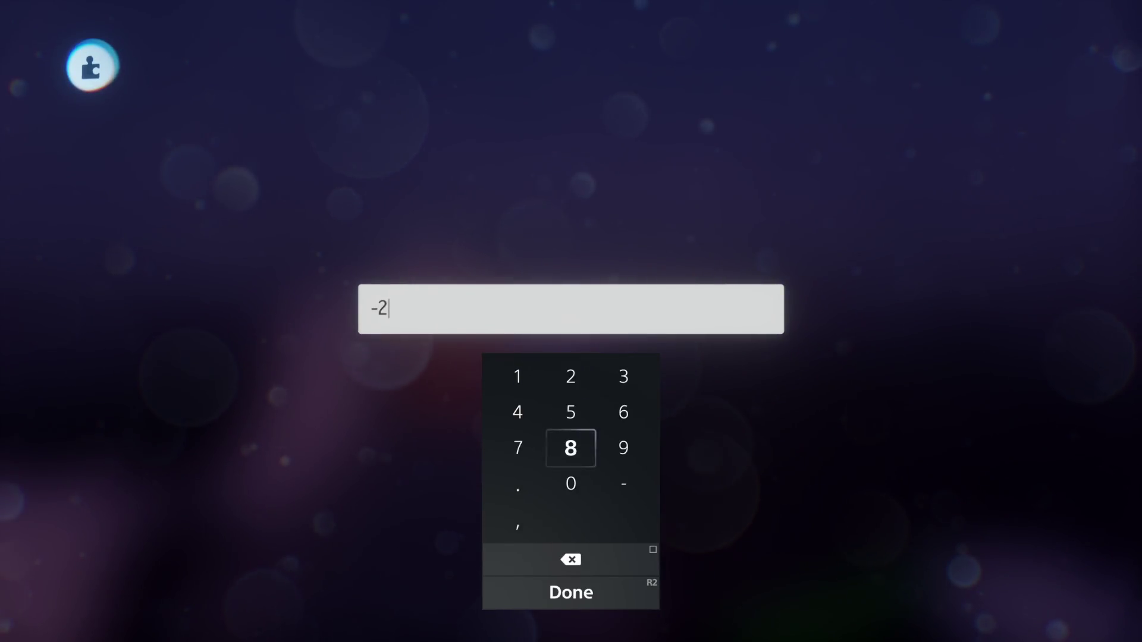
key(Return)
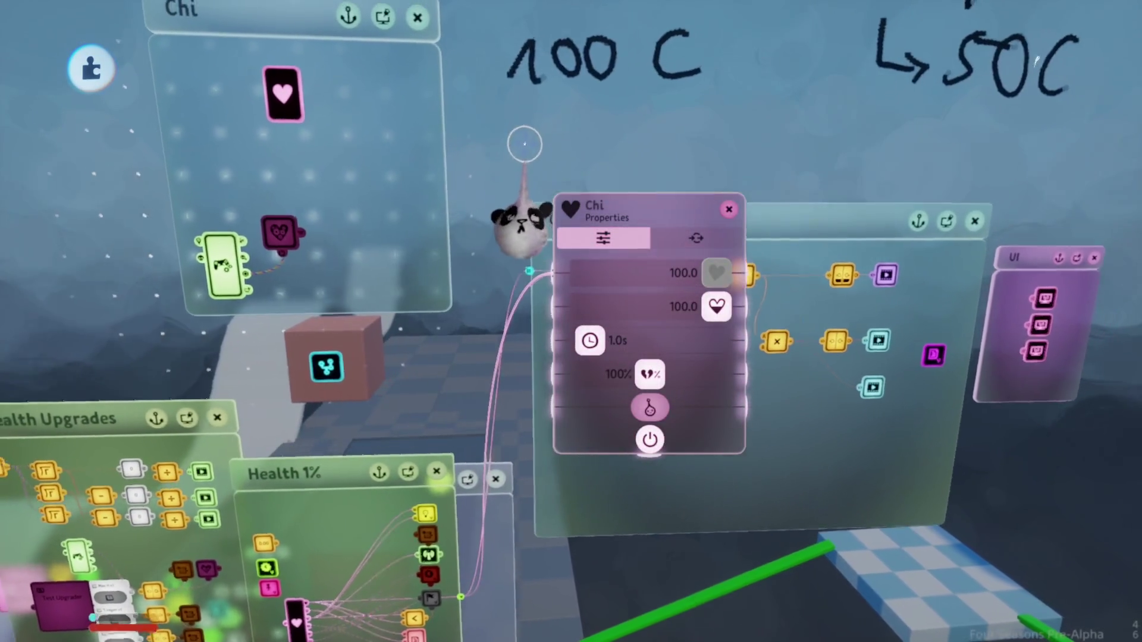
Step: Play-test the button to confirm it drains Chi from 100 to 60
key(Escape)
key(Escape)
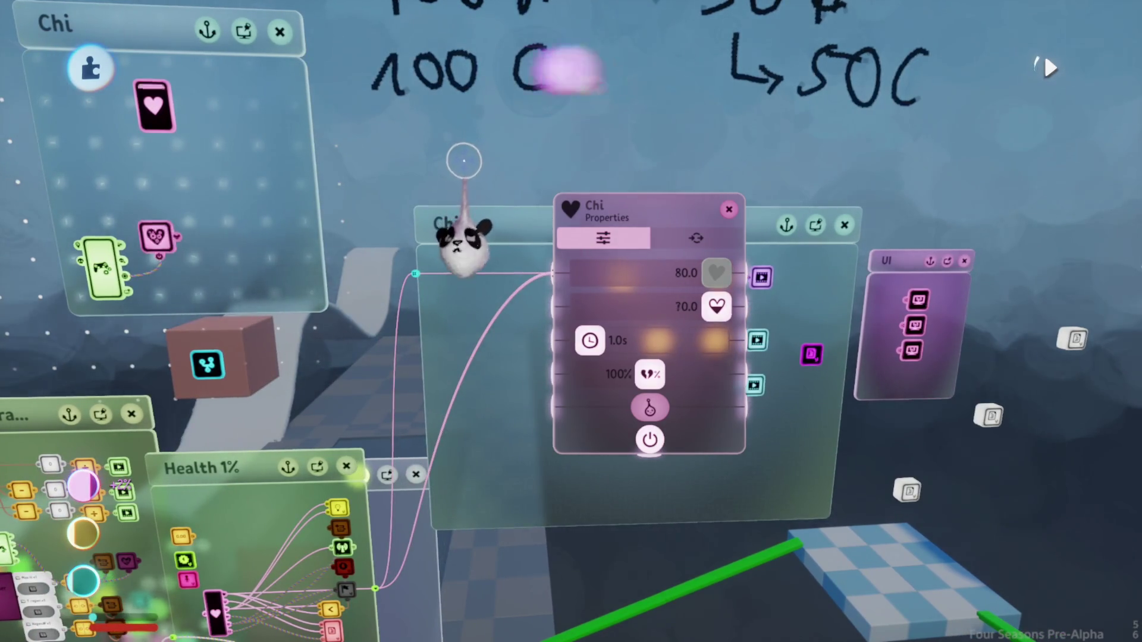
key(Escape)
key(Escape)
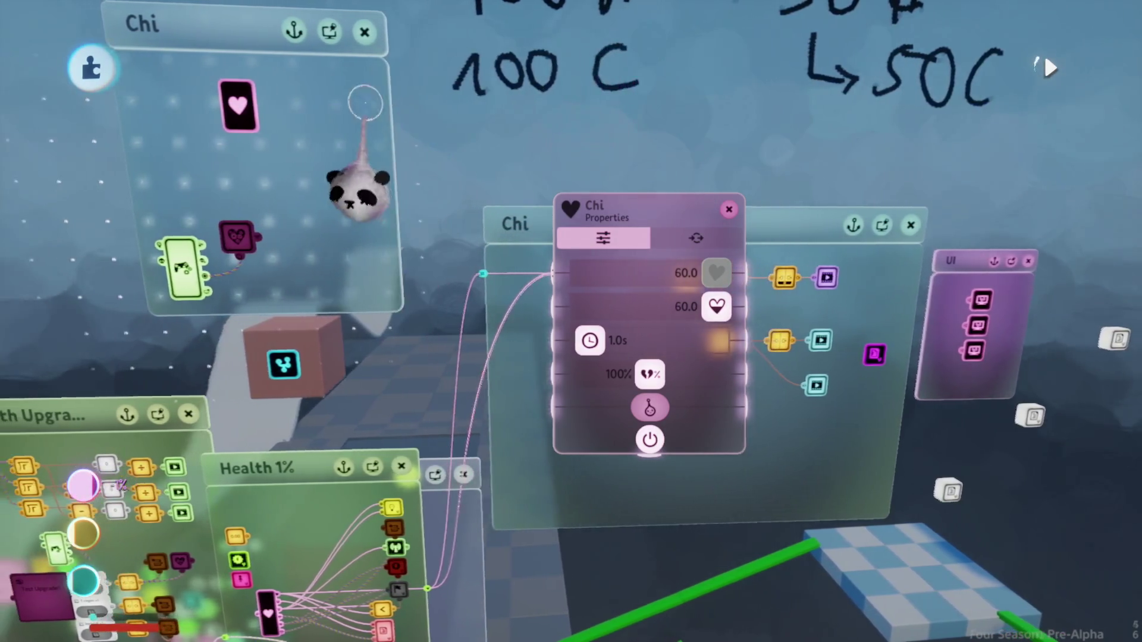
key(Escape)
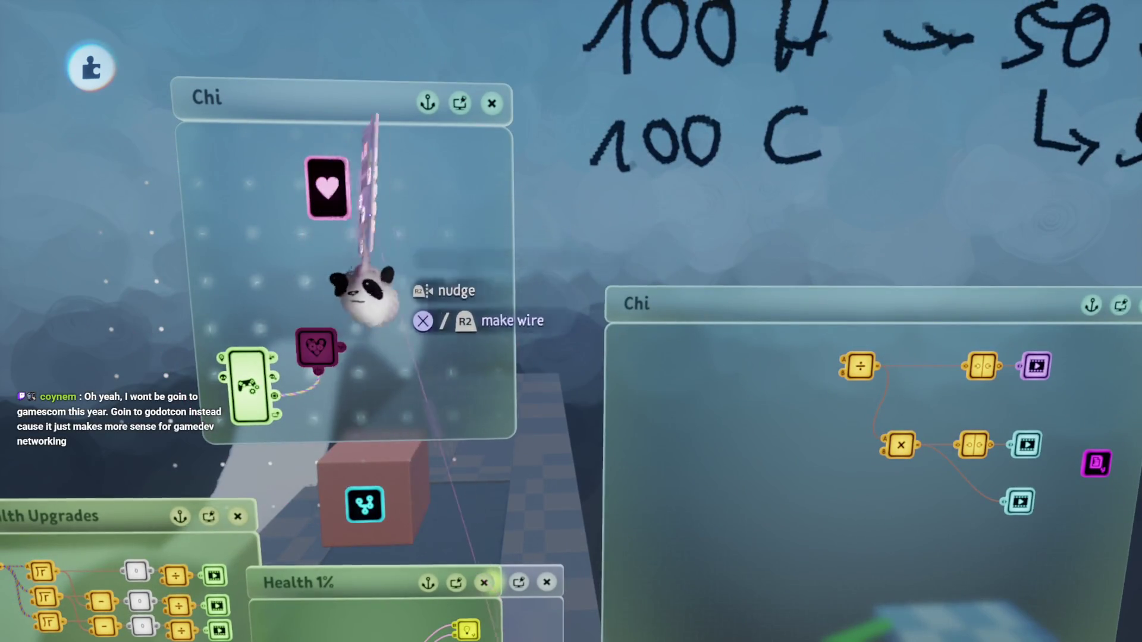
Step: Wire Chi's 100% output to the divide node's A and 100.0 output to the multiply node's B
click(357, 289)
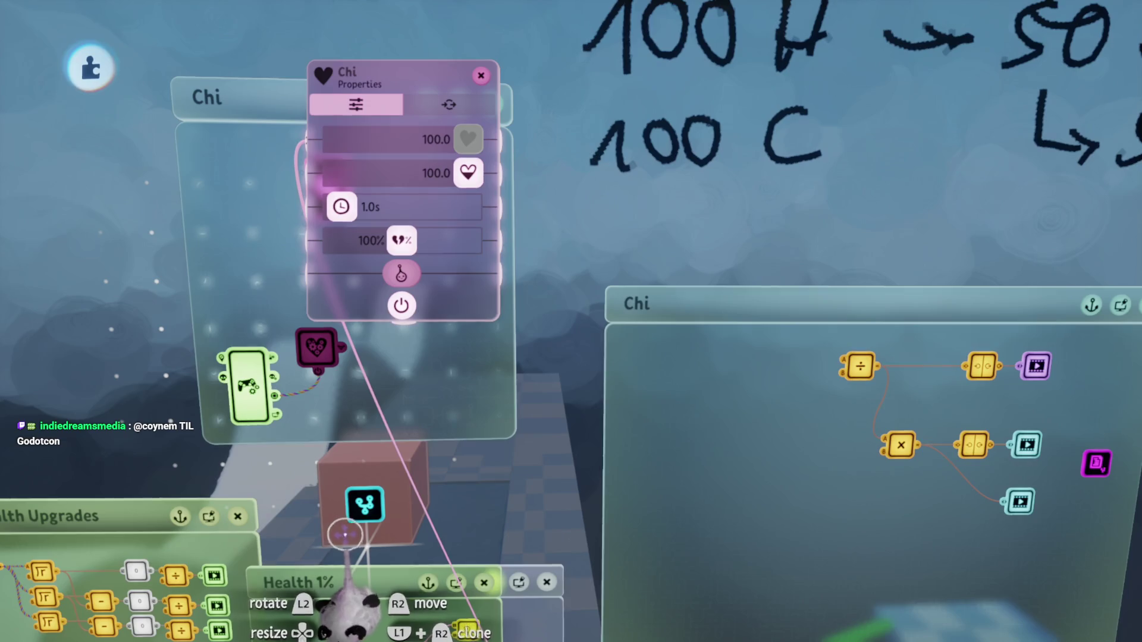
mouse_move(448, 542)
mouse_down()
mouse_move(470, 380)
mouse_move(362, 286)
mouse_move(482, 381)
mouse_move(536, 155)
mouse_up()
mouse_move(506, 239)
mouse_down()
mouse_move(727, 315)
mouse_move(734, 234)
mouse_up()
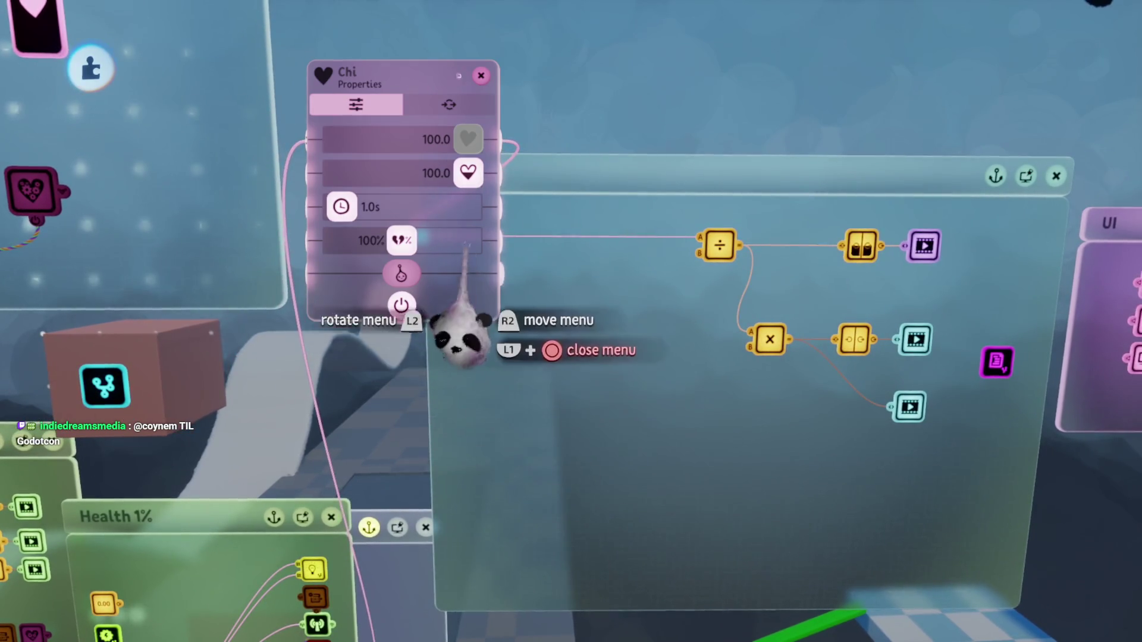
drag(470, 241, 338, 341)
mouse_move(397, 300)
mouse_down()
mouse_move(582, 336)
mouse_move(748, 347)
mouse_up()
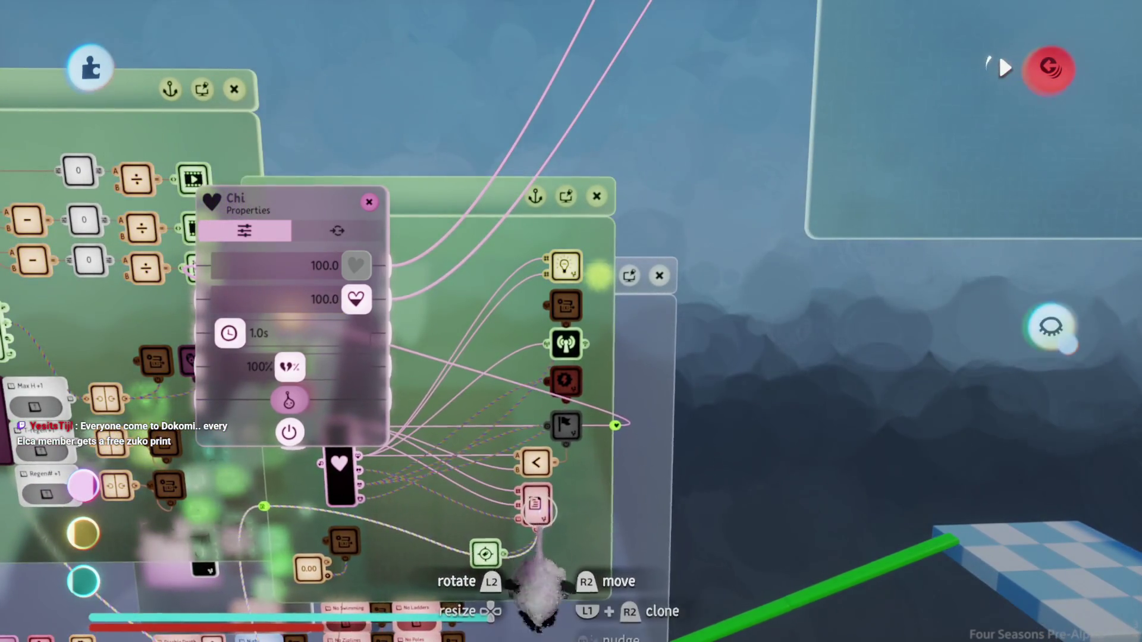
Step: Attach the Chi display wire to the Chi gadget's Remaining Health output
key(Escape)
key(Escape)
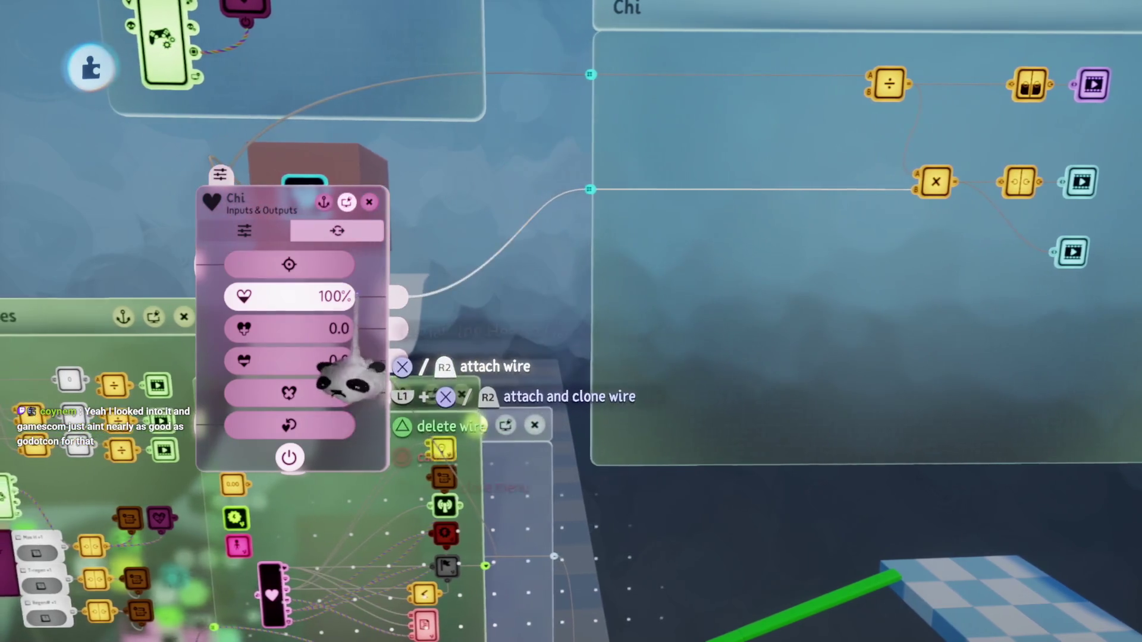
click(350, 298)
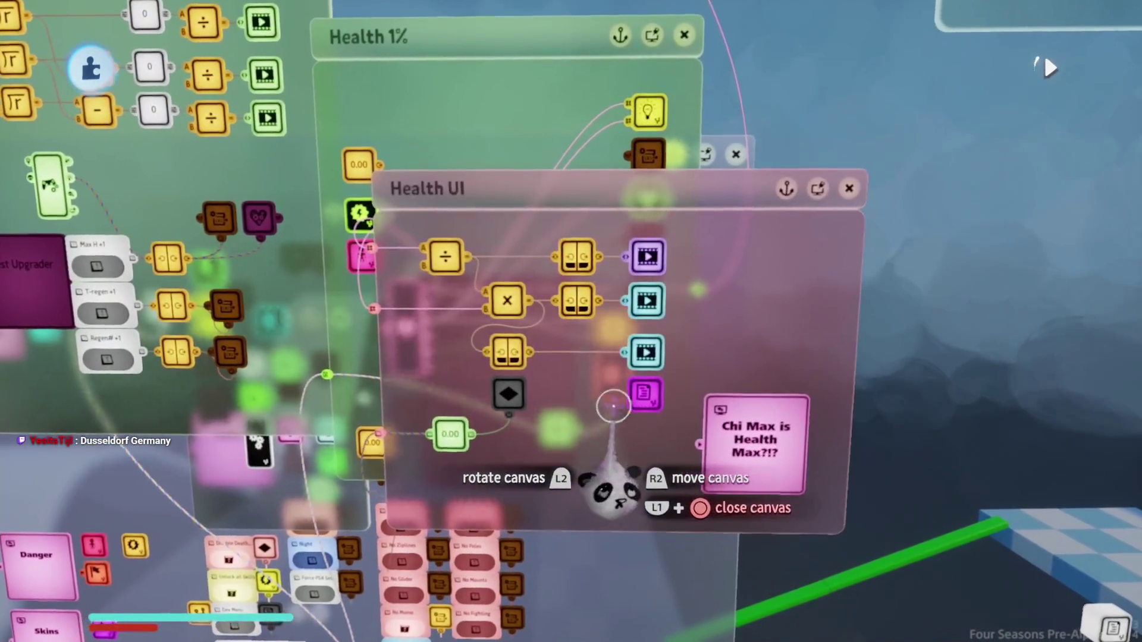
Step: Compare the Health UI and Chi divide calculators (B 200.00, result 0.4) with Chi's settings open
click(461, 254)
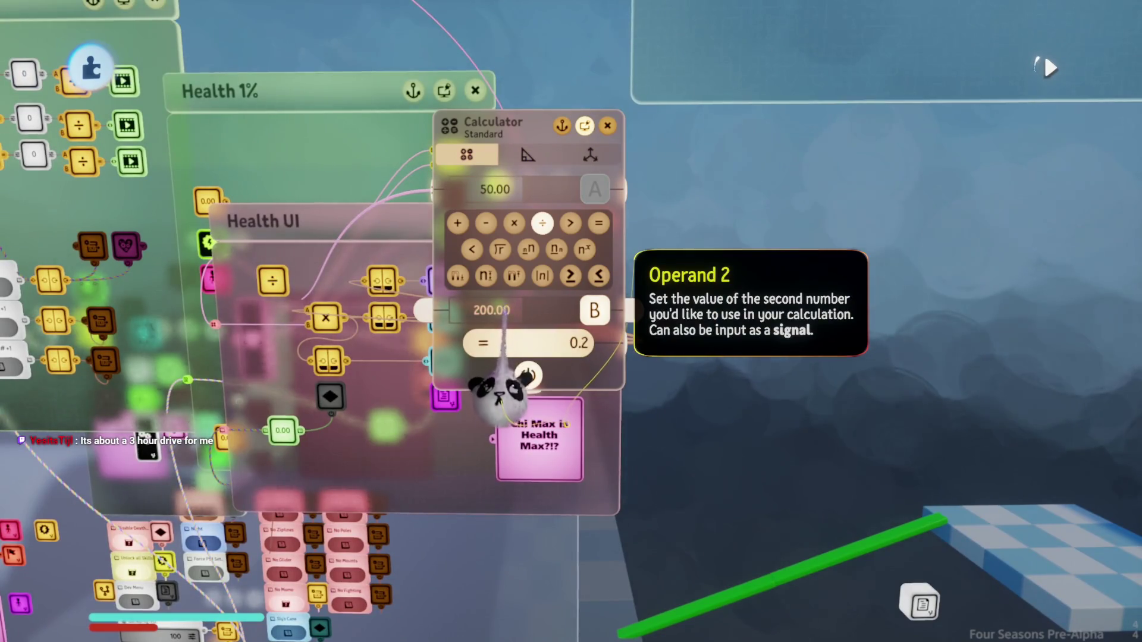
key(Escape)
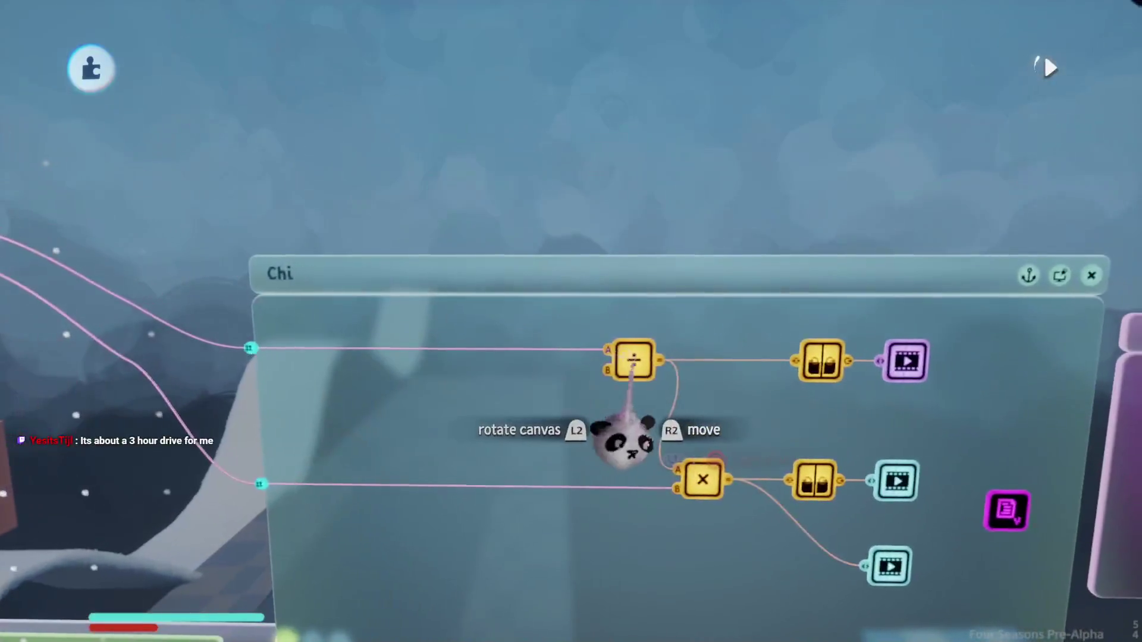
click(629, 364)
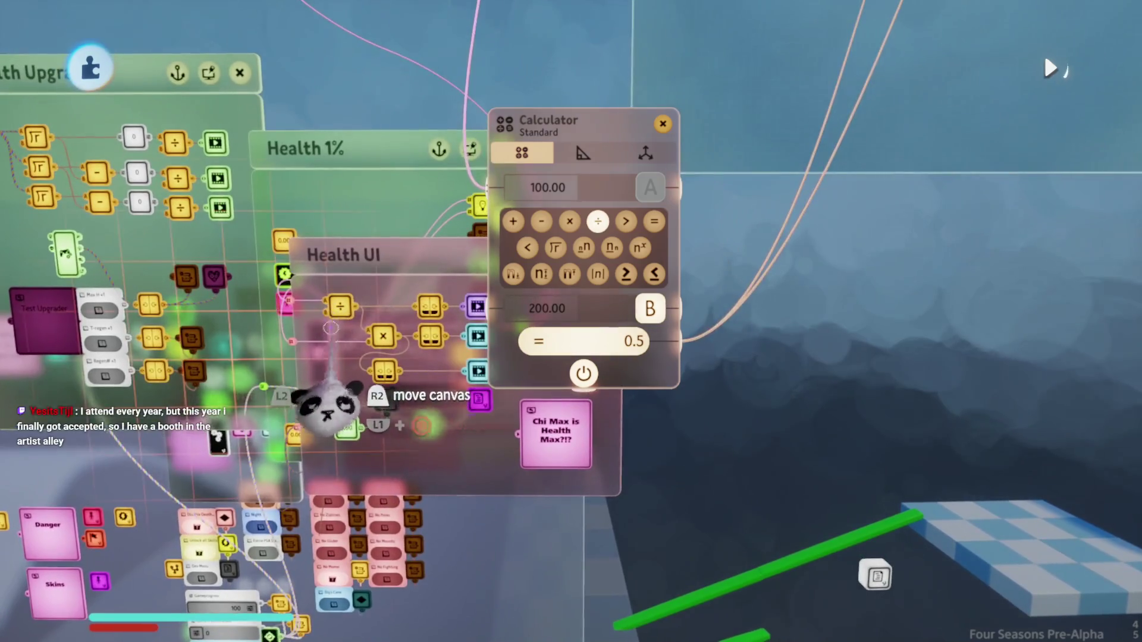
mouse_move(331, 403)
mouse_down()
mouse_move(381, 431)
mouse_move(402, 395)
mouse_up()
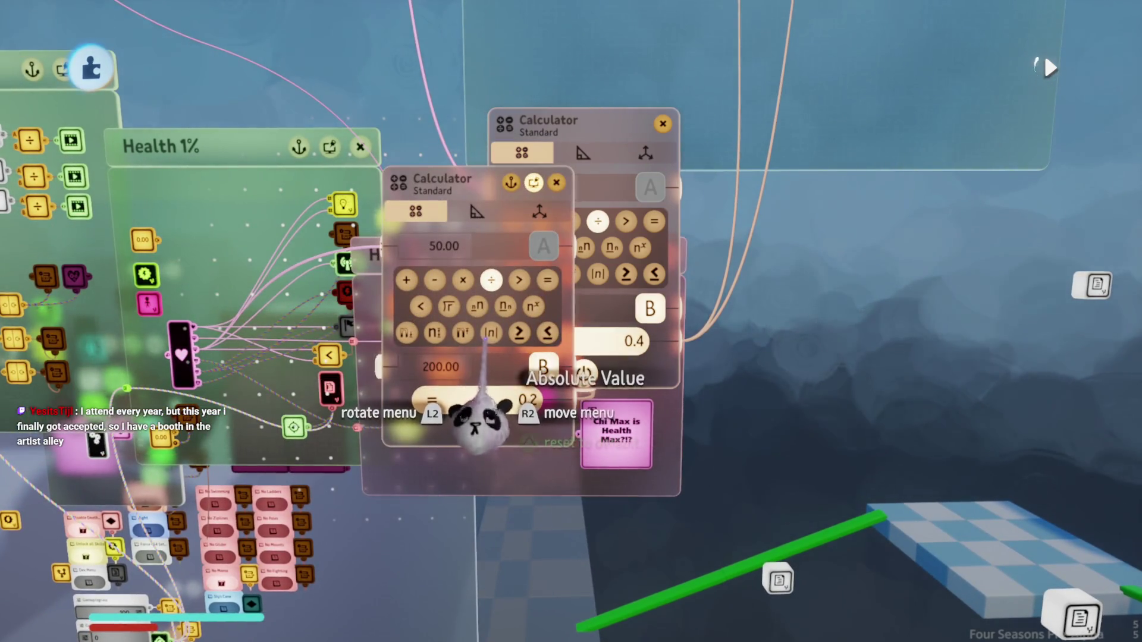
key(Escape)
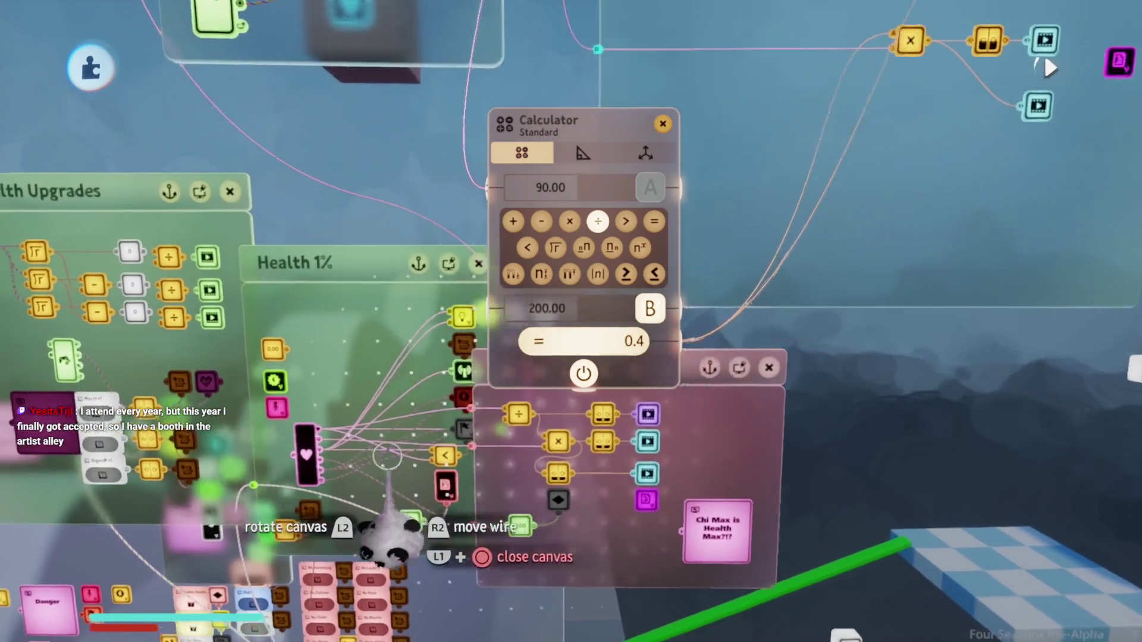
click(411, 321)
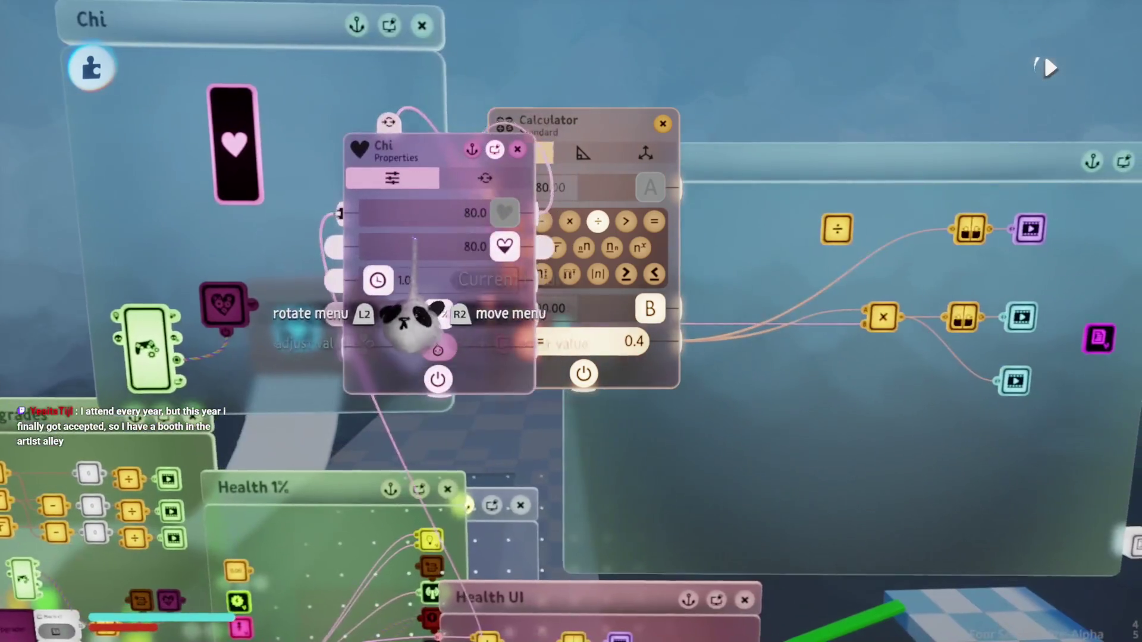
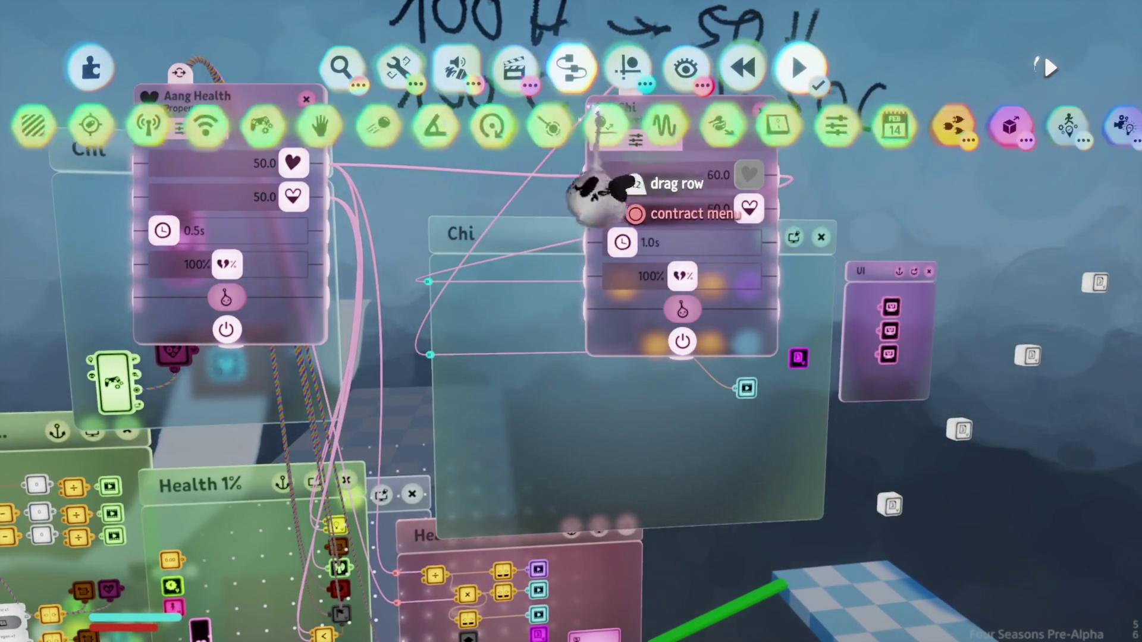
Step: Place a Value Slider on the Chi canvas, raise its maximum, and wire health into it to read 50.0
drag(613, 193, 549, 235)
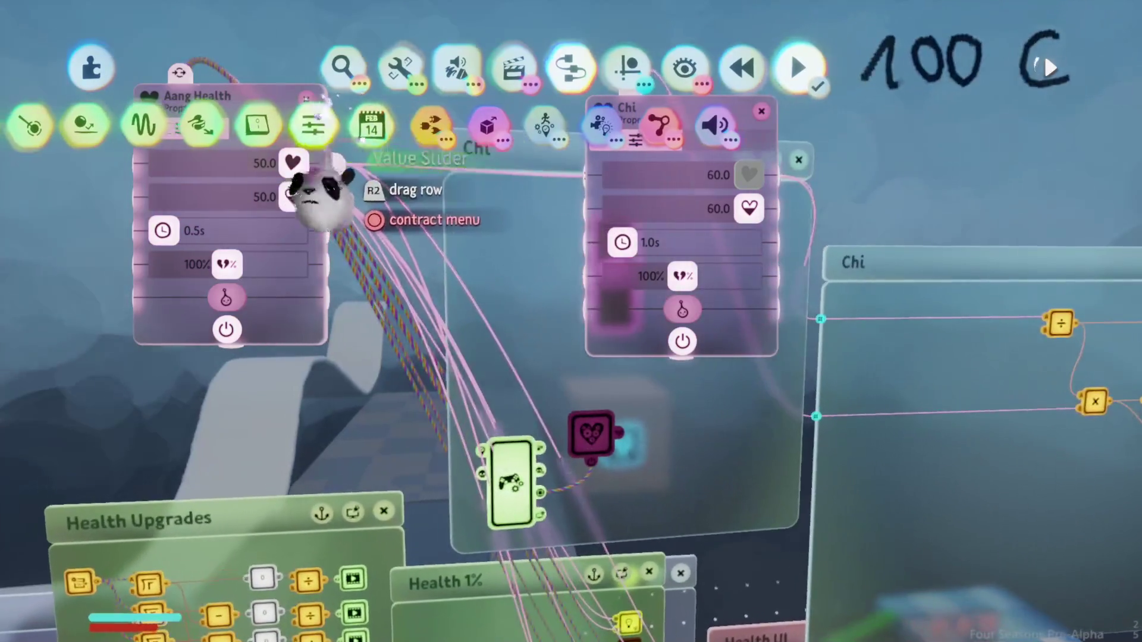
click(309, 187)
click(472, 364)
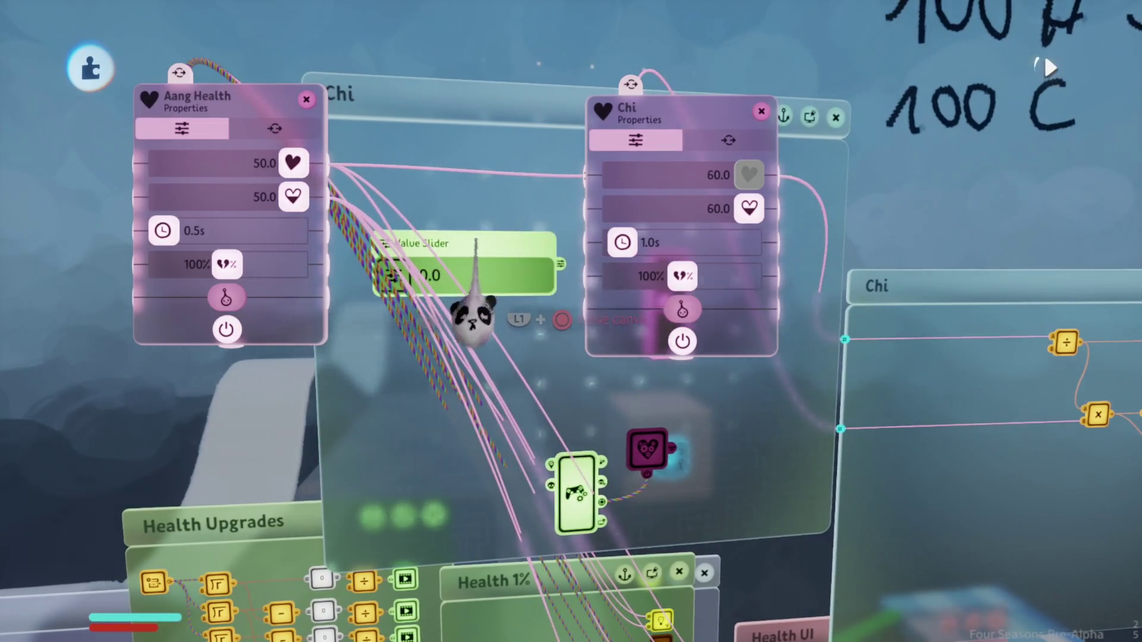
click(476, 309)
drag(552, 286, 617, 286)
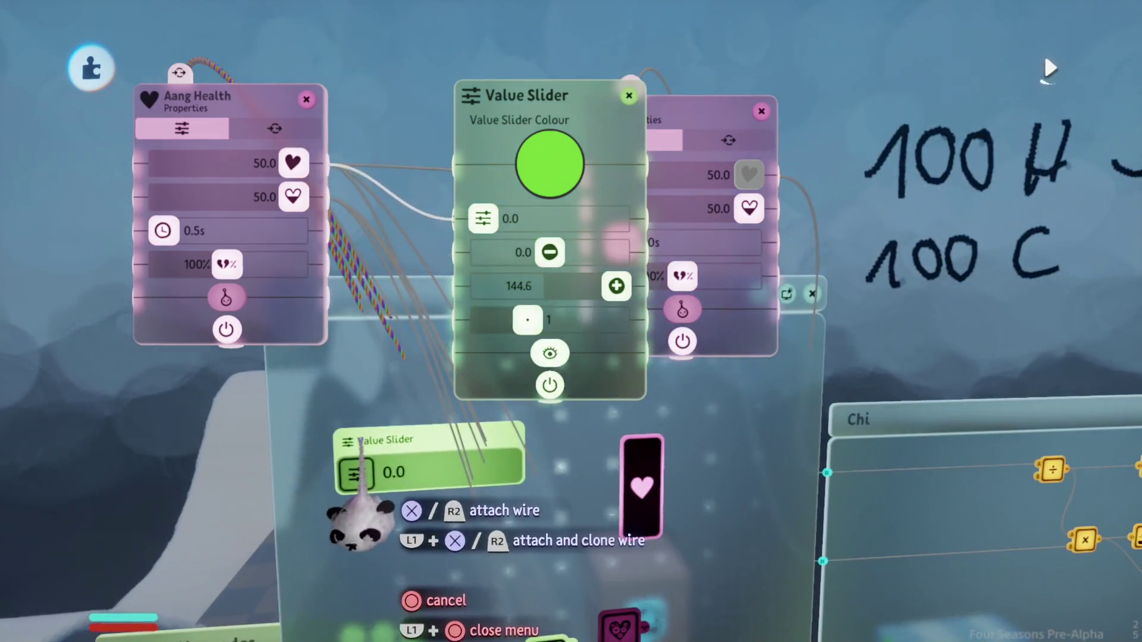
click(359, 473)
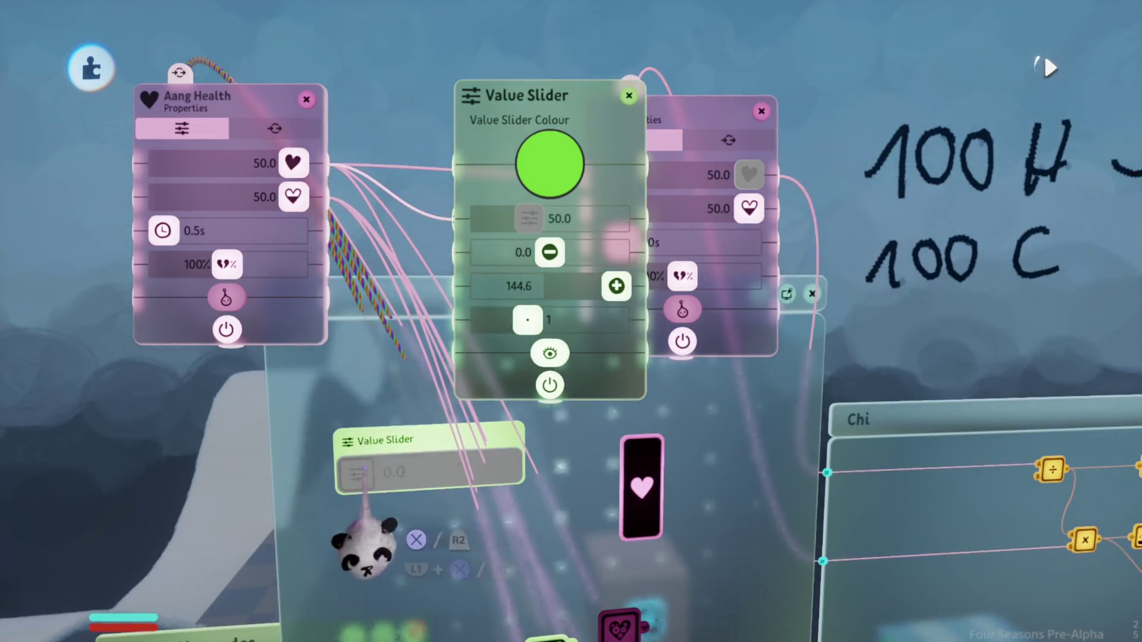
mouse_move(550, 440)
mouse_down()
mouse_move(446, 434)
mouse_move(345, 532)
mouse_up()
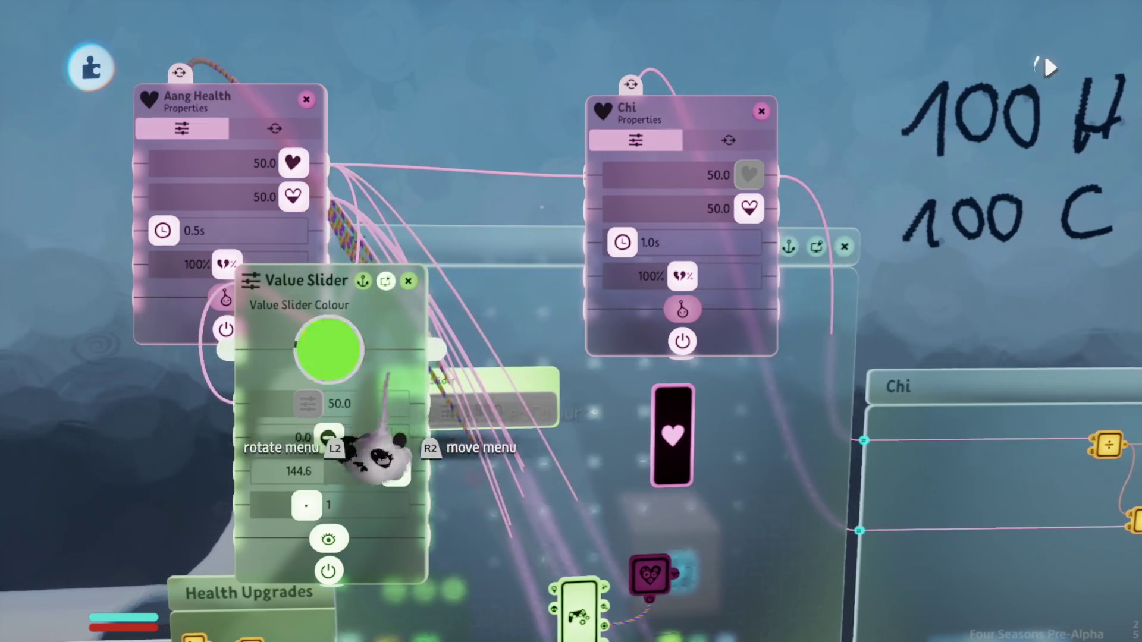
key(Escape)
text(200)
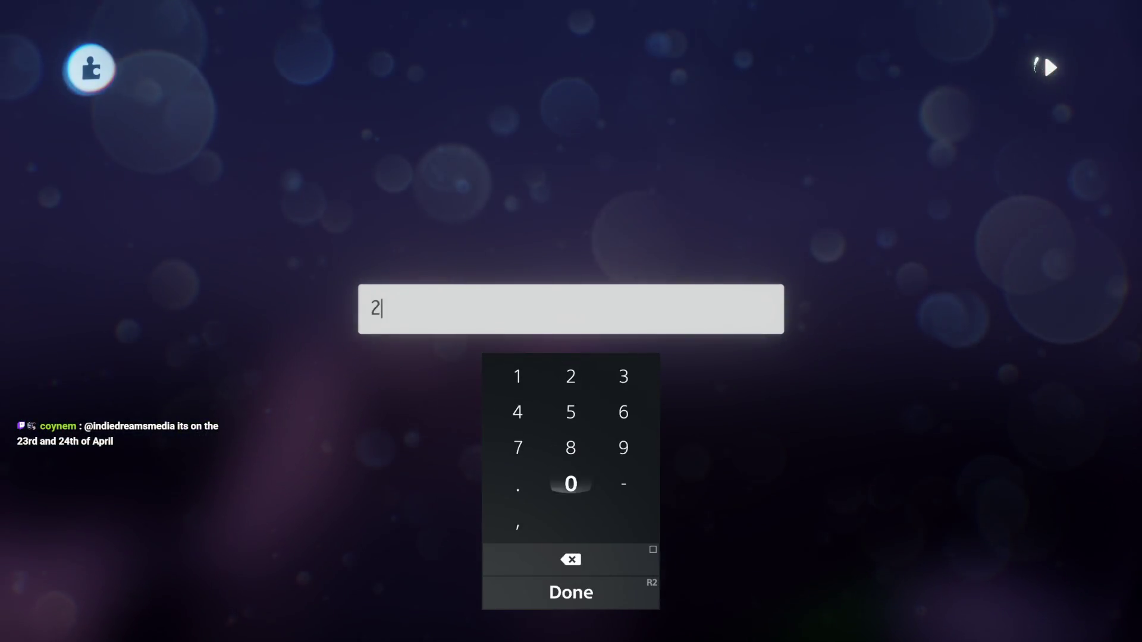
Step: Confirm 200 as the Chi gadget's Max Health and close its properties
key(Return)
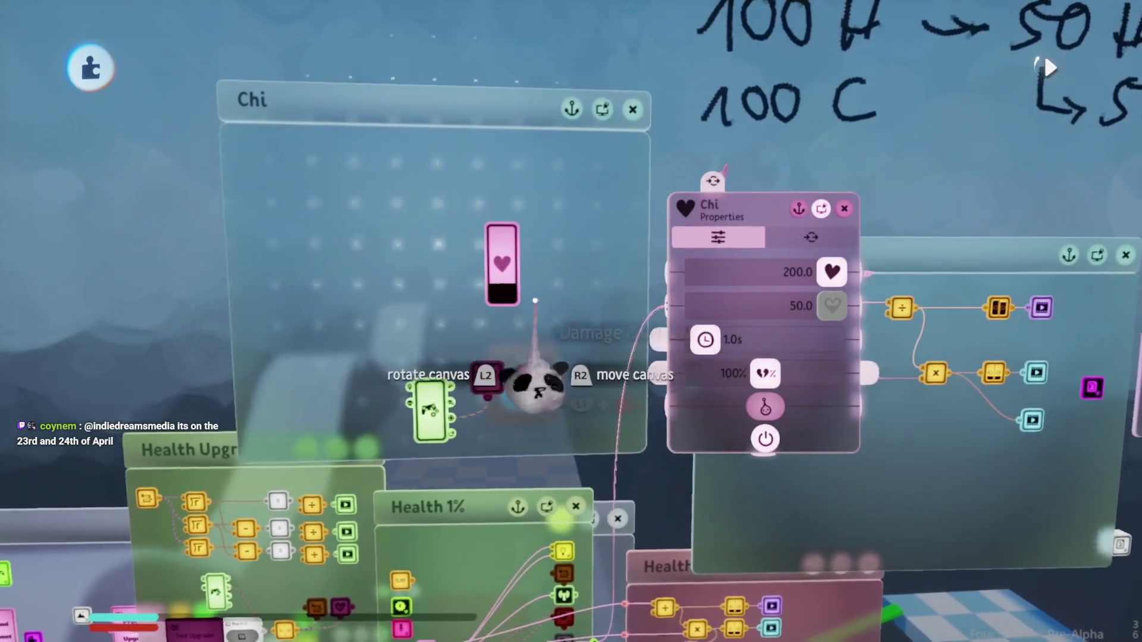
key(Escape)
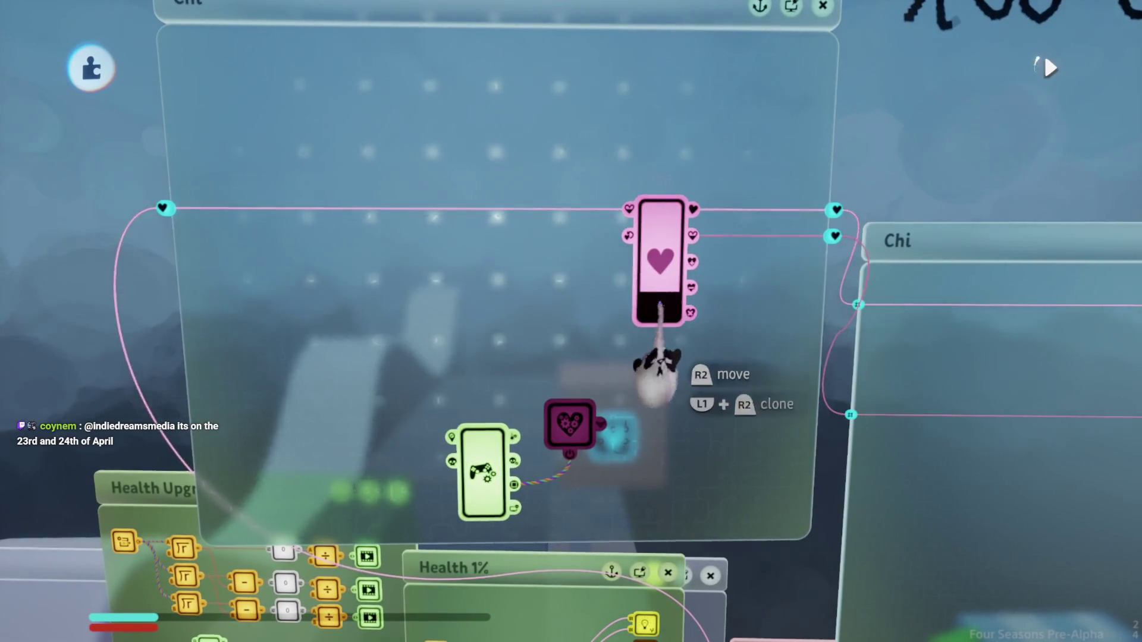
Step: Stamp an Add gadget on the Chi canvas and wire Health 1% into its A input
key(s)
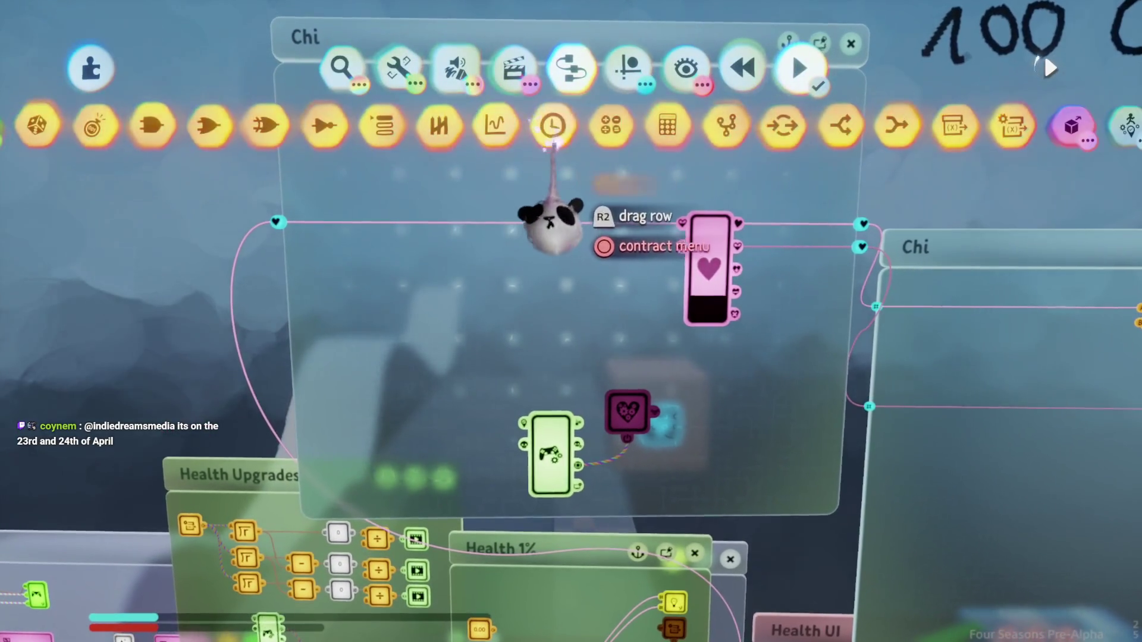
click(606, 196)
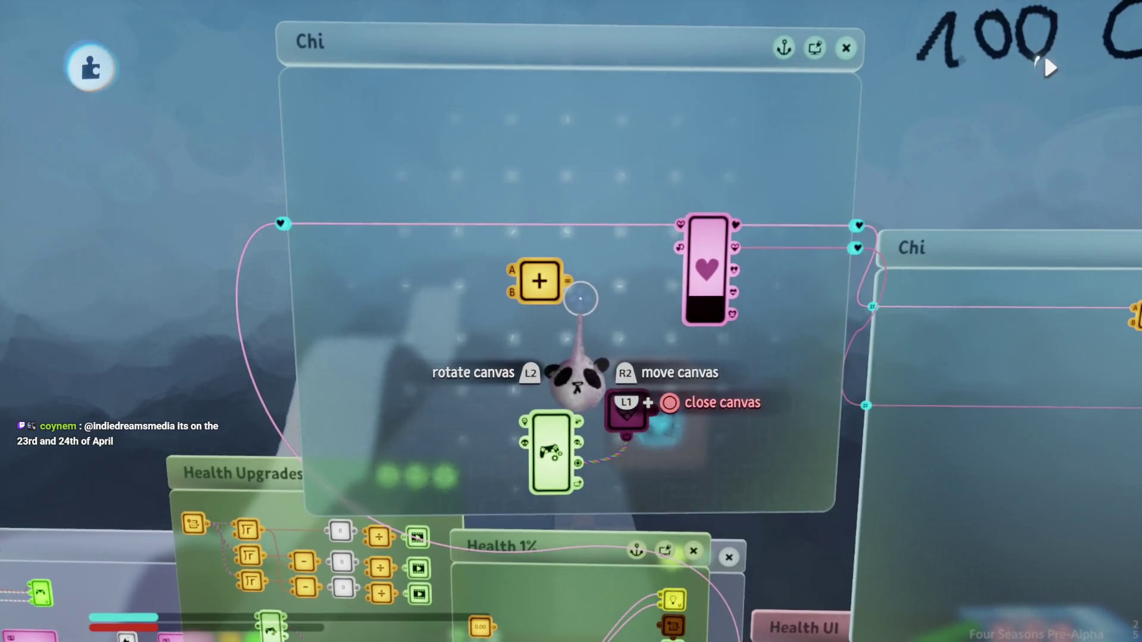
mouse_move(582, 296)
mouse_down()
mouse_move(583, 333)
mouse_move(554, 377)
mouse_up()
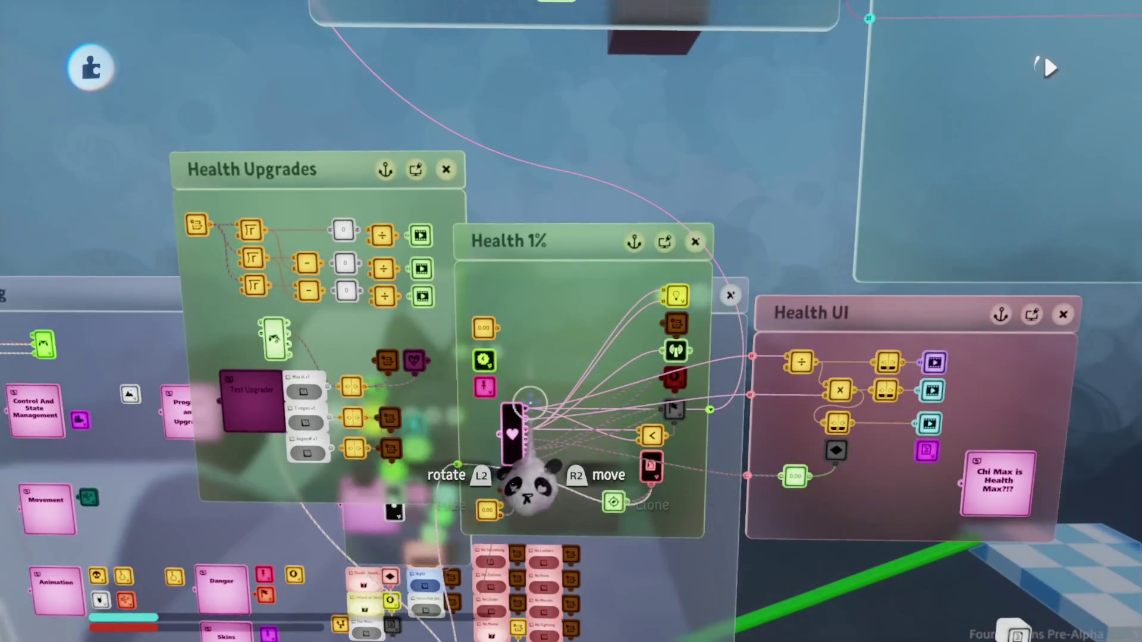
scroll(524, 405, up, 5)
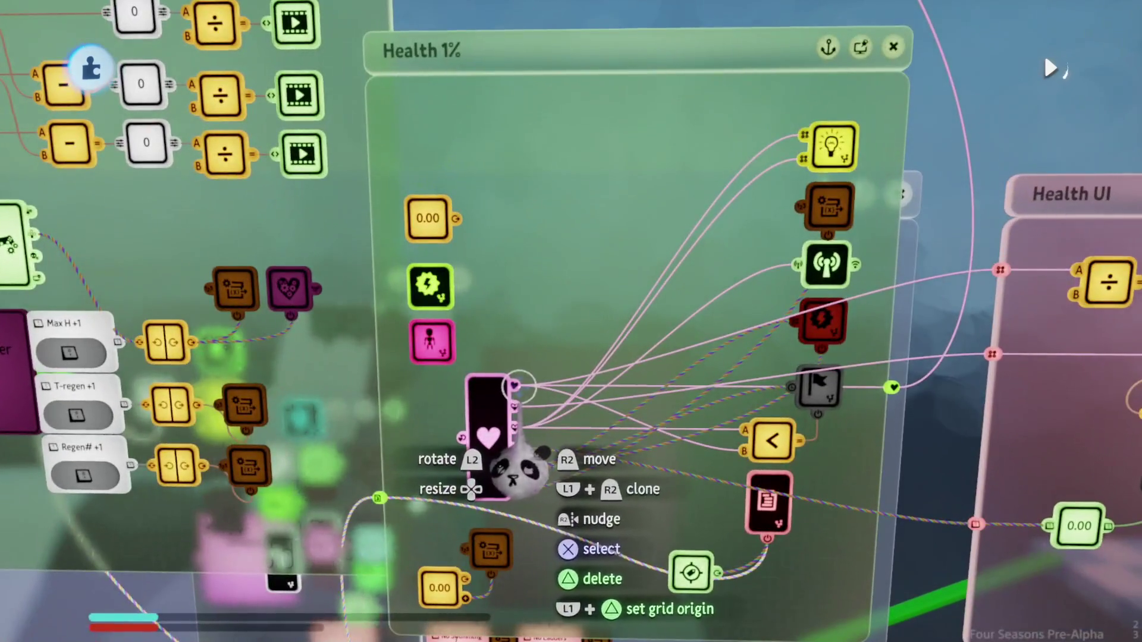
mouse_move(518, 470)
mouse_down()
mouse_move(549, 497)
mouse_move(727, 357)
mouse_move(1046, 613)
mouse_move(482, 306)
mouse_up()
mouse_move(546, 220)
mouse_down()
mouse_move(558, 298)
mouse_move(544, 428)
mouse_up()
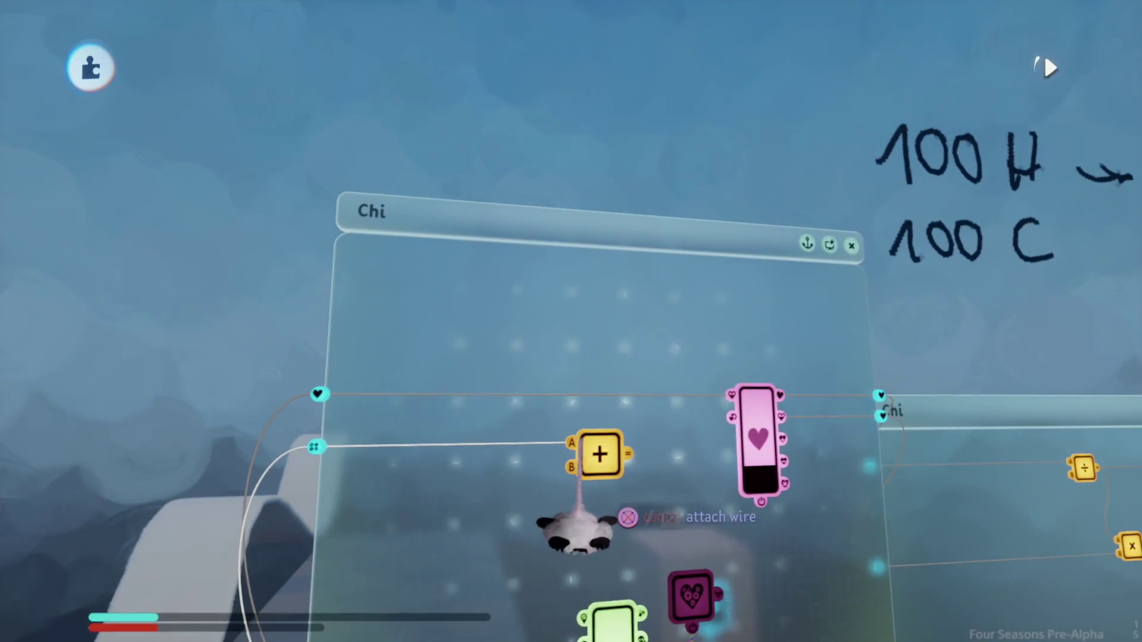
drag(589, 538, 612, 401)
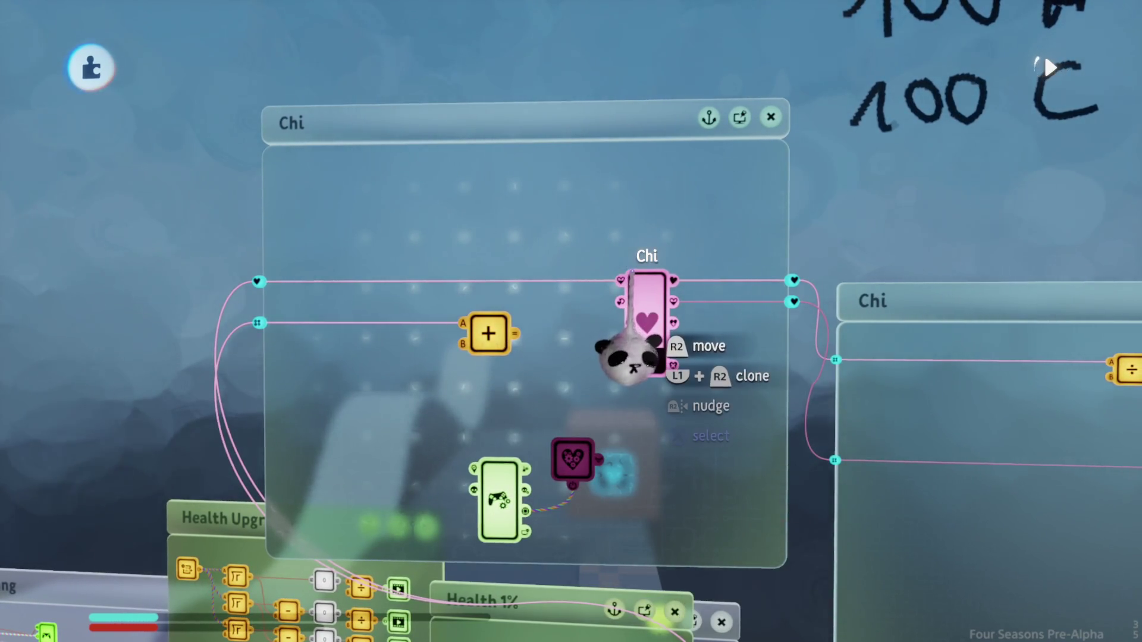
Step: Review the Chi gadget's properties, then close them
click(631, 360)
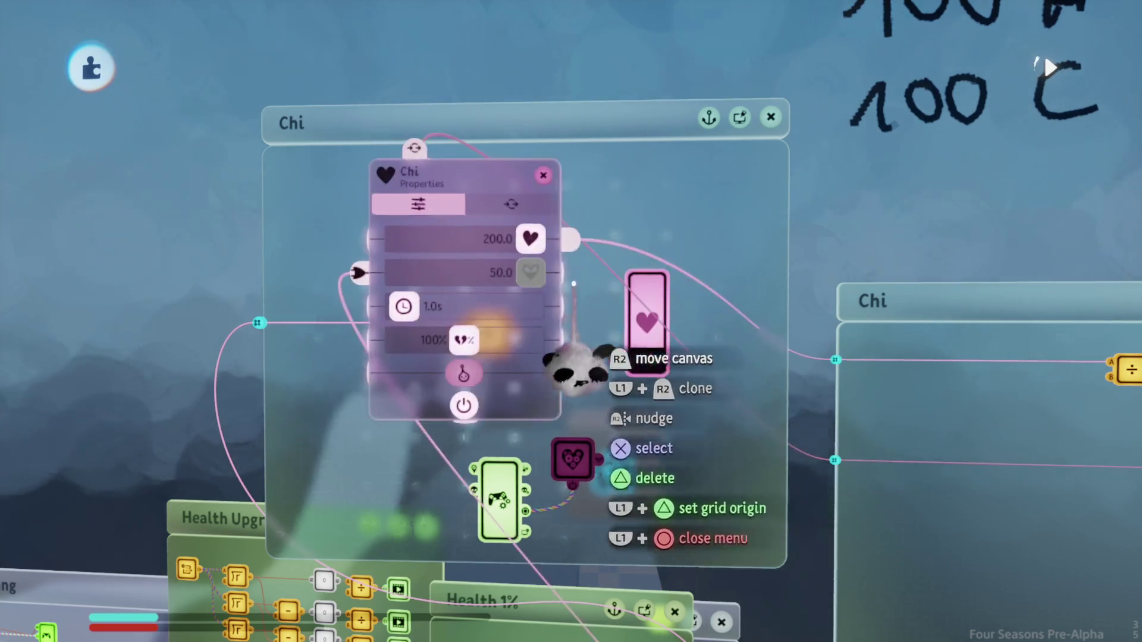
mouse_move(479, 240)
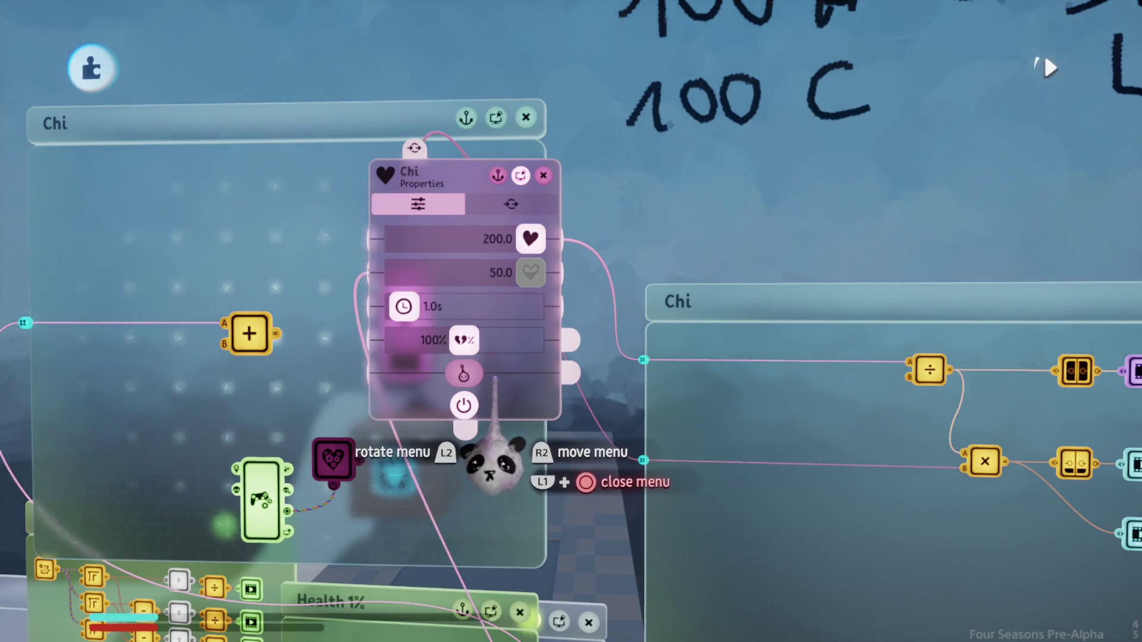
key(Escape)
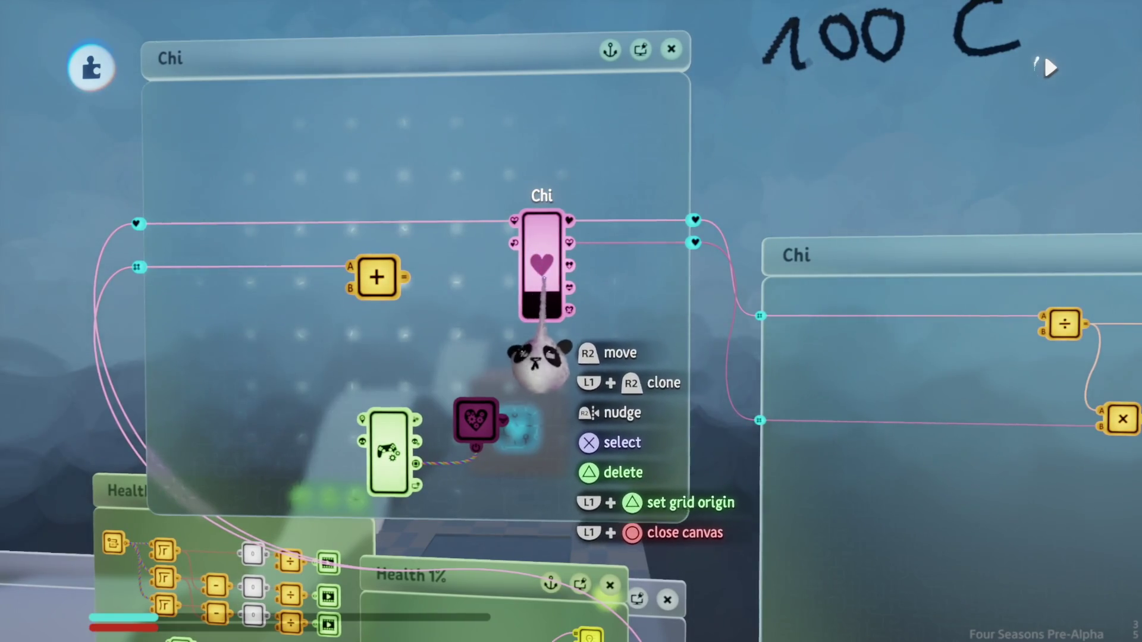
Step: Play-test the level by running the character around, then pause and return to Edit
key(Escape)
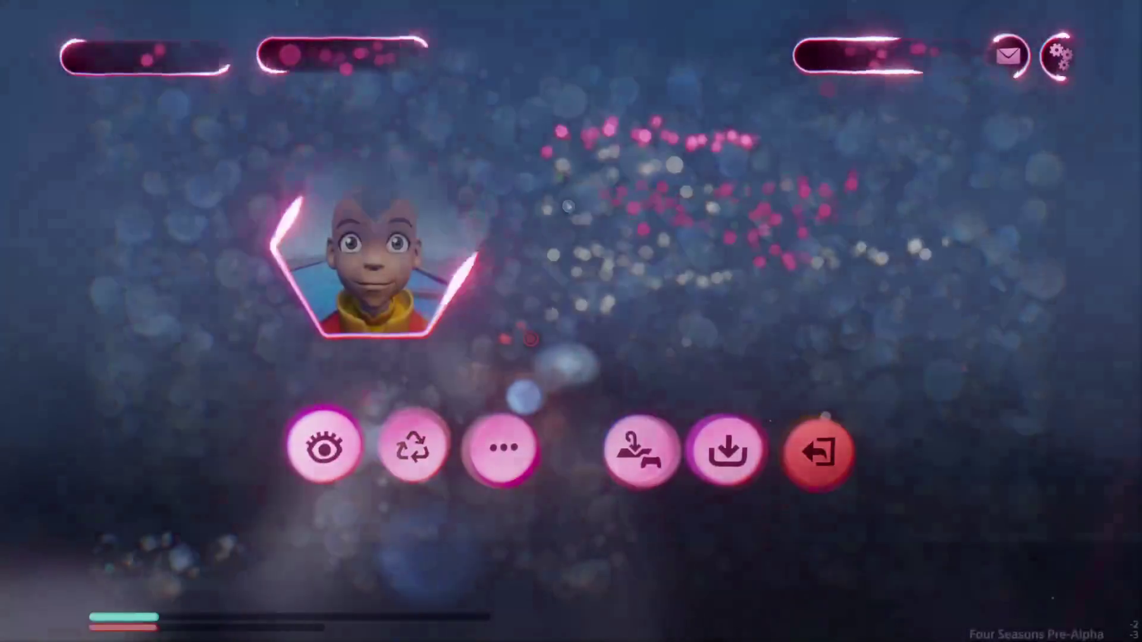
key(a)
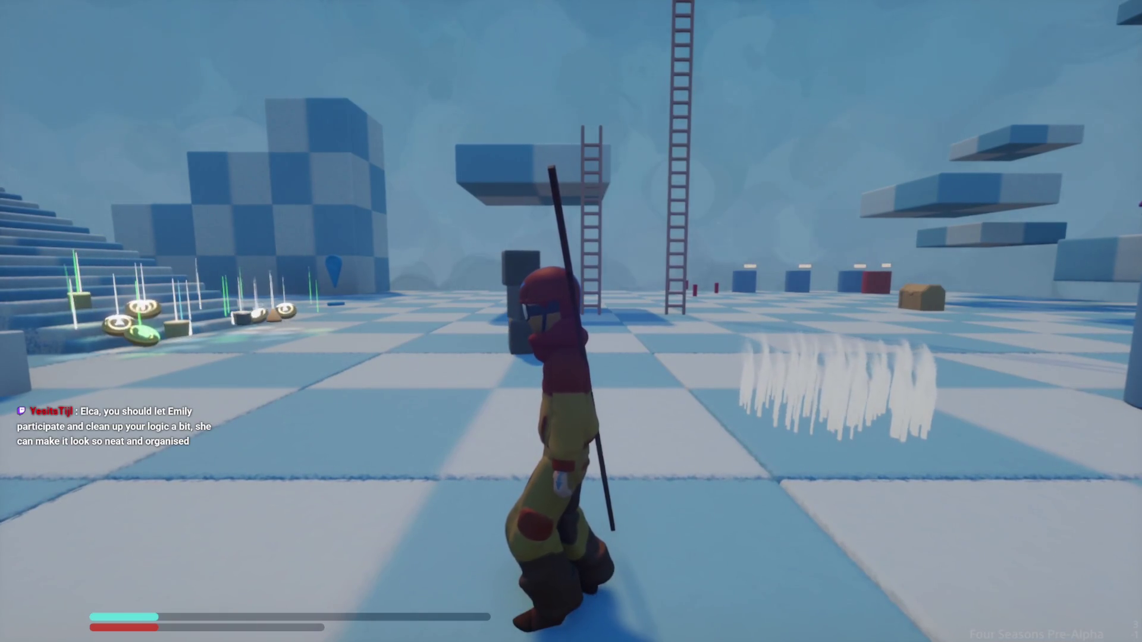
key(a)
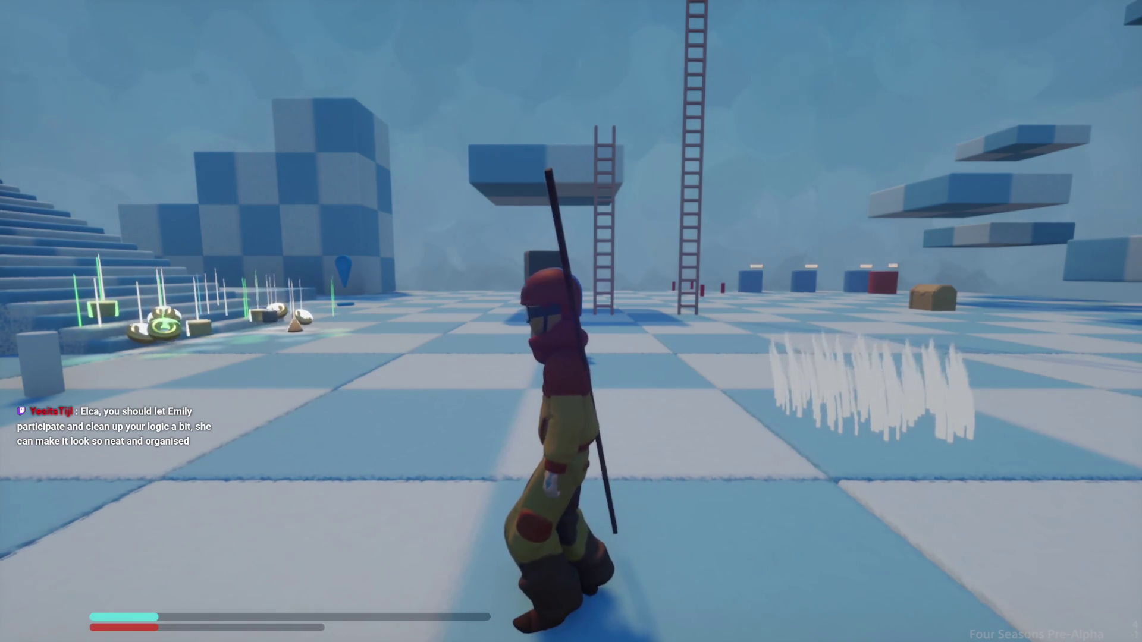
key(w)
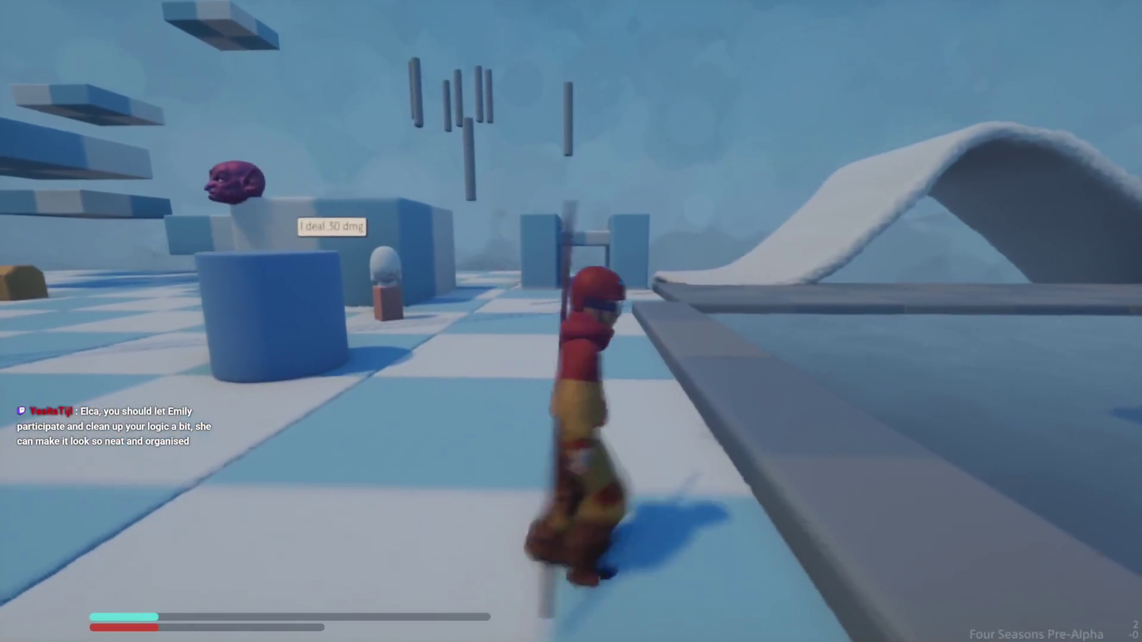
key(s)
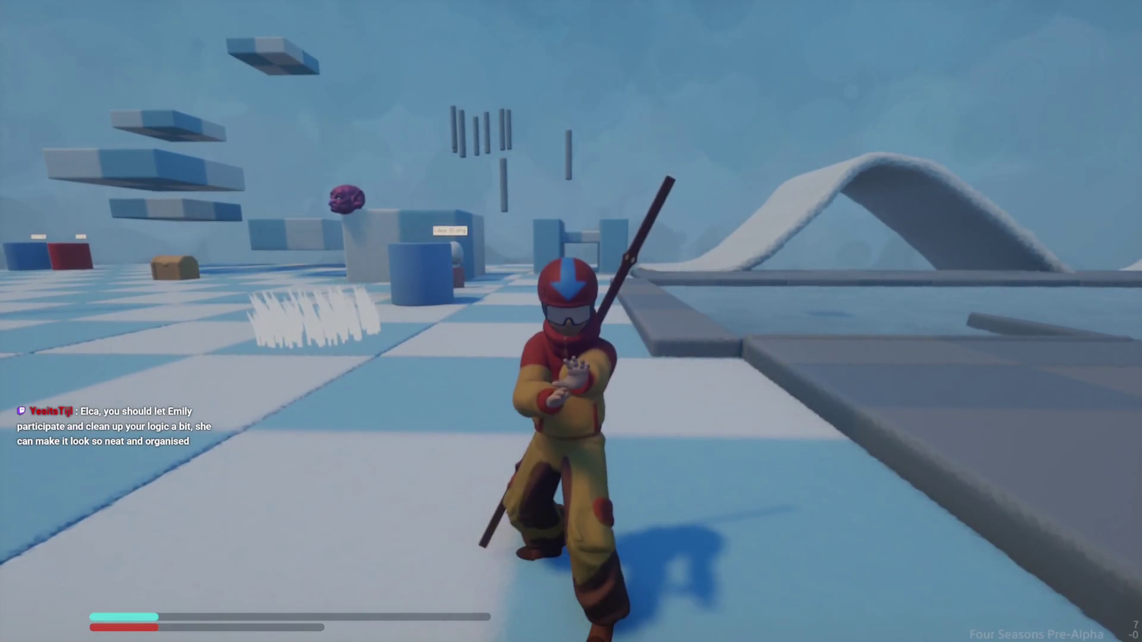
key(Escape)
click(276, 452)
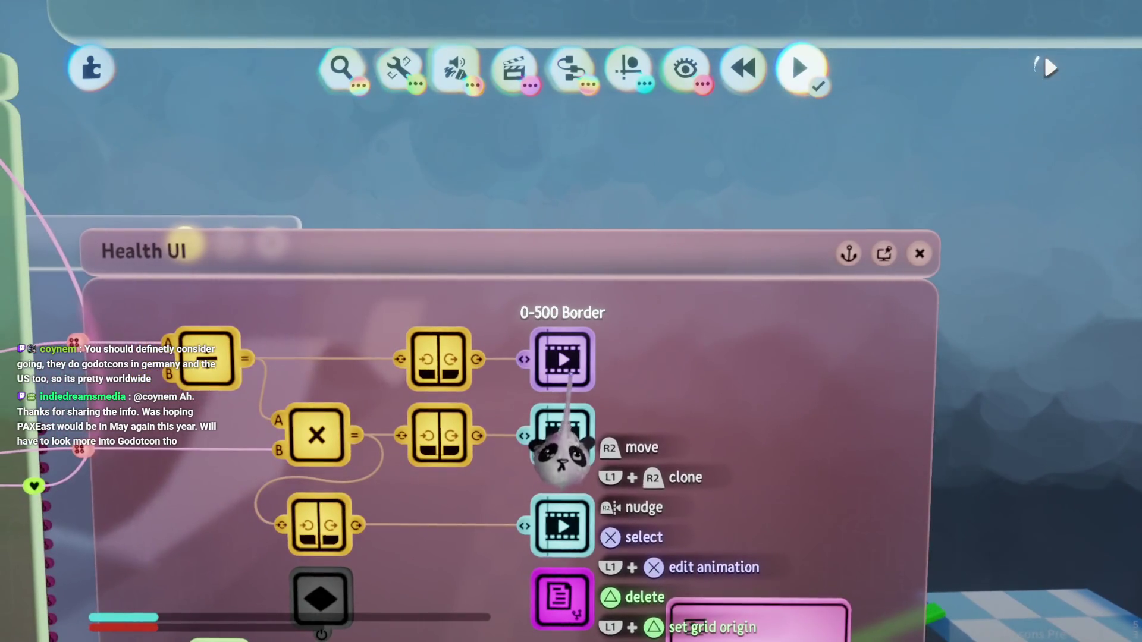
Step: Open a display's animation timeline, then stop the recording
click(563, 440)
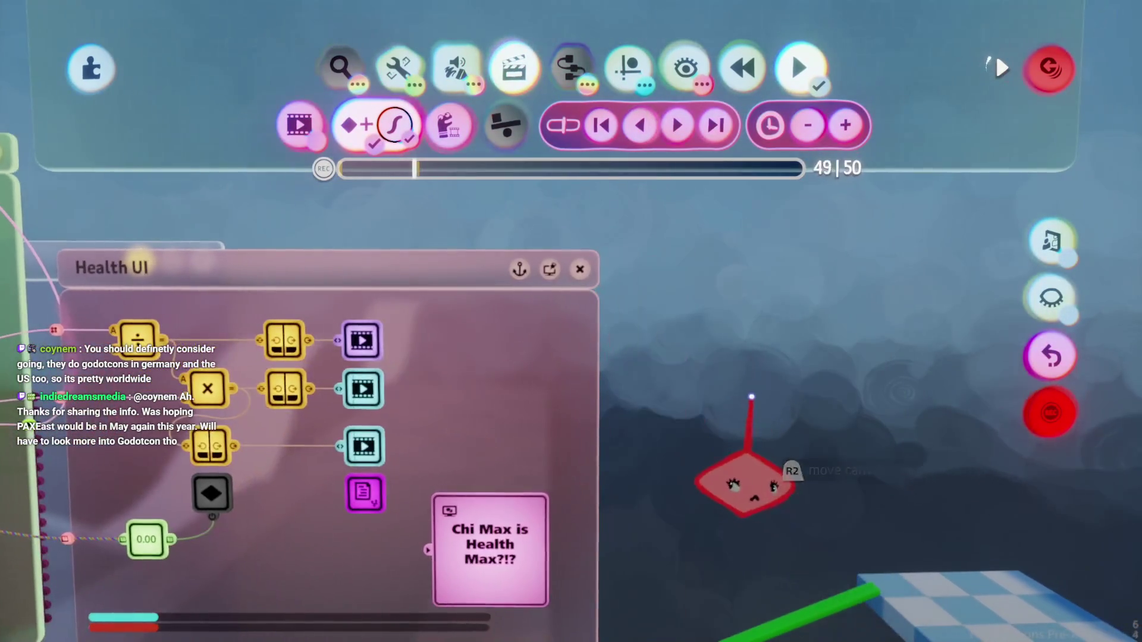
key(Escape)
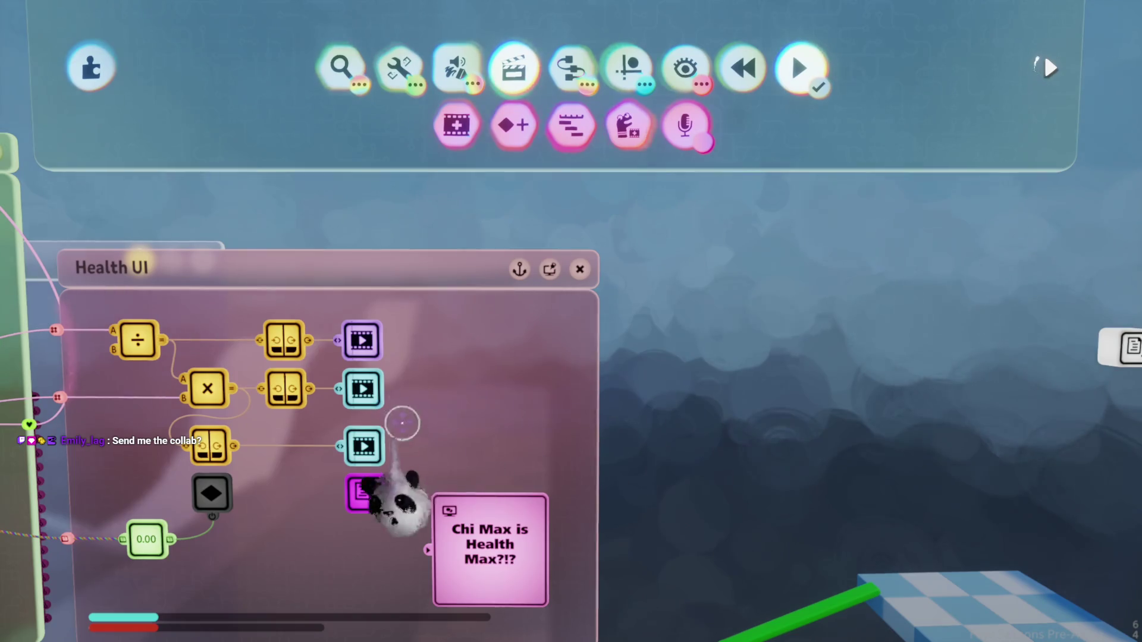
scroll(395, 497, up, 3)
scroll(531, 500, down, 2)
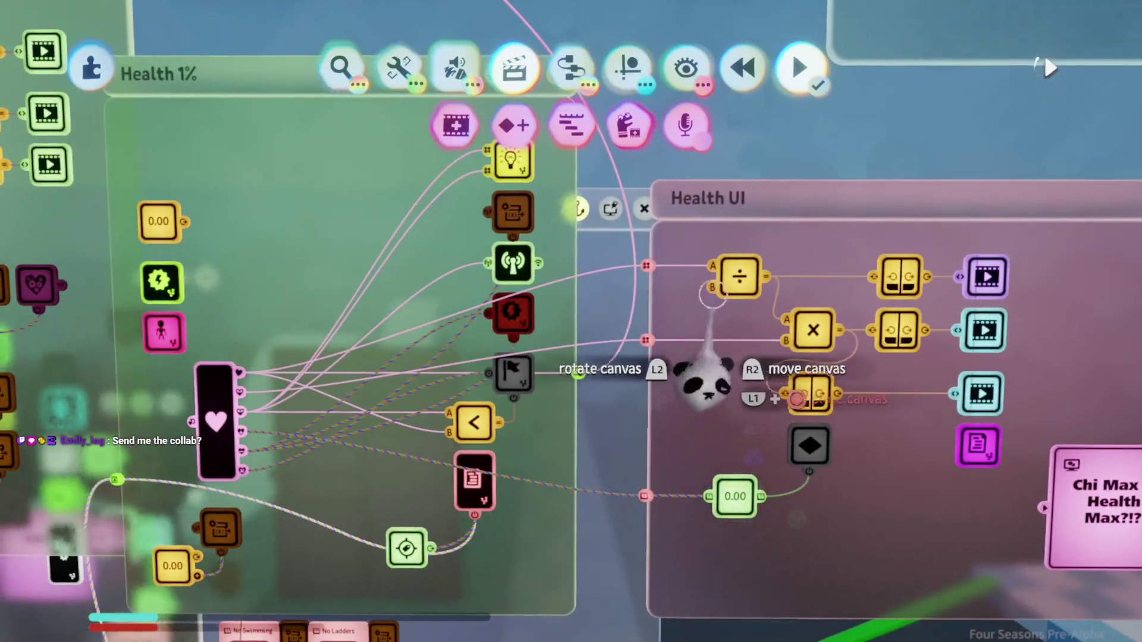
Step: Inspect the Health UI divide calculator's settings, close them, and move up to the Chi microchips
click(740, 279)
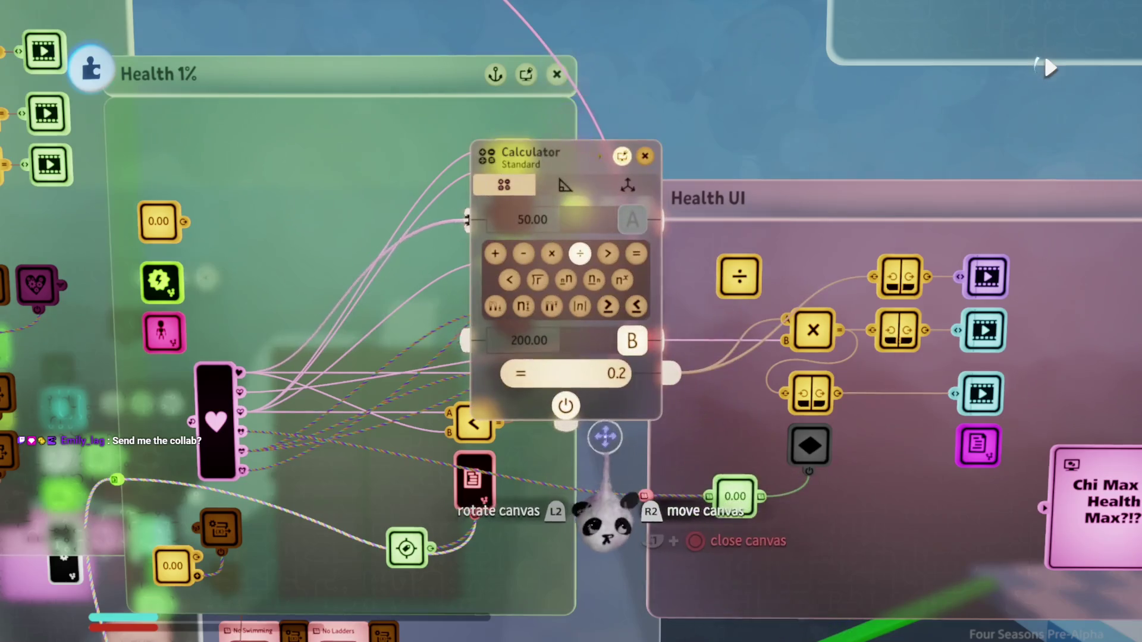
scroll(601, 438, right, 5)
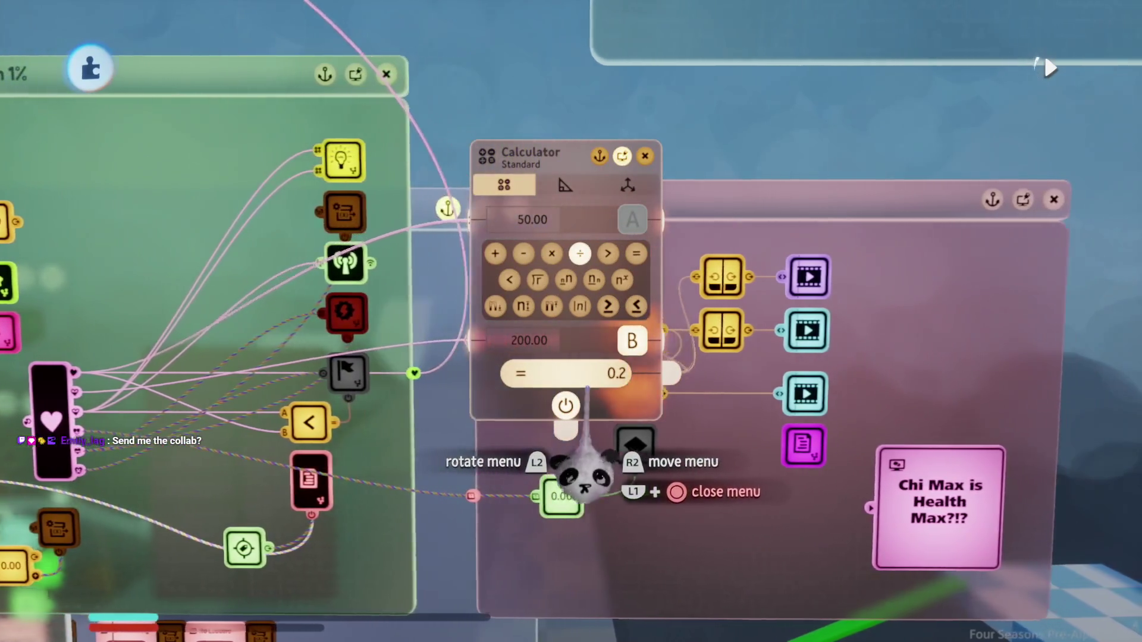
scroll(584, 479, right, 1)
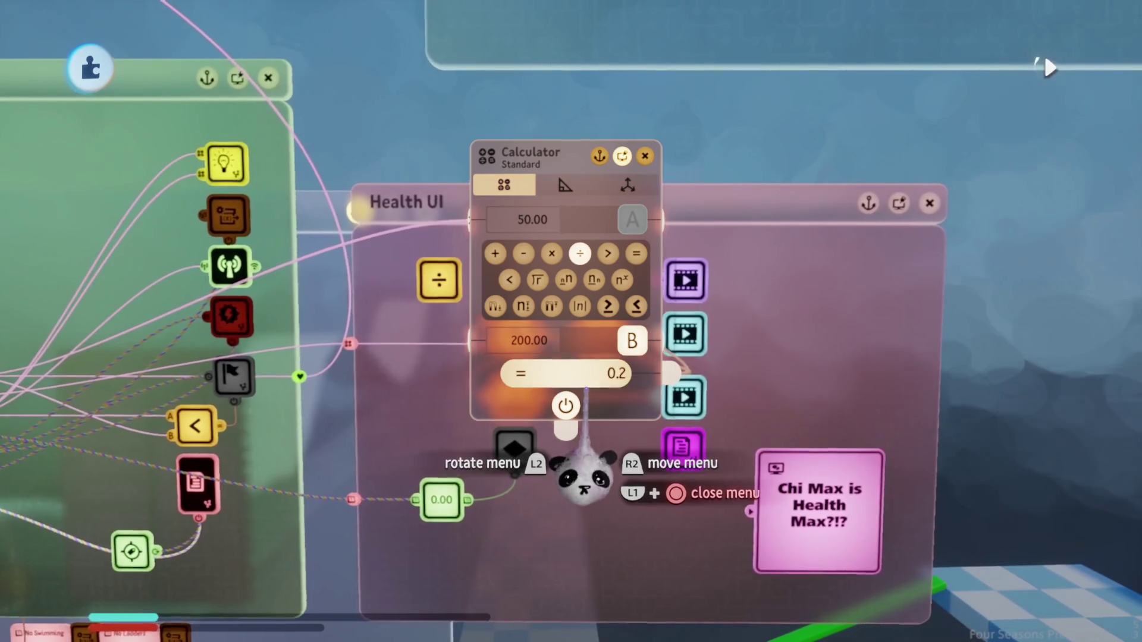
key(Escape)
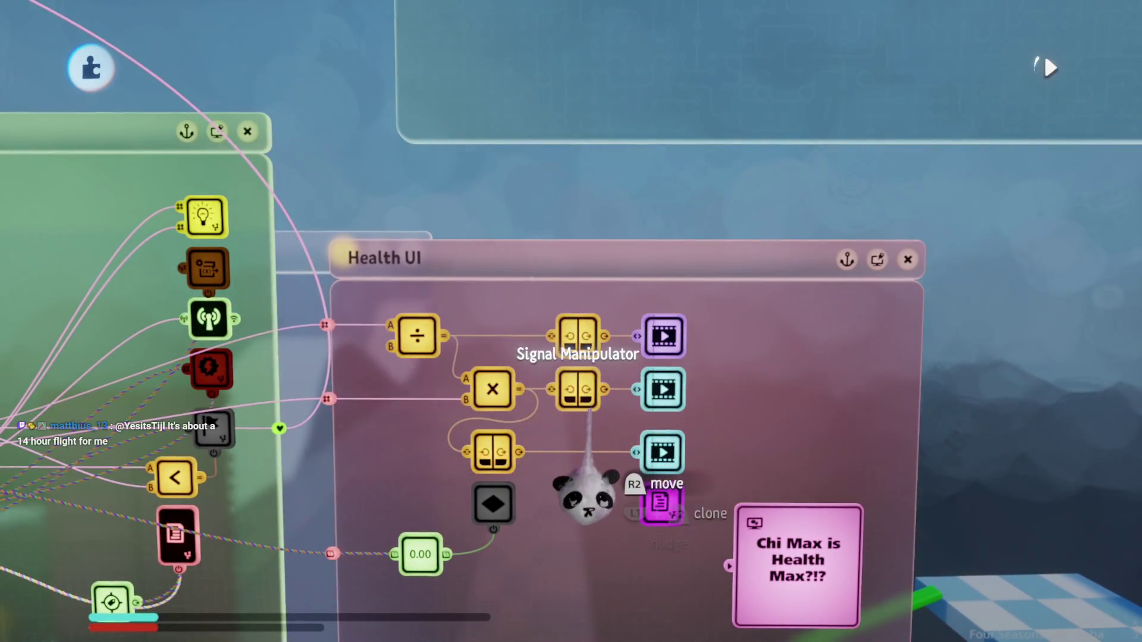
scroll(591, 410, up, 10)
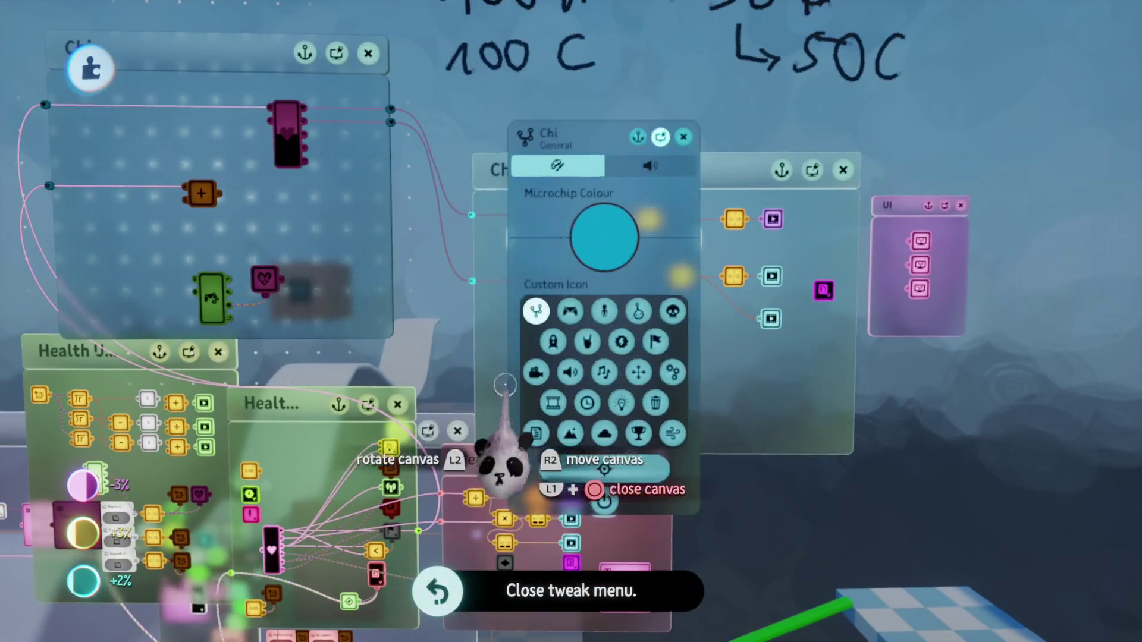
Step: Close the Chi microchip settings and put away the timeline playback tools
key(Escape)
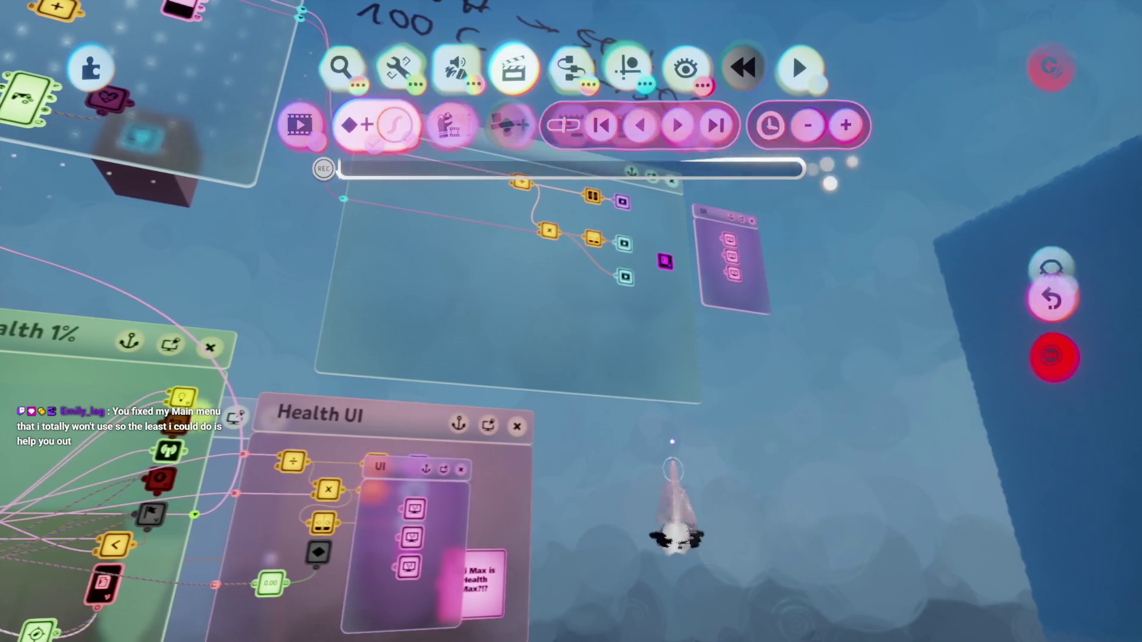
key(Escape)
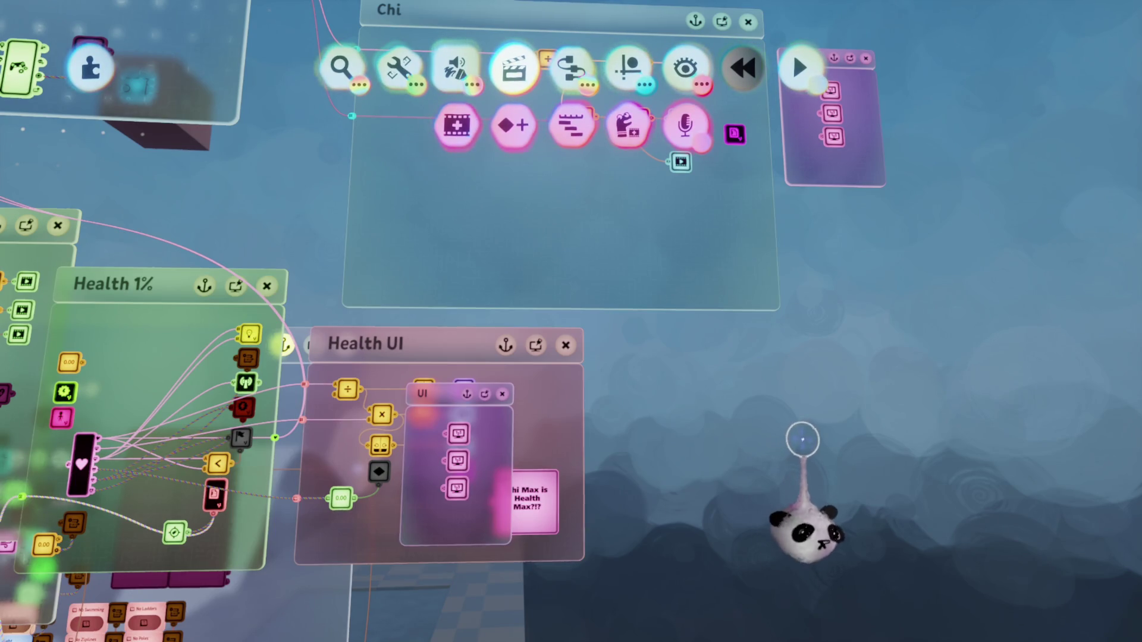
Step: Grab the UI microchip inside Health UI and delete a wire feeding its calculators
mouse_move(744, 485)
mouse_down()
mouse_move(668, 305)
mouse_move(586, 167)
mouse_up()
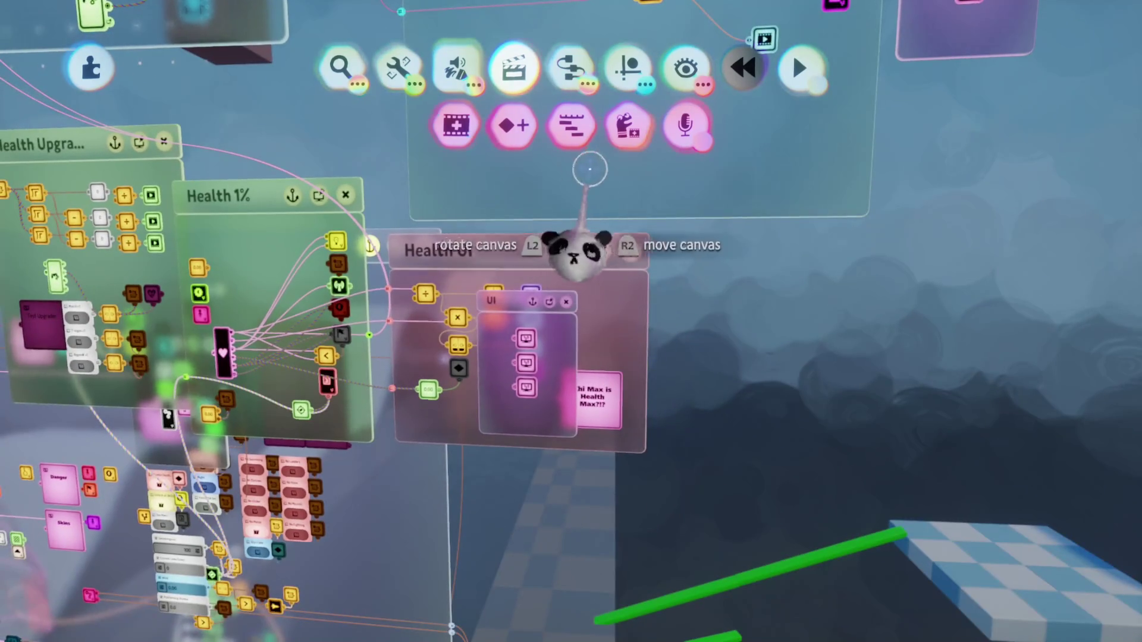
mouse_move(633, 565)
mouse_down()
mouse_move(613, 485)
mouse_move(606, 506)
mouse_move(601, 383)
mouse_move(624, 357)
mouse_move(604, 447)
mouse_move(606, 381)
mouse_up()
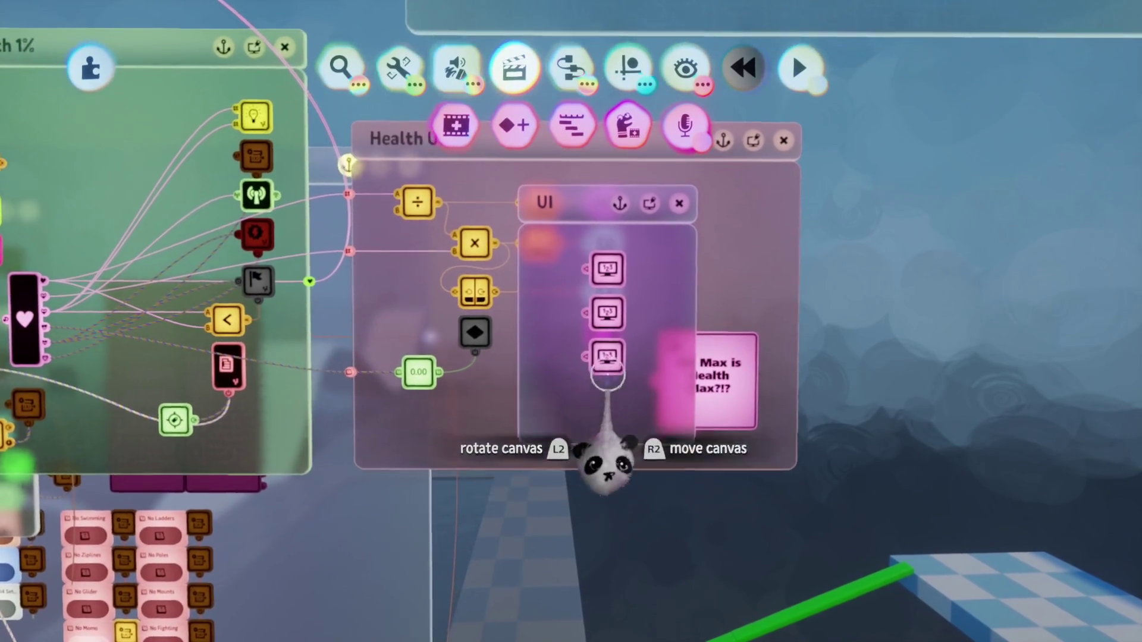
mouse_move(604, 459)
mouse_down()
mouse_move(675, 332)
mouse_move(583, 393)
mouse_up()
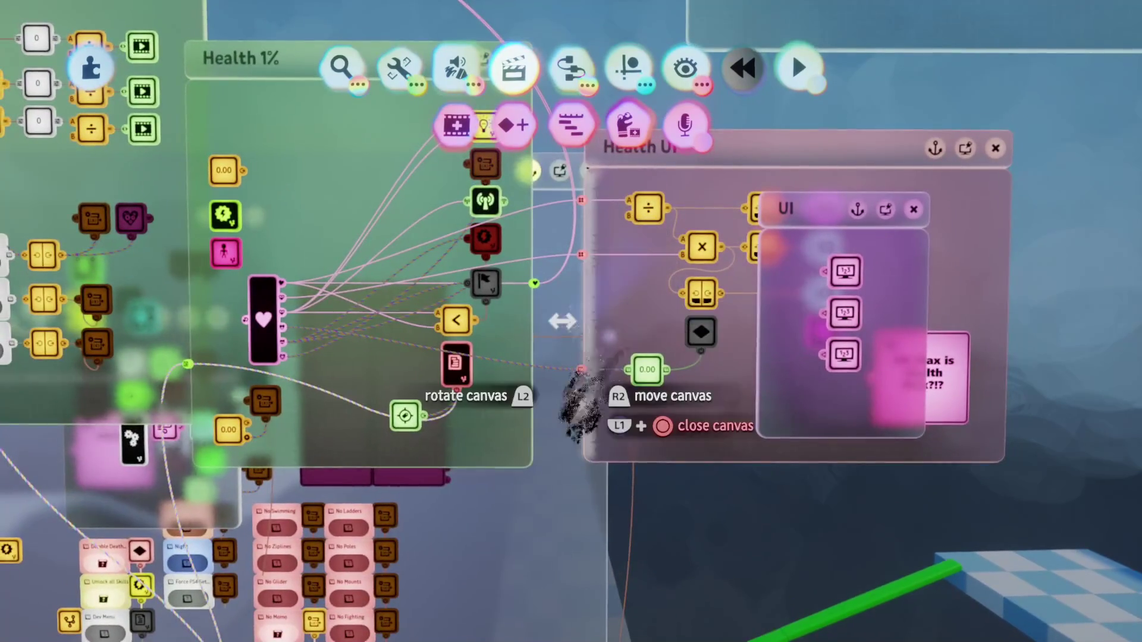
drag(574, 511, 574, 548)
mouse_move(446, 472)
mouse_down()
mouse_move(452, 452)
mouse_move(446, 523)
mouse_move(527, 539)
mouse_up()
mouse_move(532, 482)
mouse_down()
mouse_move(600, 485)
mouse_move(692, 539)
mouse_move(664, 493)
mouse_move(630, 500)
mouse_move(577, 464)
mouse_move(582, 400)
mouse_up()
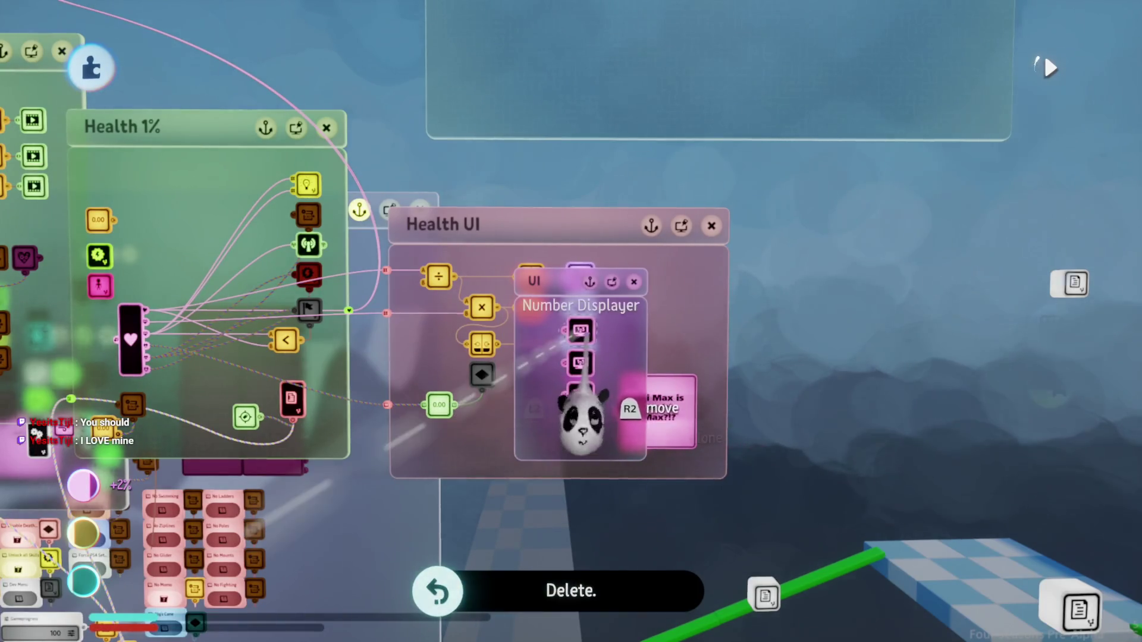
click(580, 417)
mouse_move(550, 488)
mouse_down()
mouse_move(625, 466)
mouse_move(553, 434)
mouse_move(612, 280)
mouse_move(645, 286)
mouse_up()
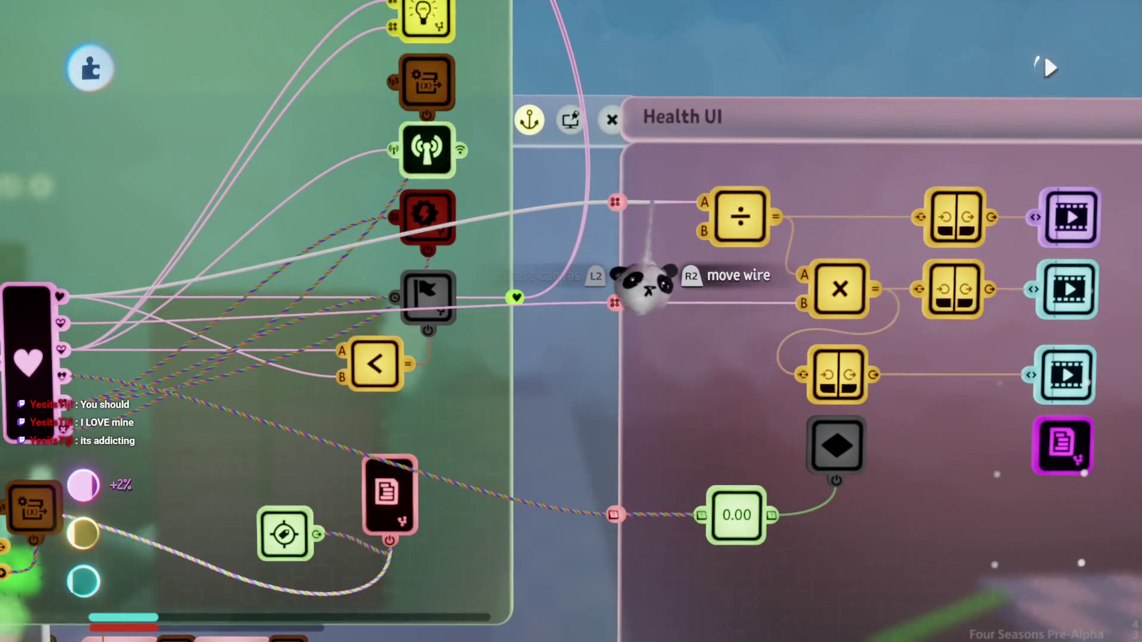
click(702, 298)
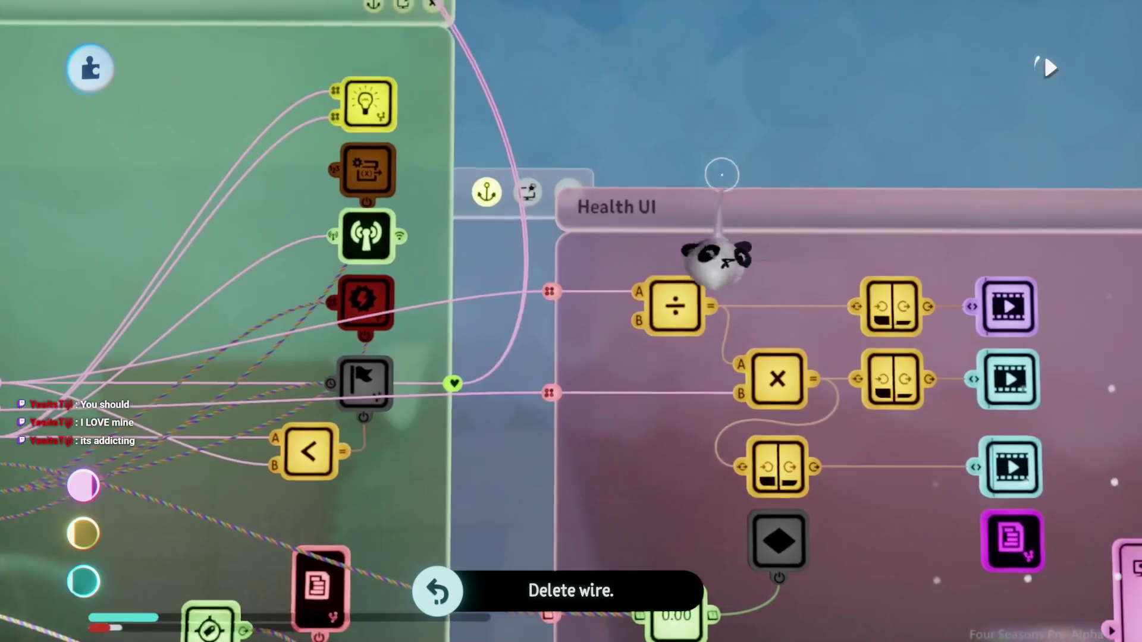
Step: Check the divide calculator's result (50.00 ÷ 200.00 = 0.2) and bring up the visibility options
drag(720, 256, 668, 173)
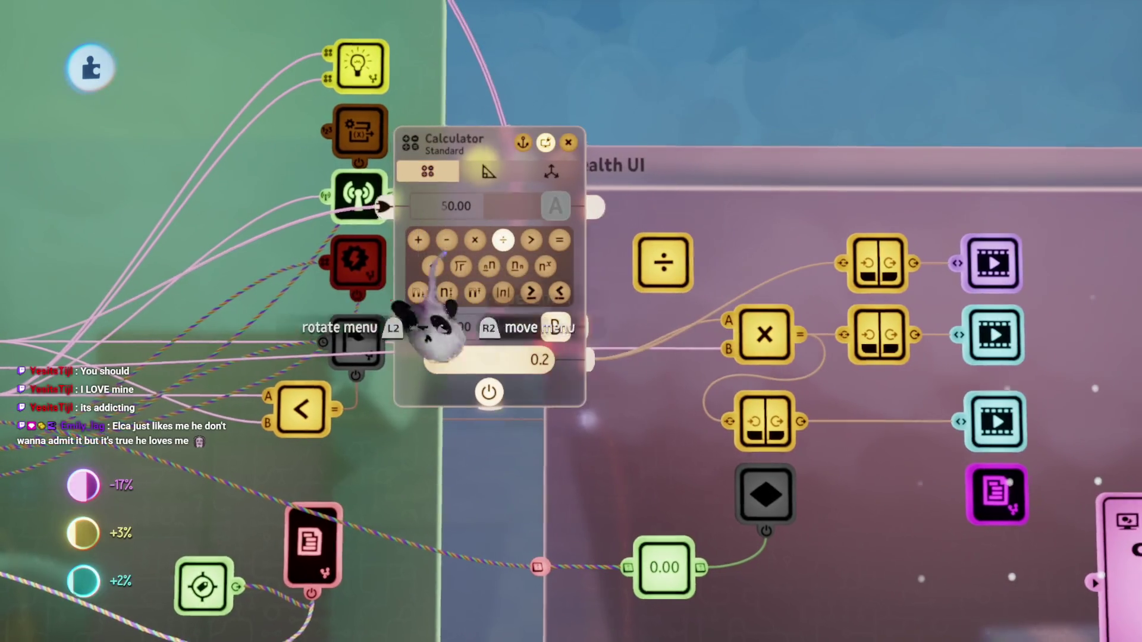
scroll(453, 344, down, 3)
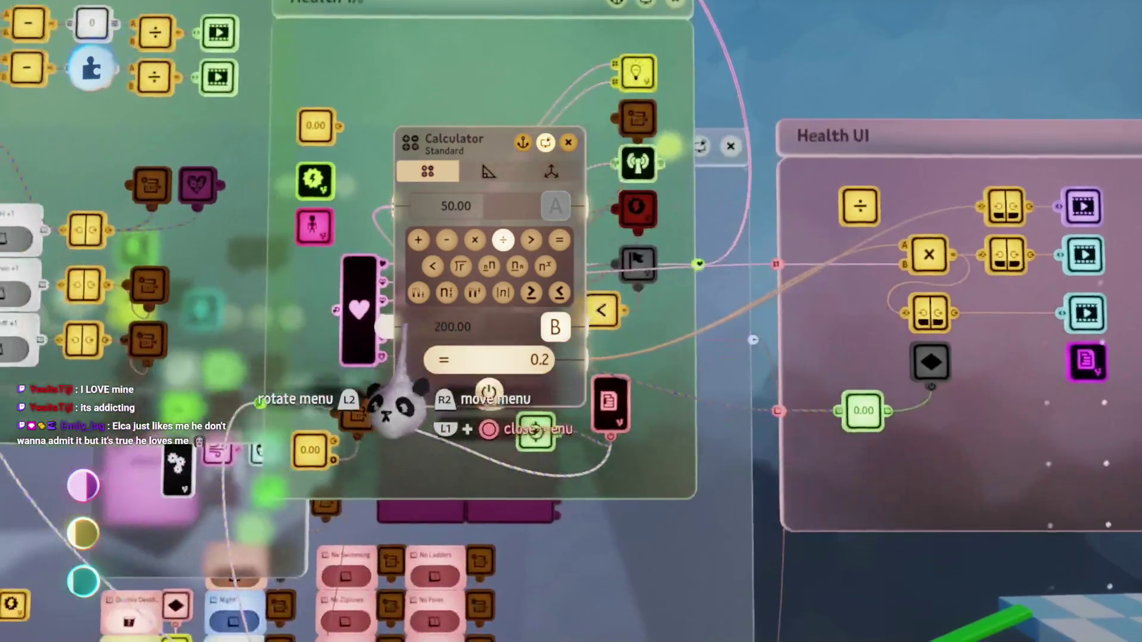
key(Escape)
scroll(491, 354, down, 3)
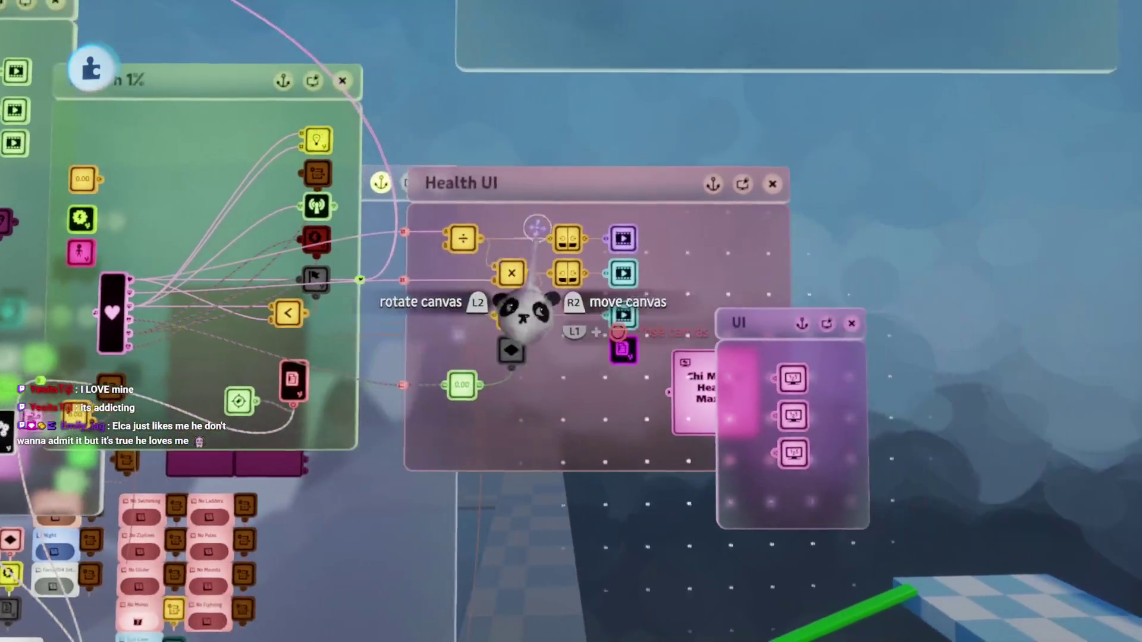
scroll(768, 385, up, 3)
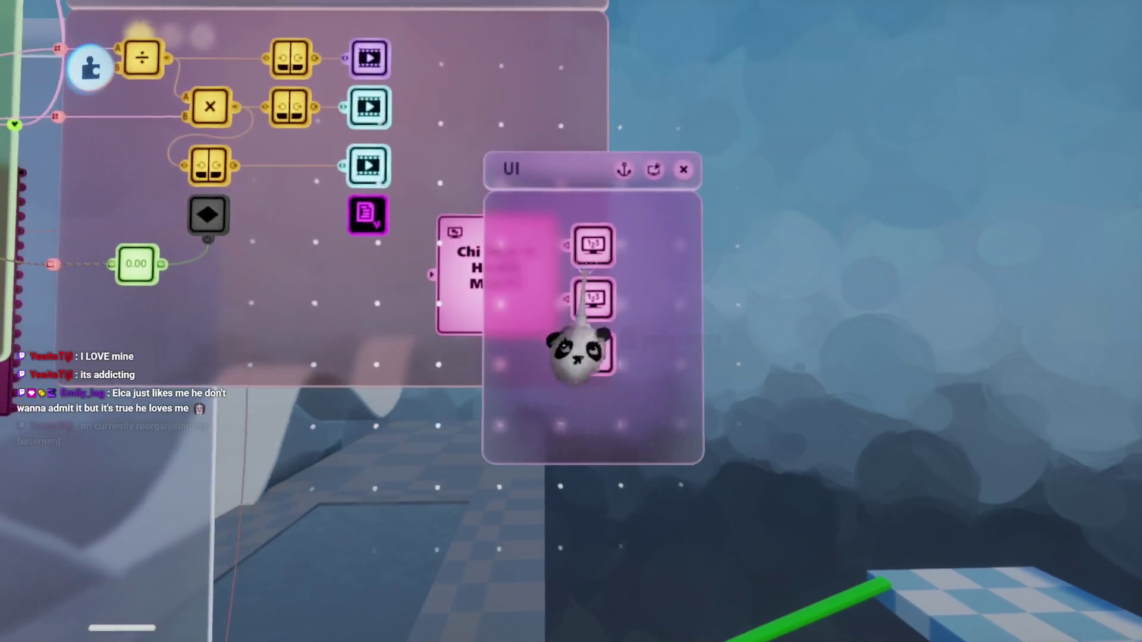
key(Escape)
click(678, 84)
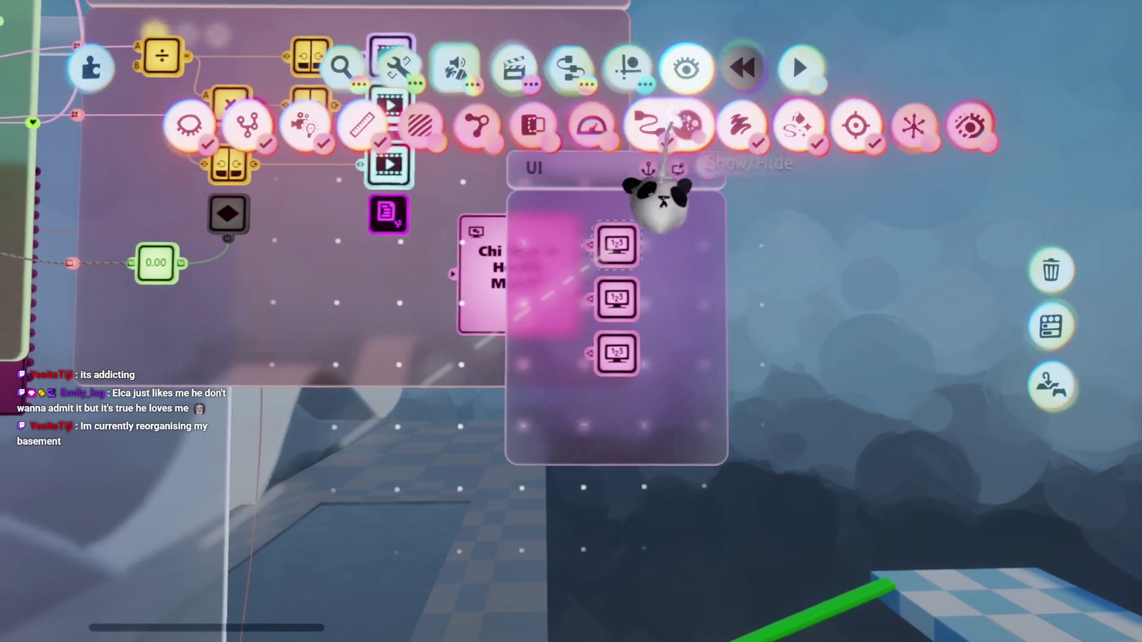
Step: Close the visibility options and view the Chi canvas with its three-displayer UI microchip
scroll(682, 156, down, 3)
key(Escape)
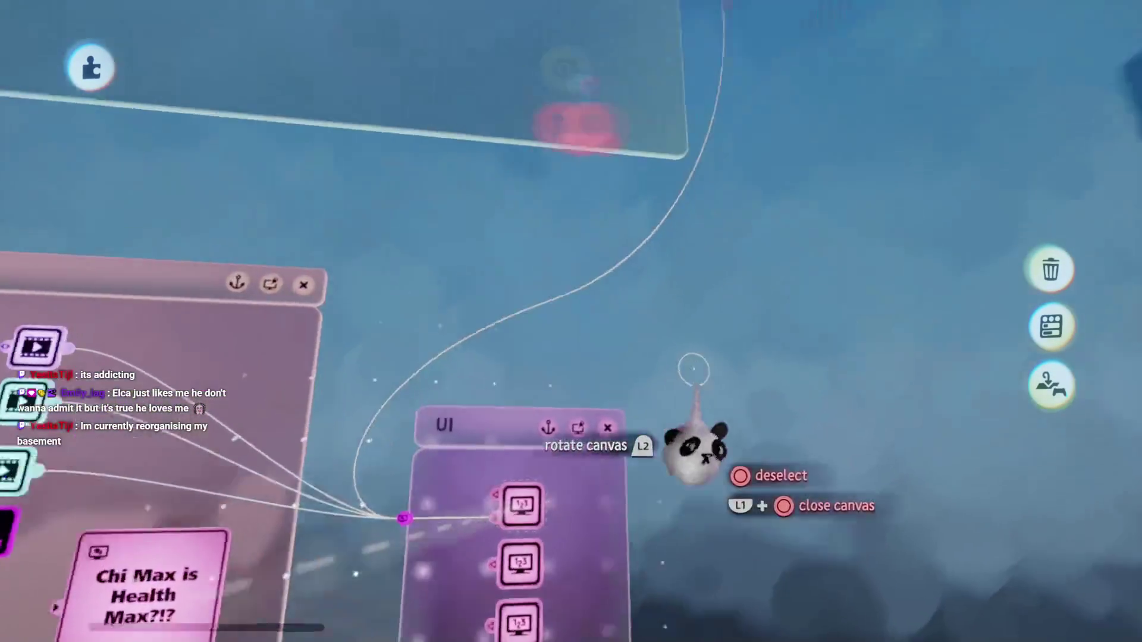
scroll(664, 380, up, 3)
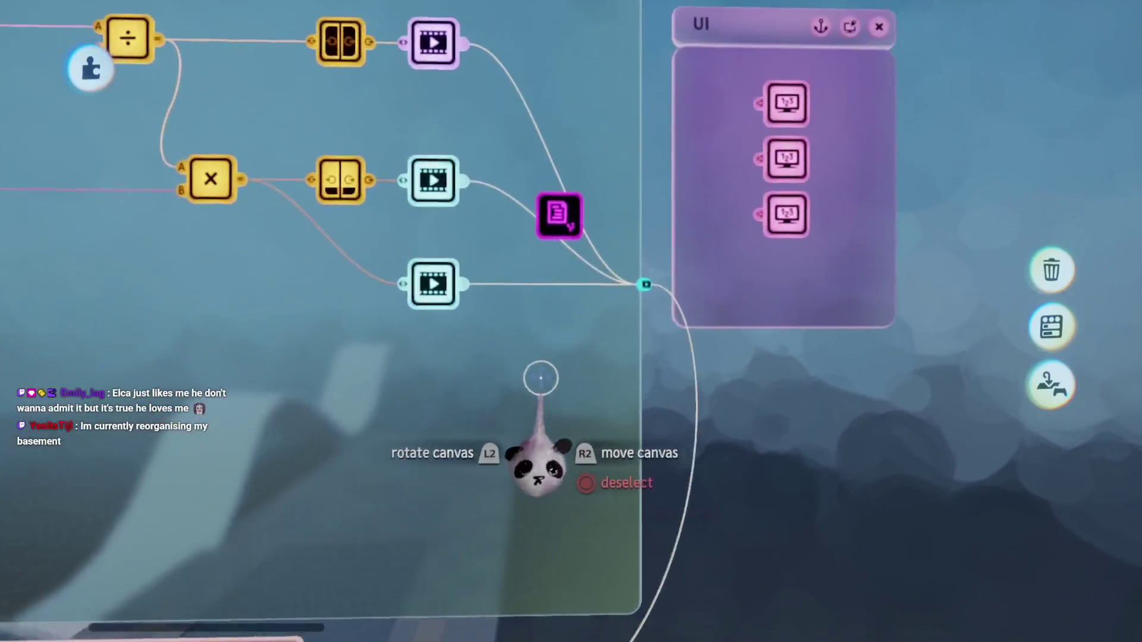
scroll(540, 378, down, 3)
scroll(620, 326, up, 2)
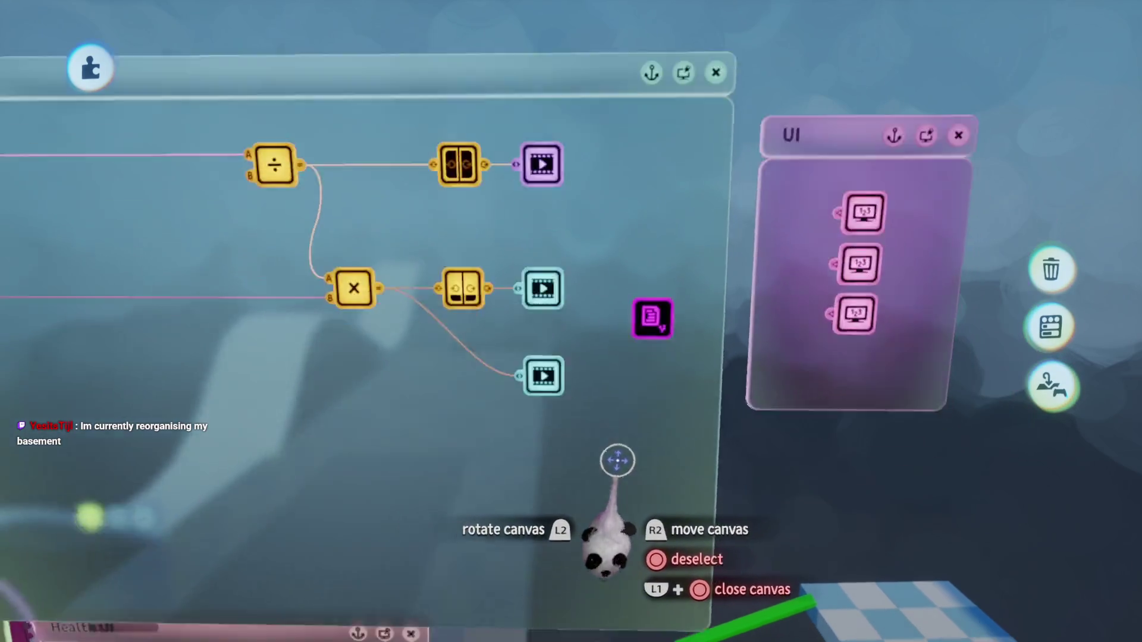
scroll(611, 462, down, 3)
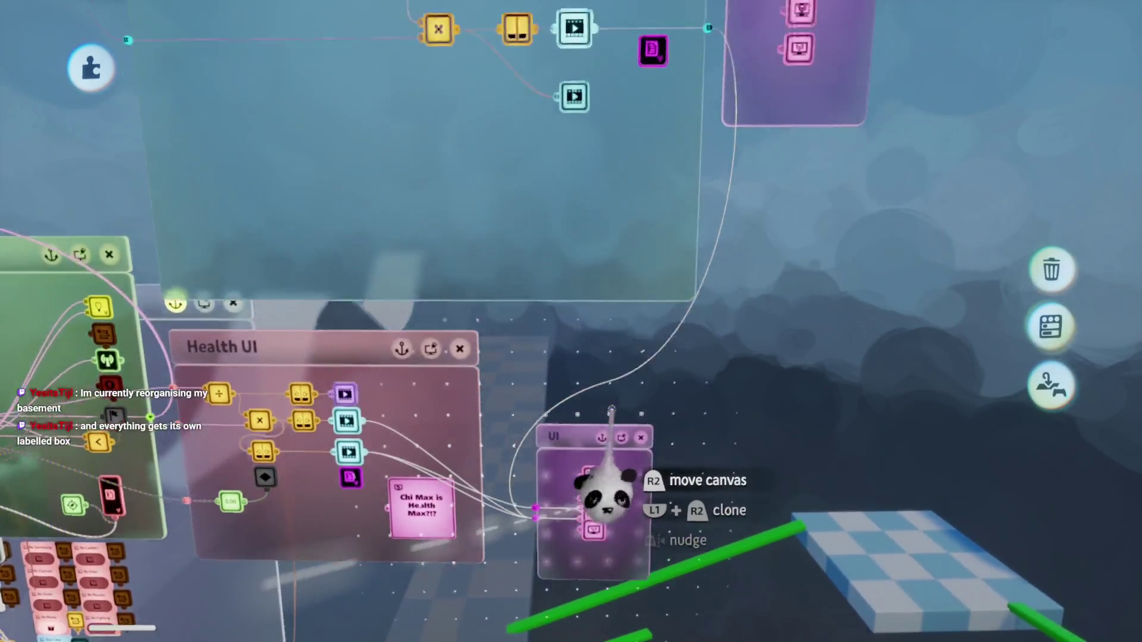
scroll(595, 357, up, 3)
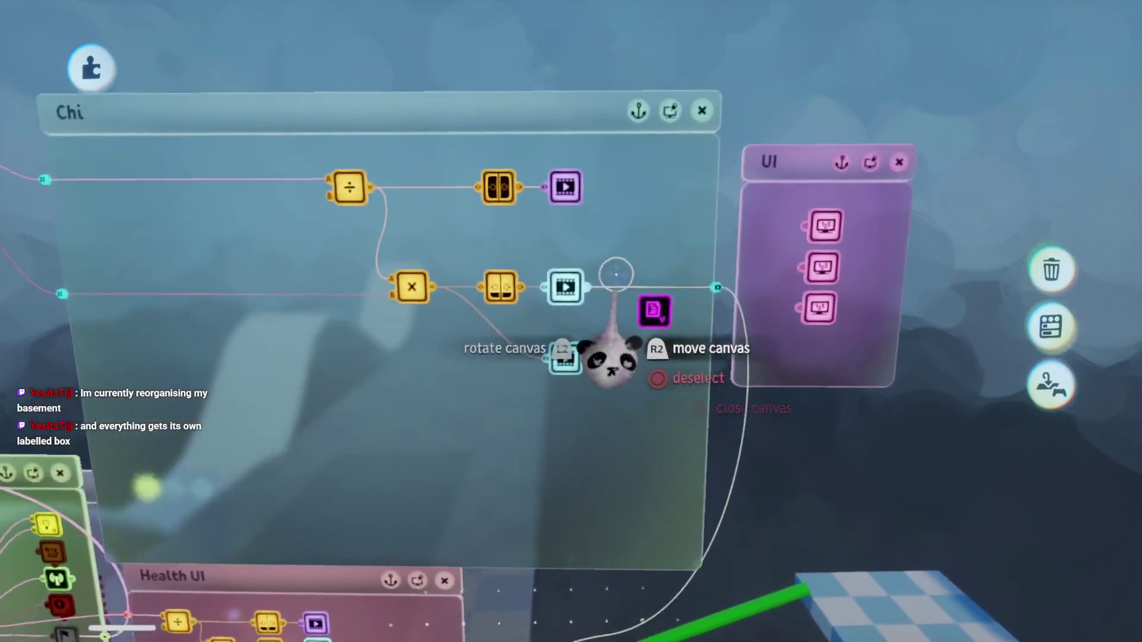
scroll(617, 288, down, 3)
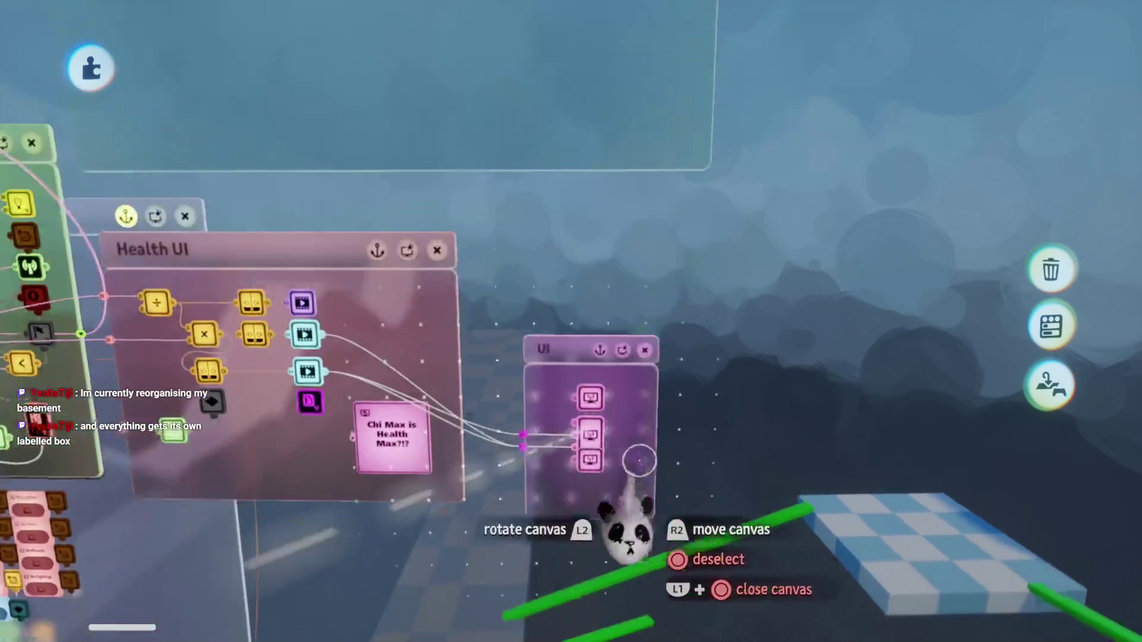
scroll(600, 497, up, 3)
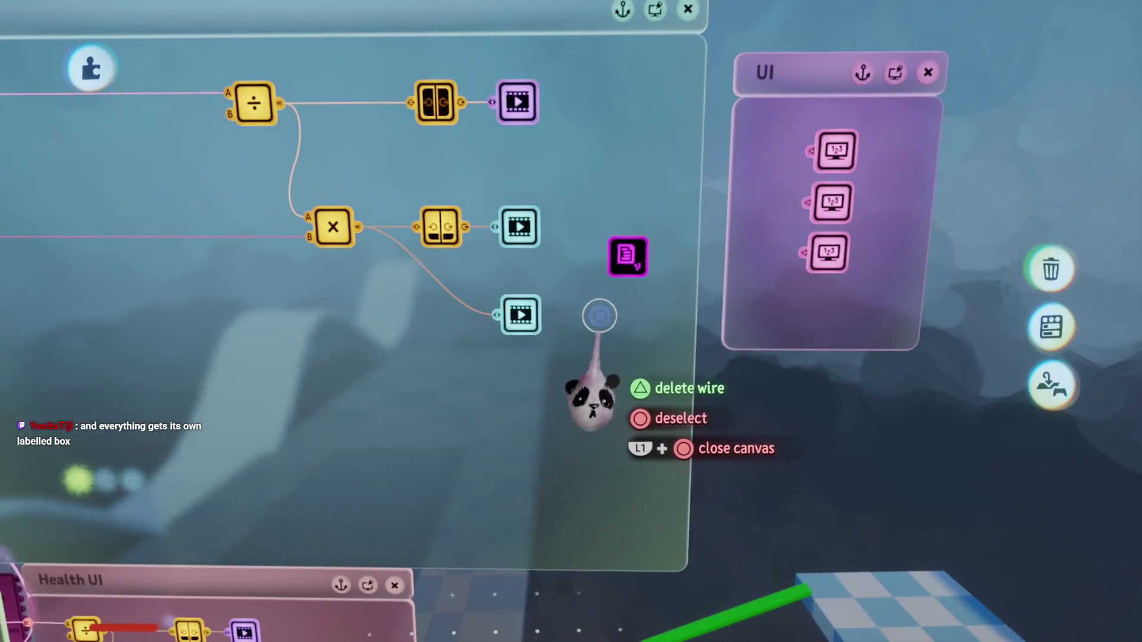
scroll(600, 316, down, 3)
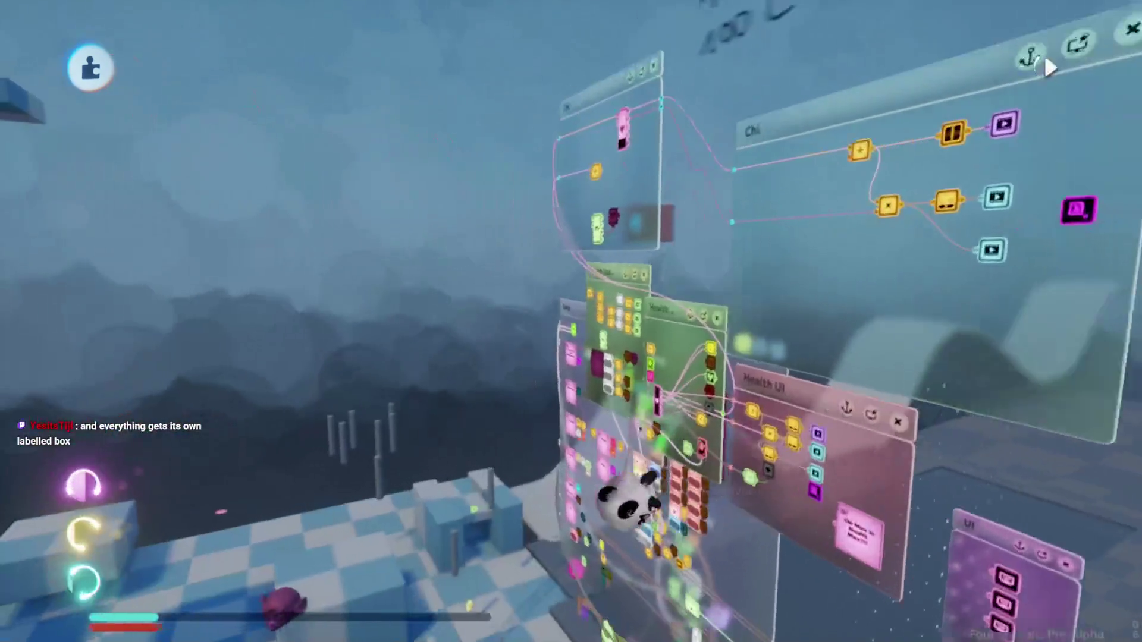
scroll(627, 500, up, 3)
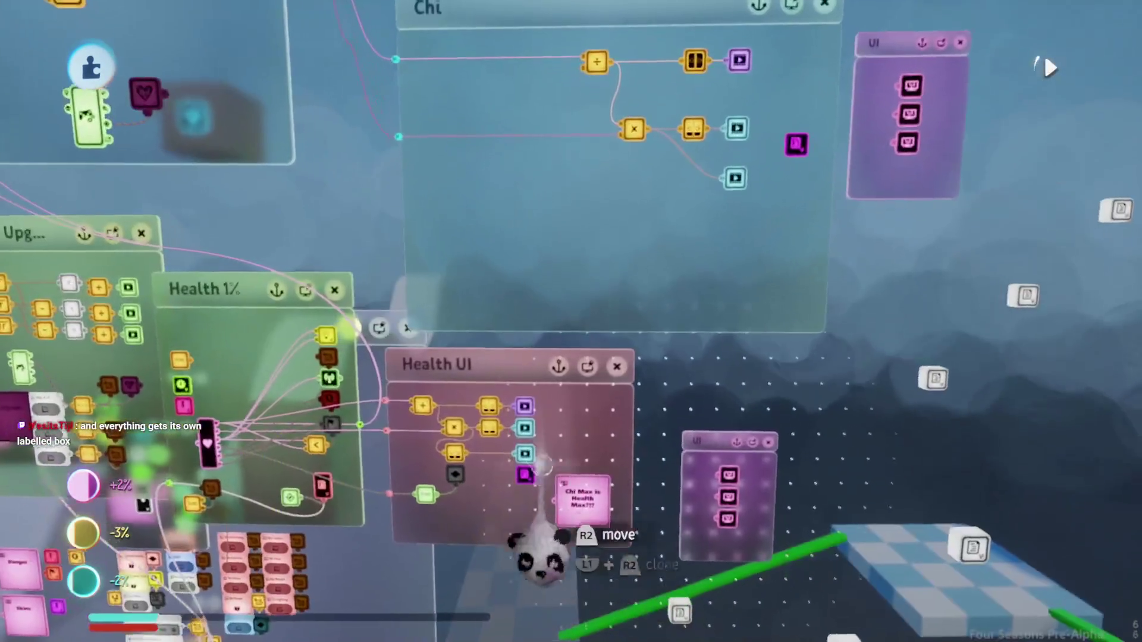
scroll(522, 484, up, 2)
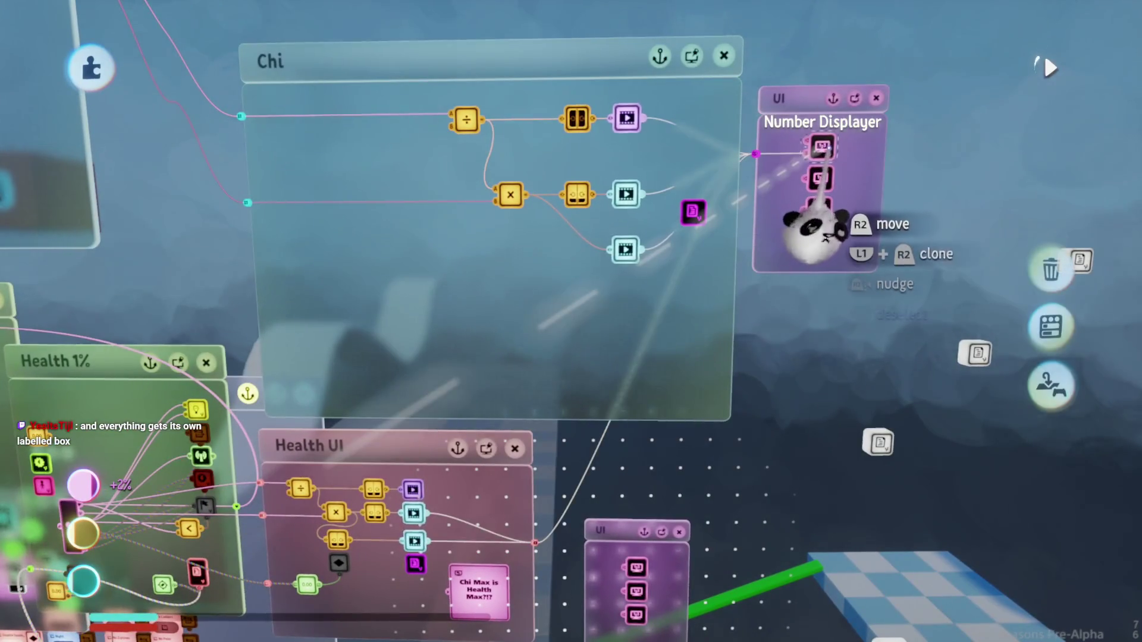
scroll(684, 357, up, 1)
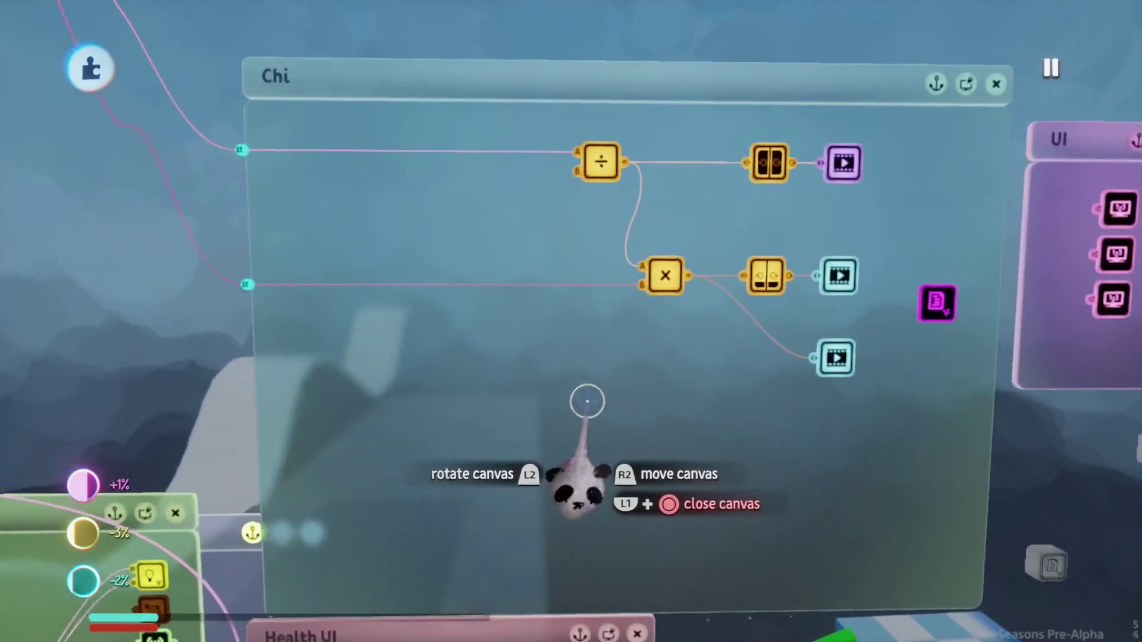
Step: Check the Chi divide calculator's result and close its settings
click(601, 161)
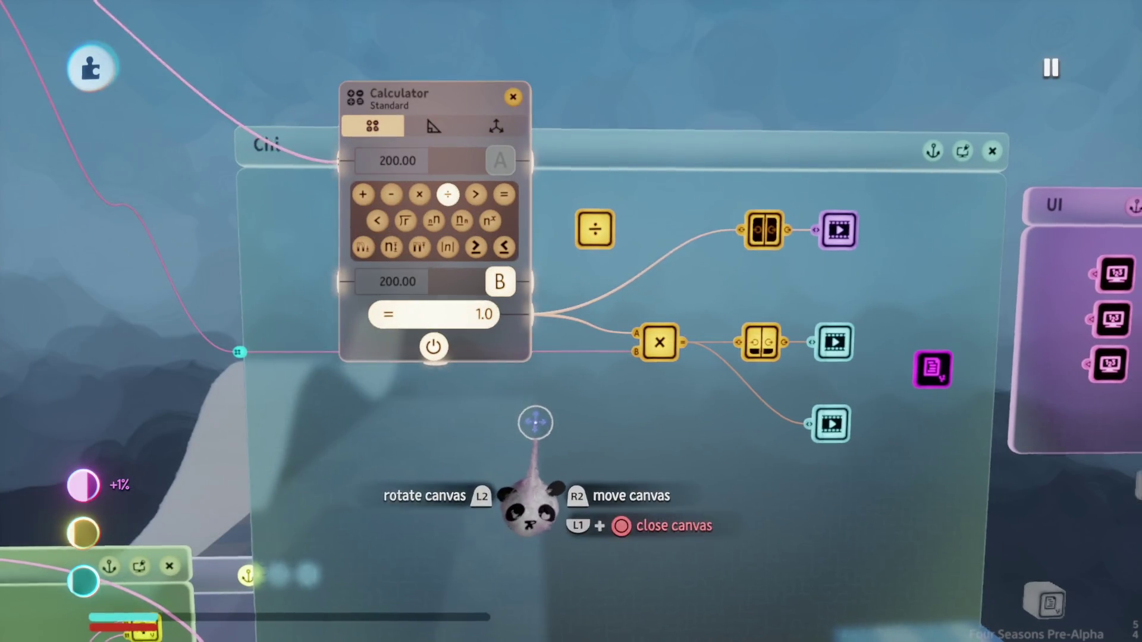
key(Escape)
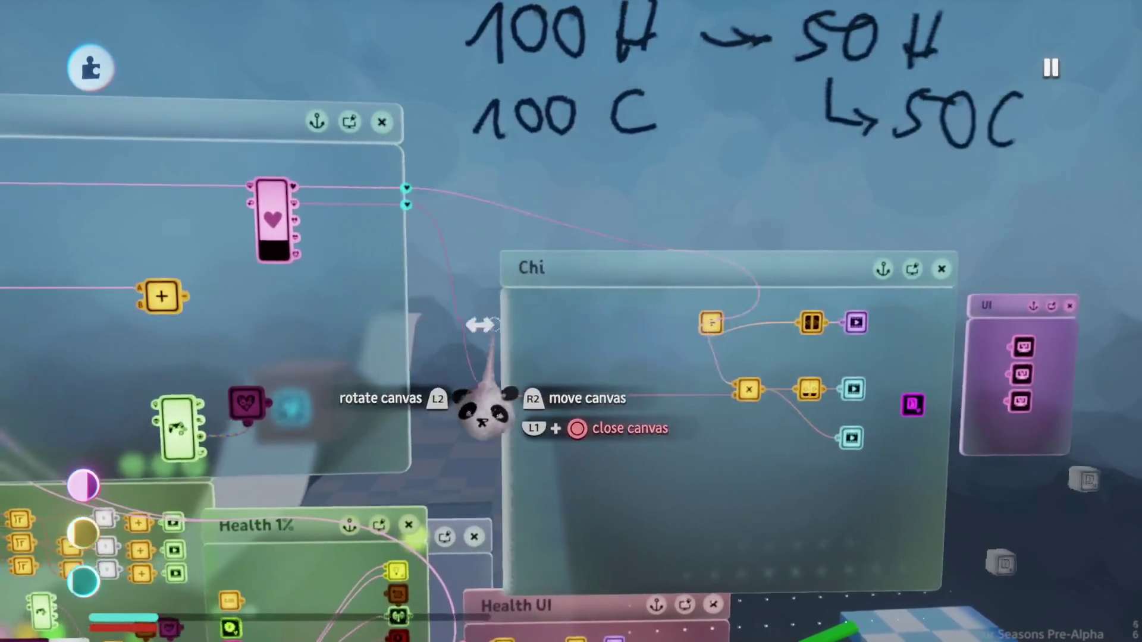
scroll(479, 326, up, 5)
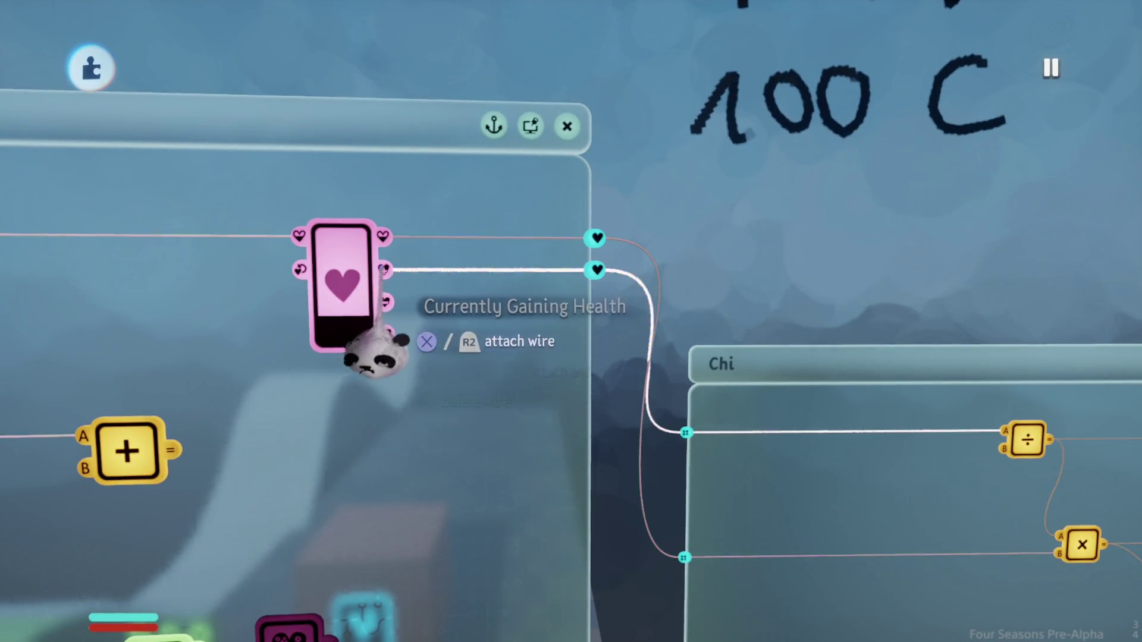
scroll(376, 353, down, 5)
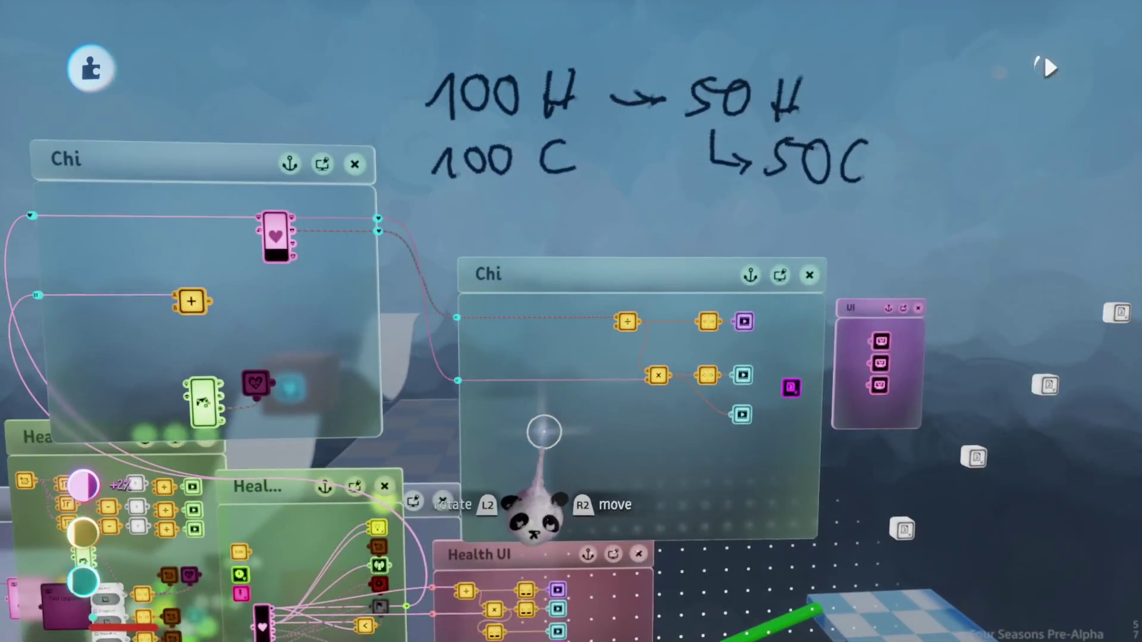
scroll(543, 431, up, 5)
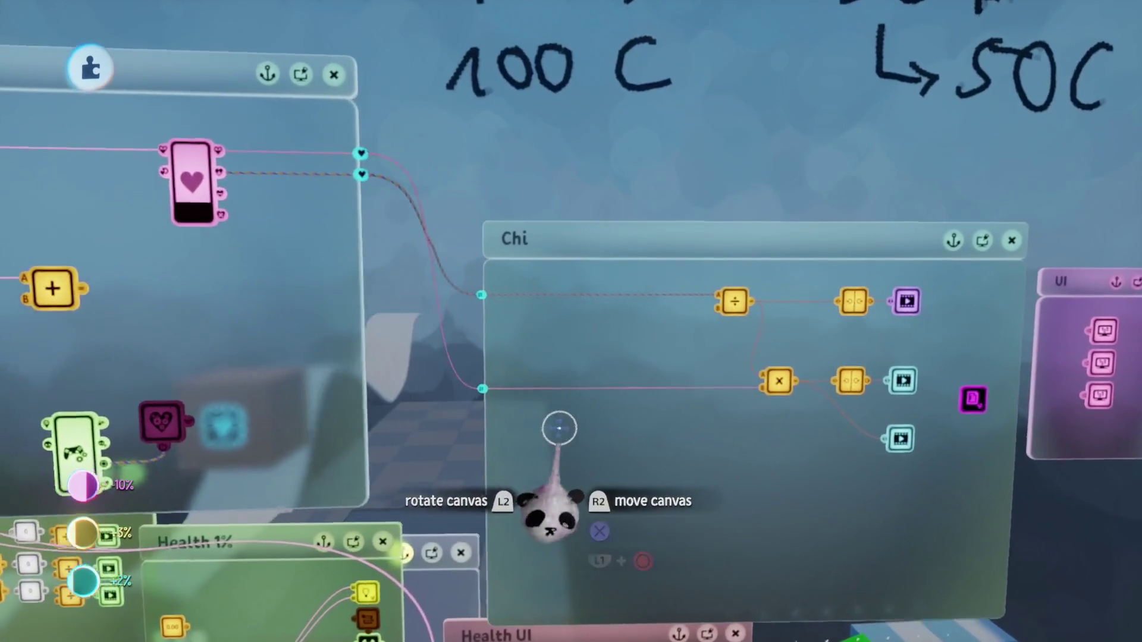
scroll(550, 429, up, 3)
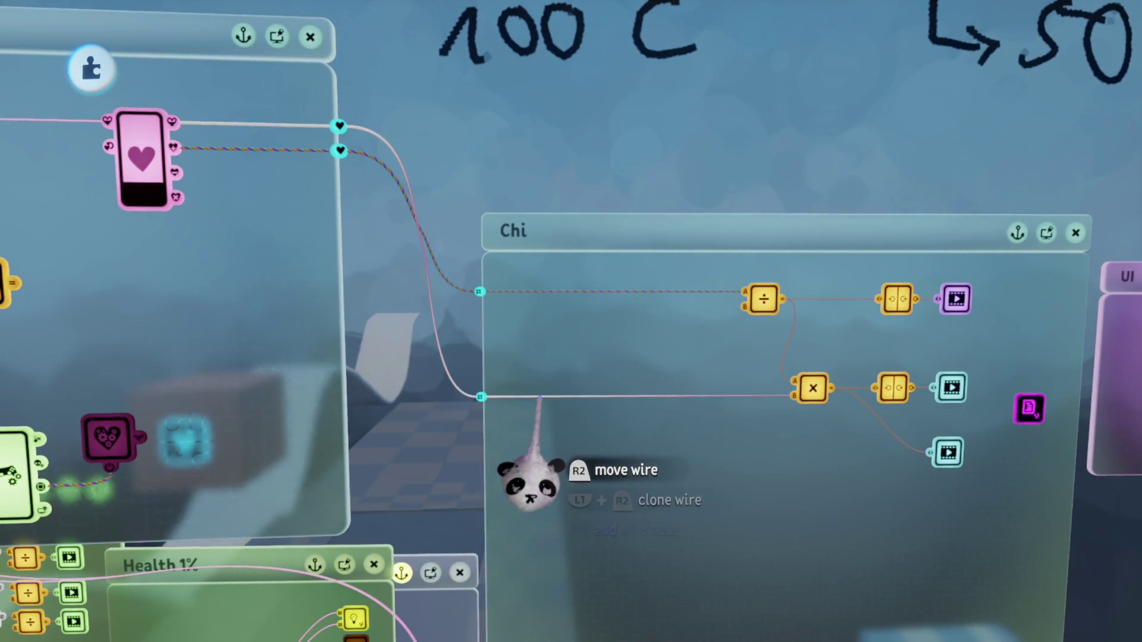
Step: Run a new wire from the Chi health gadget and lower current health from 100 to 50
click(143, 148)
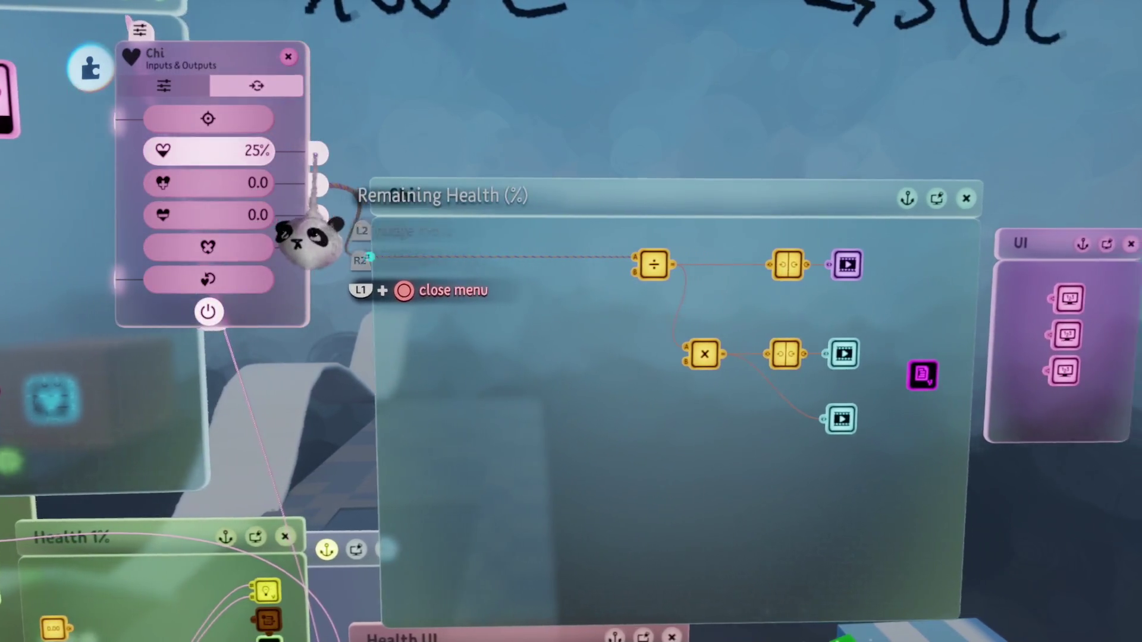
mouse_move(319, 184)
mouse_down()
mouse_move(244, 197)
mouse_move(541, 377)
mouse_move(515, 384)
mouse_move(632, 395)
mouse_move(623, 398)
mouse_up()
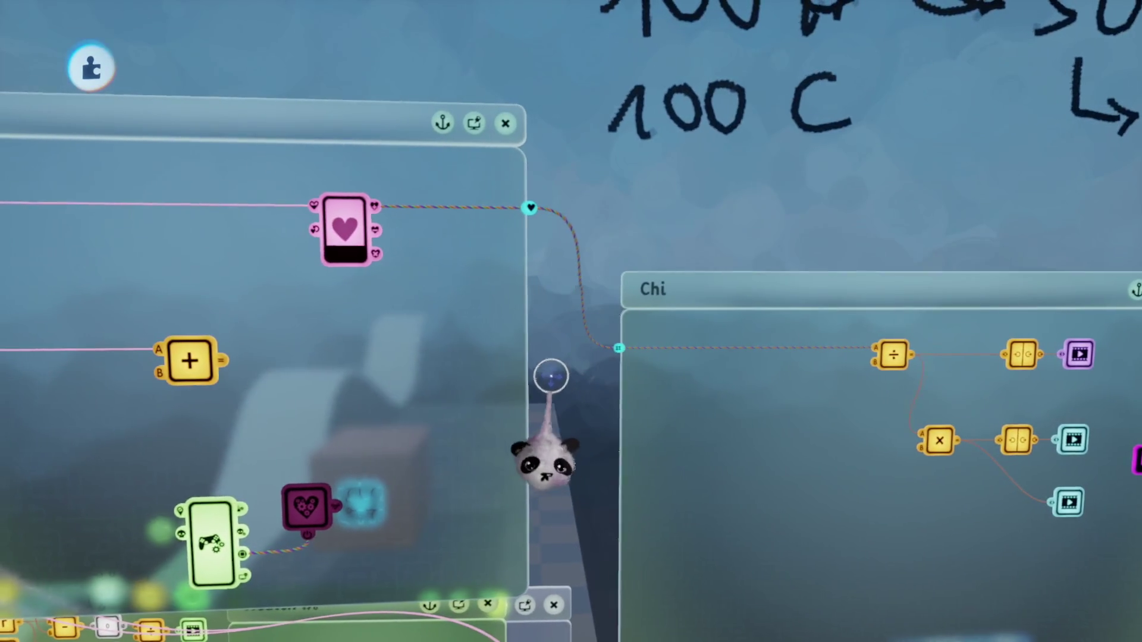
click(374, 260)
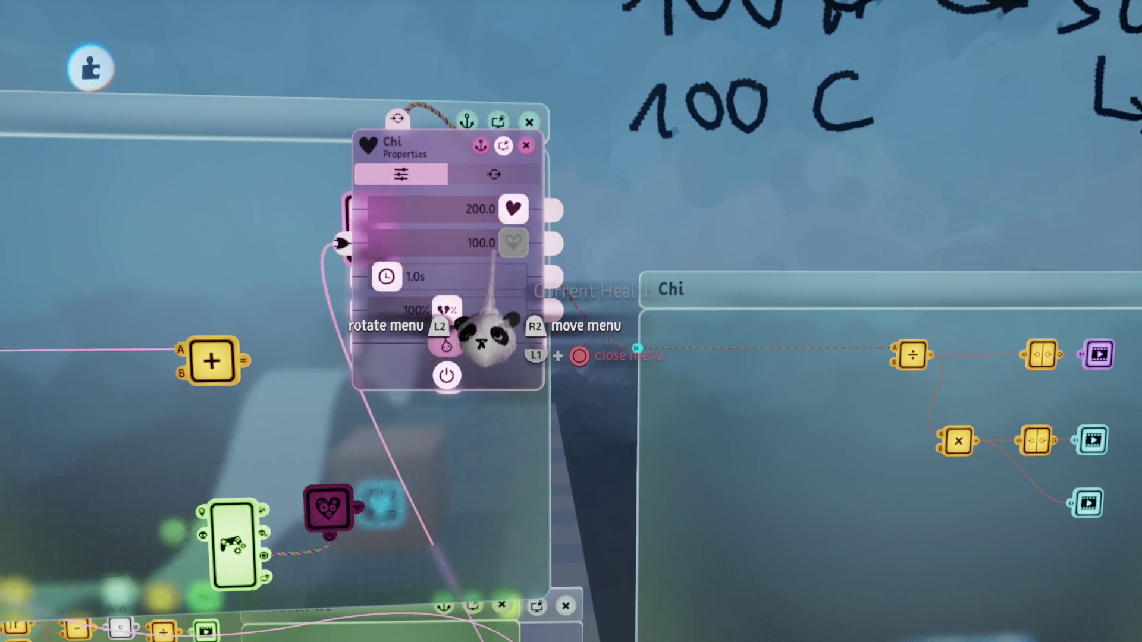
drag(485, 339, 485, 384)
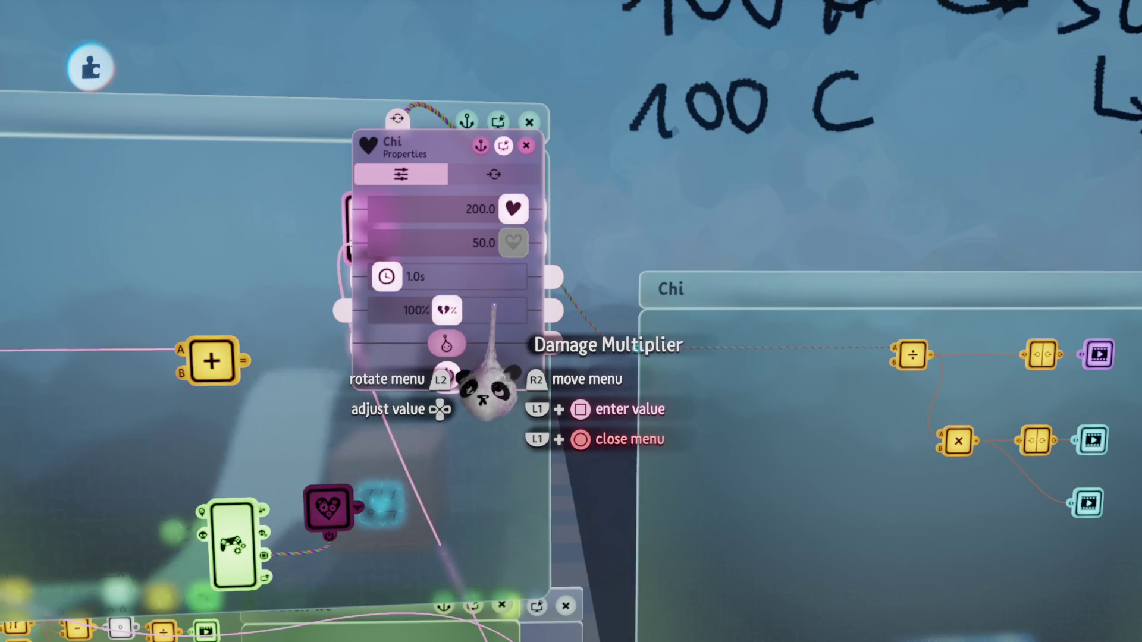
key(Escape)
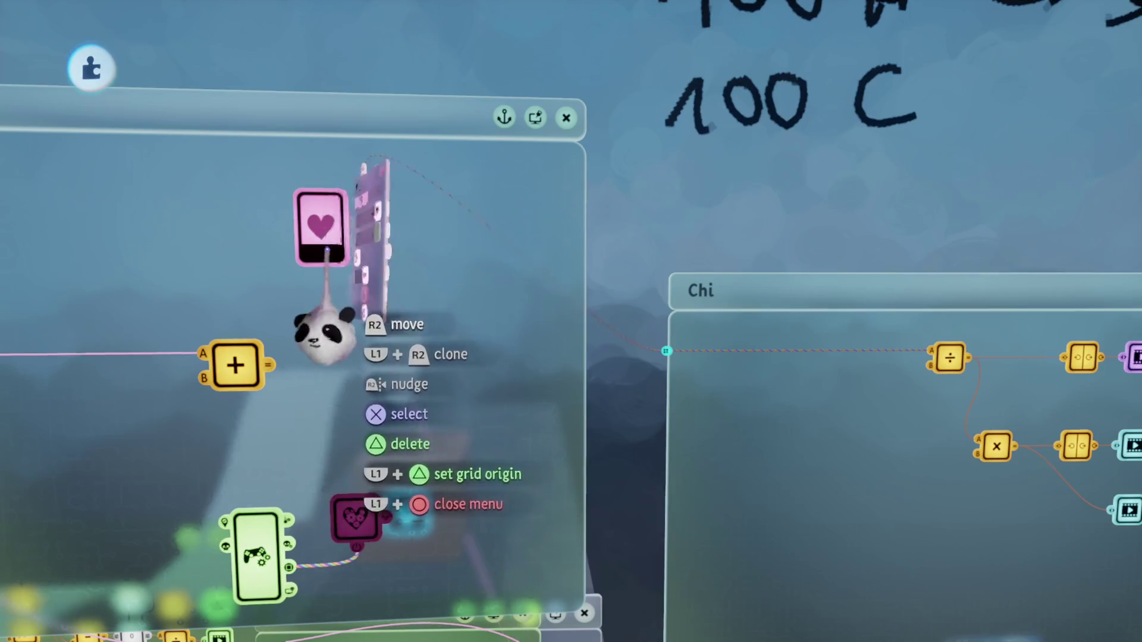
Step: Test again by dropping current health to 50, then restoring it to 100
click(324, 333)
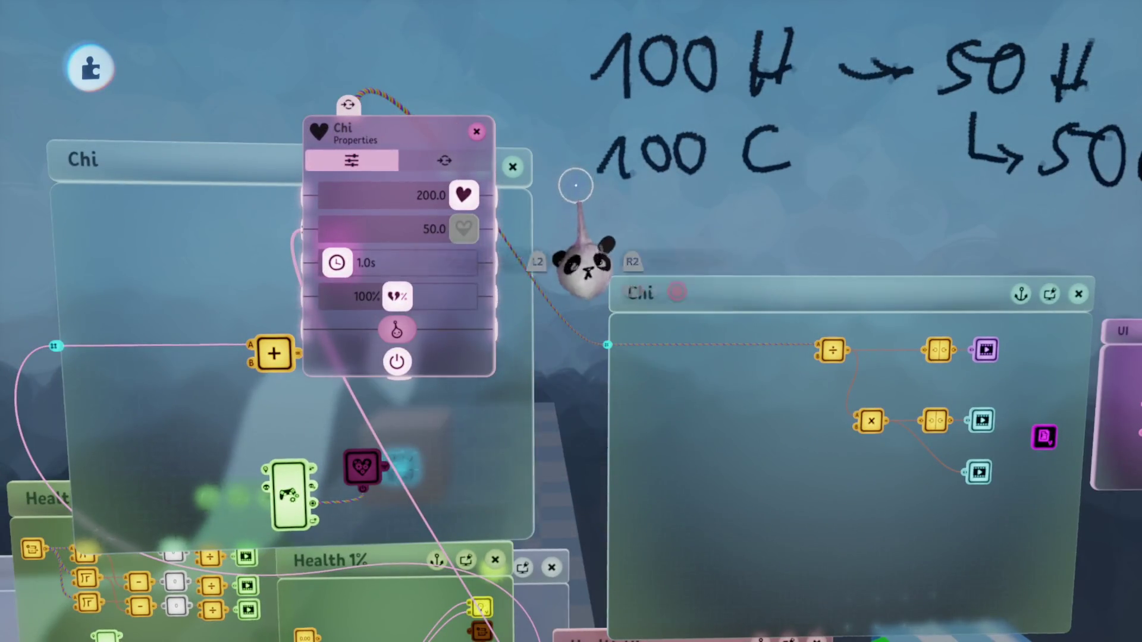
mouse_move(586, 355)
mouse_down()
mouse_move(439, 375)
mouse_move(456, 443)
mouse_up()
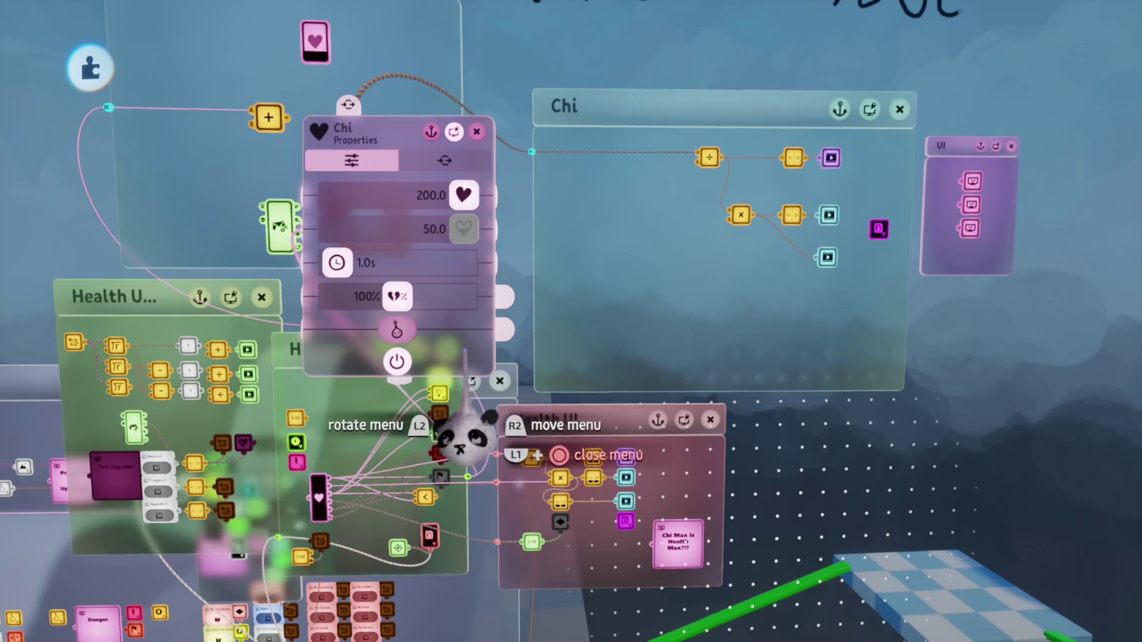
scroll(469, 437, up, 3)
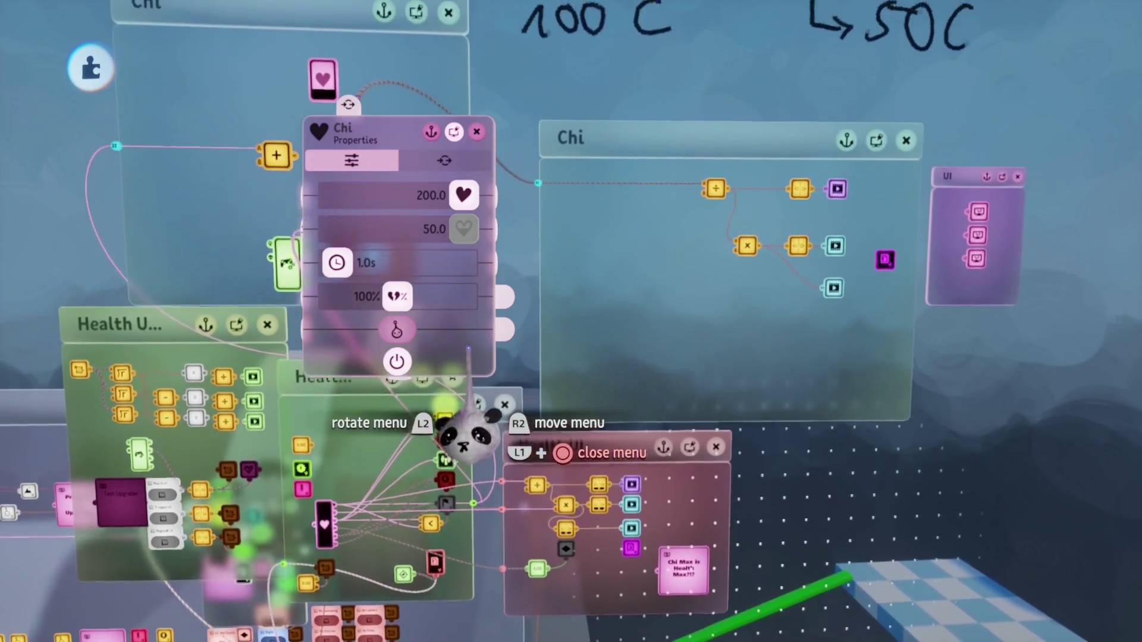
scroll(458, 357, left, 2)
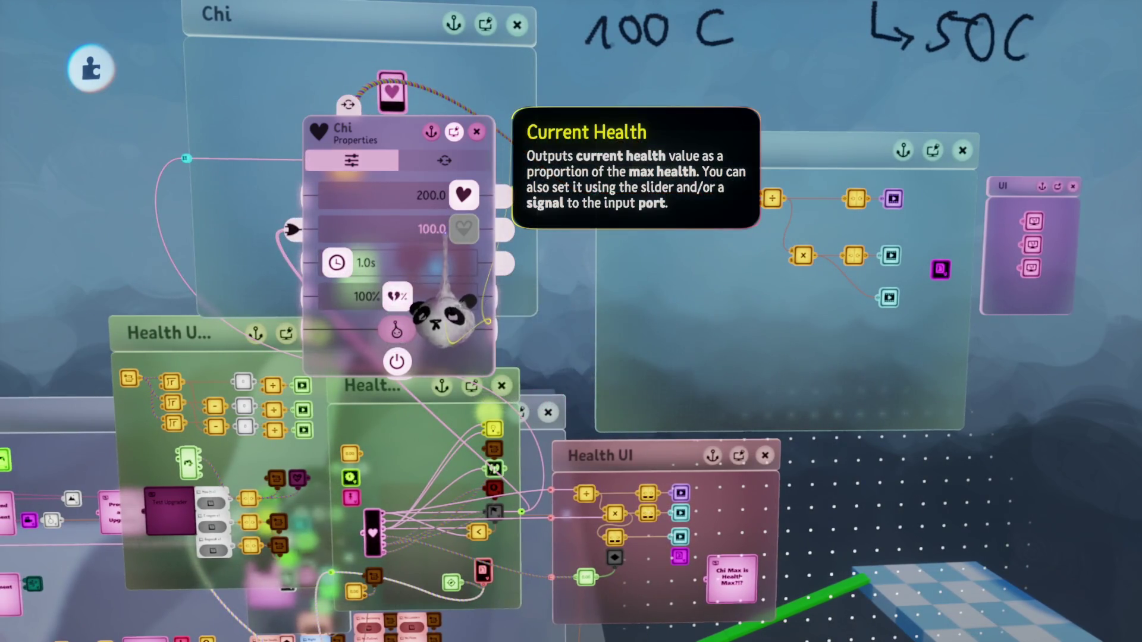
mouse_move(443, 315)
mouse_down()
mouse_move(472, 382)
mouse_move(592, 485)
mouse_up()
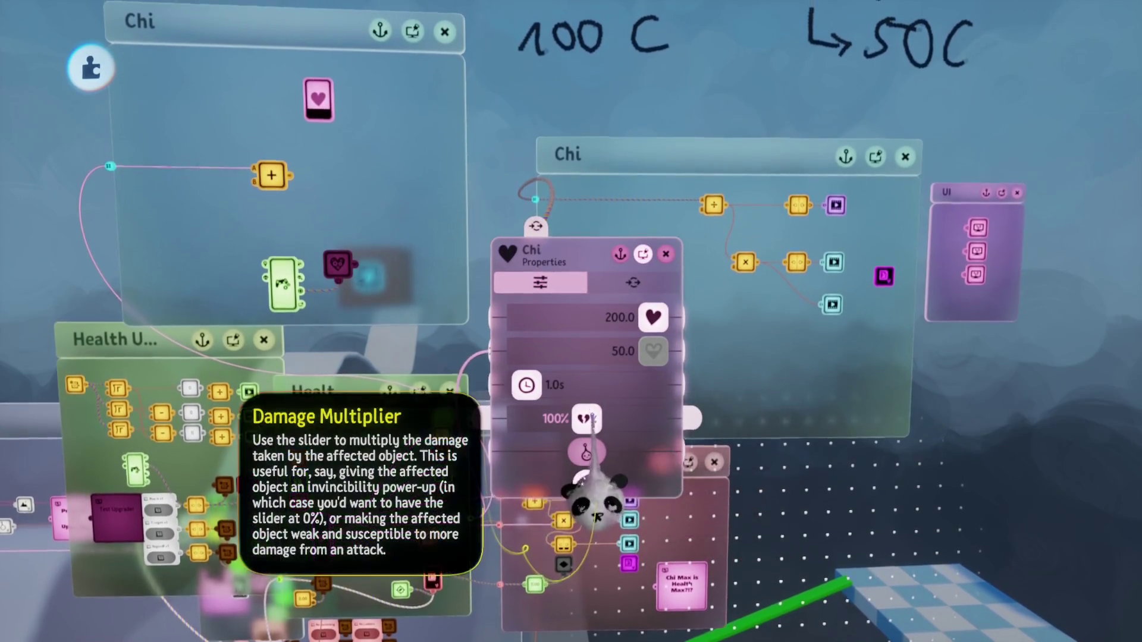
click(595, 349)
key(Escape)
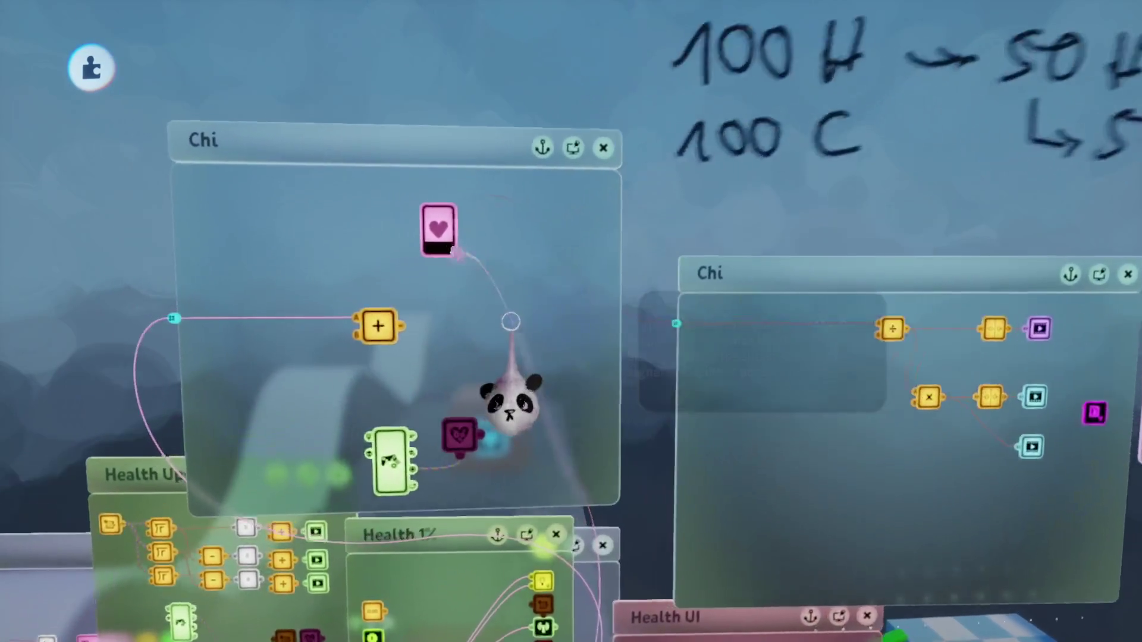
Step: Move the adder lower, add a Calculator wired from the input connector, and set it to Subtract
drag(417, 340, 305, 389)
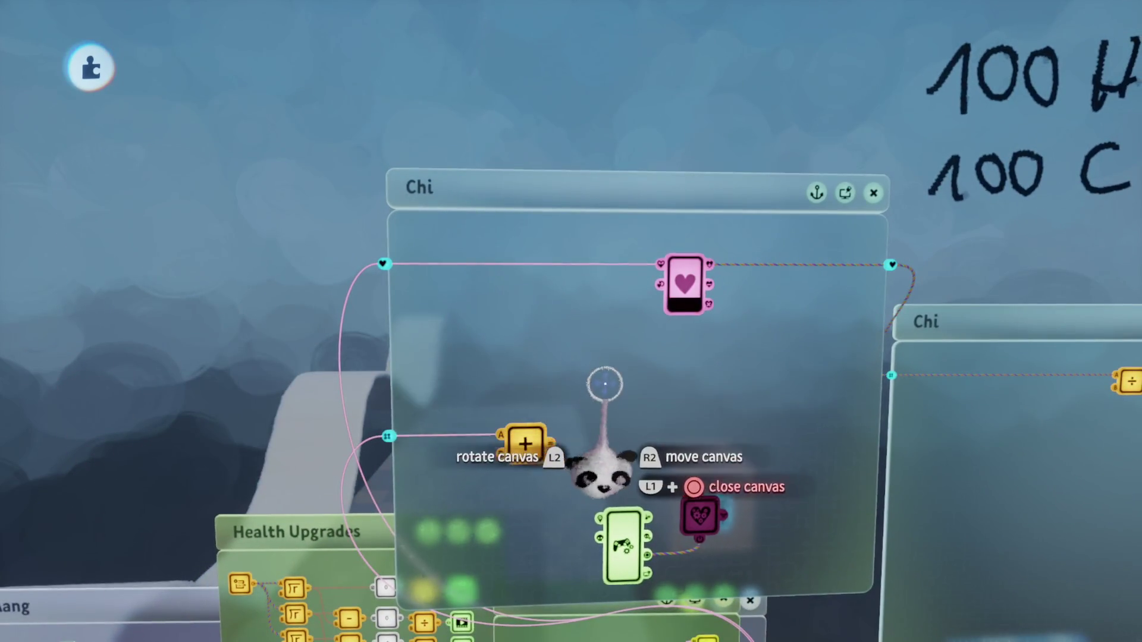
key(Tab)
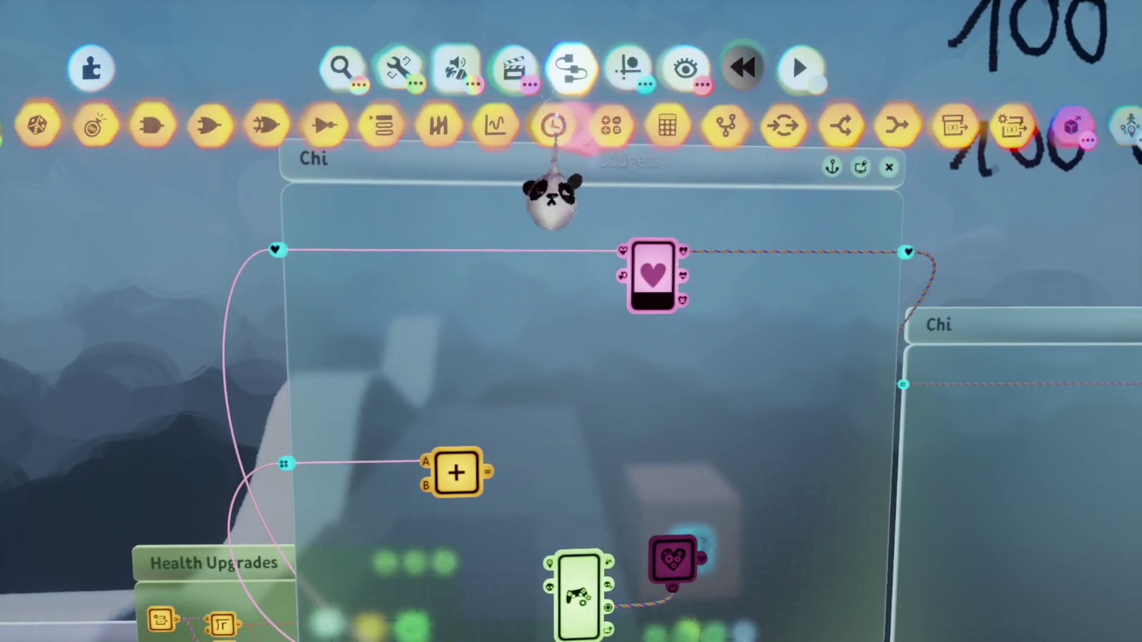
click(607, 128)
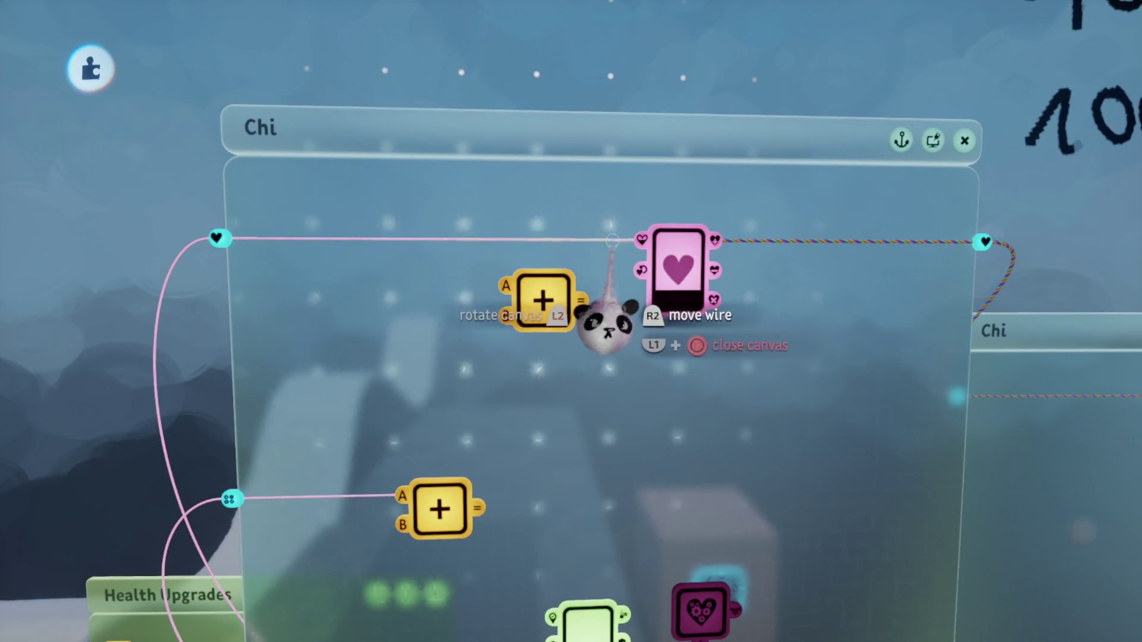
mouse_move(599, 326)
mouse_down()
mouse_move(497, 364)
mouse_move(572, 393)
mouse_up()
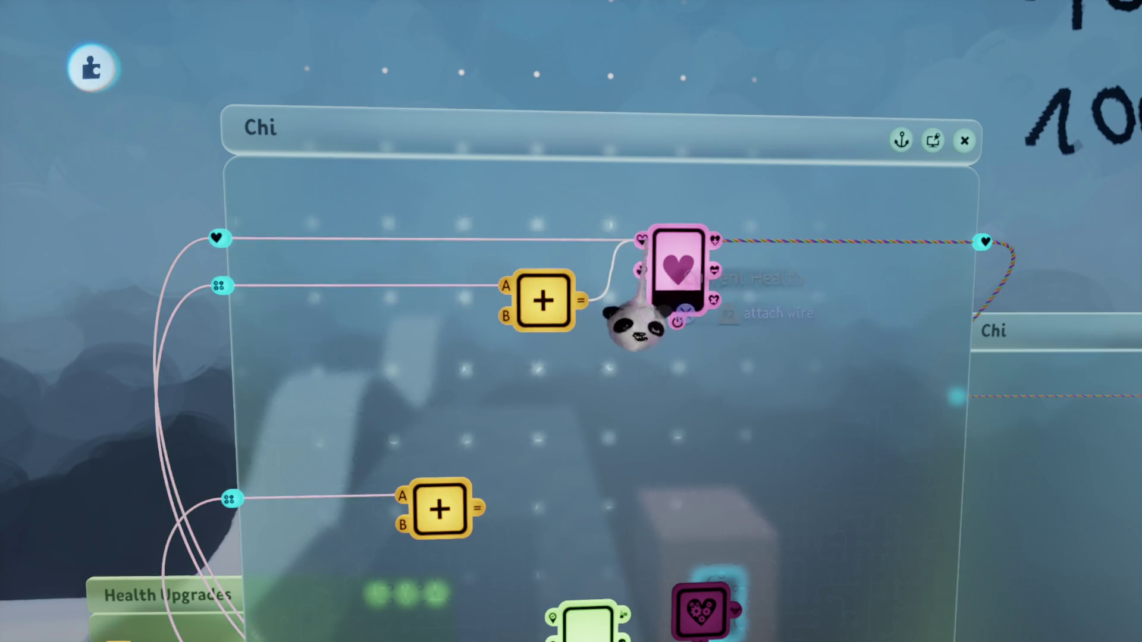
drag(543, 301, 561, 242)
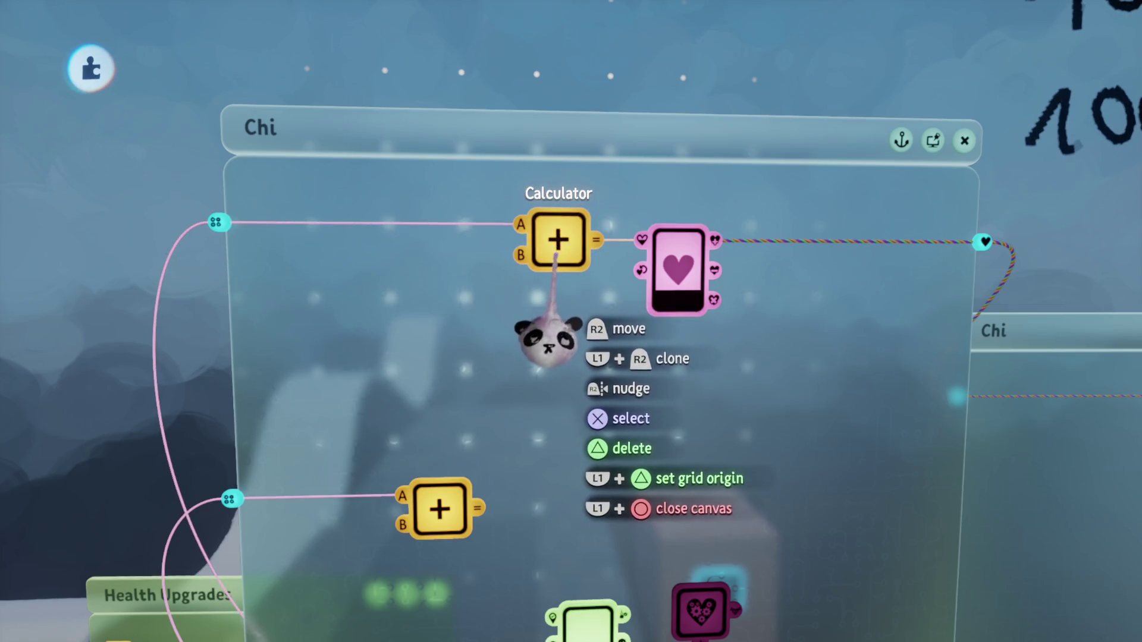
click(558, 249)
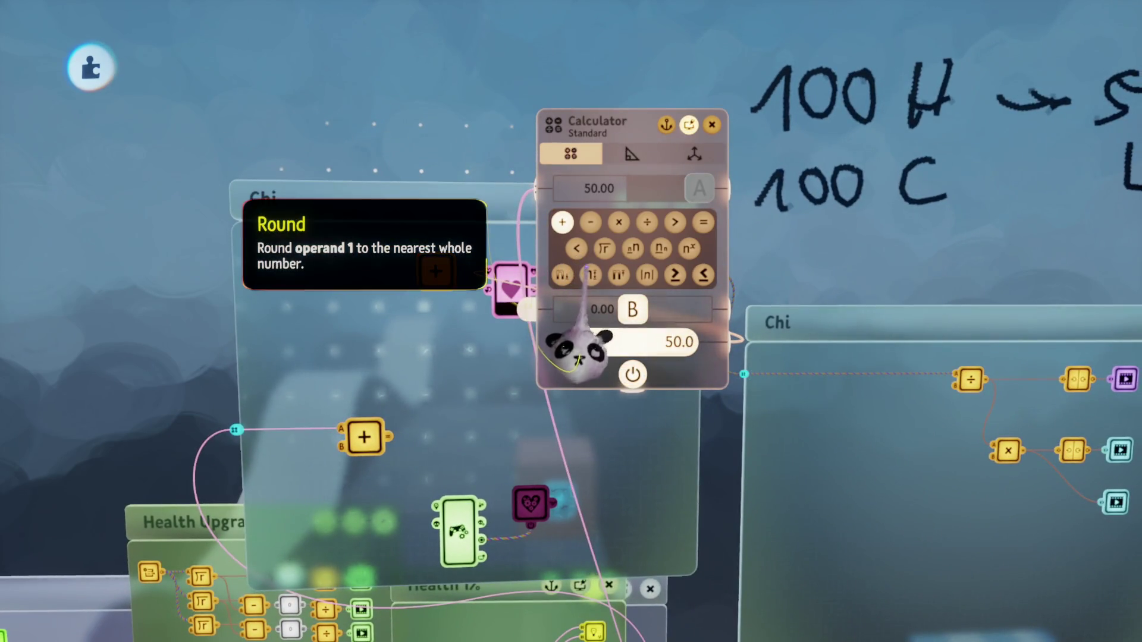
click(590, 224)
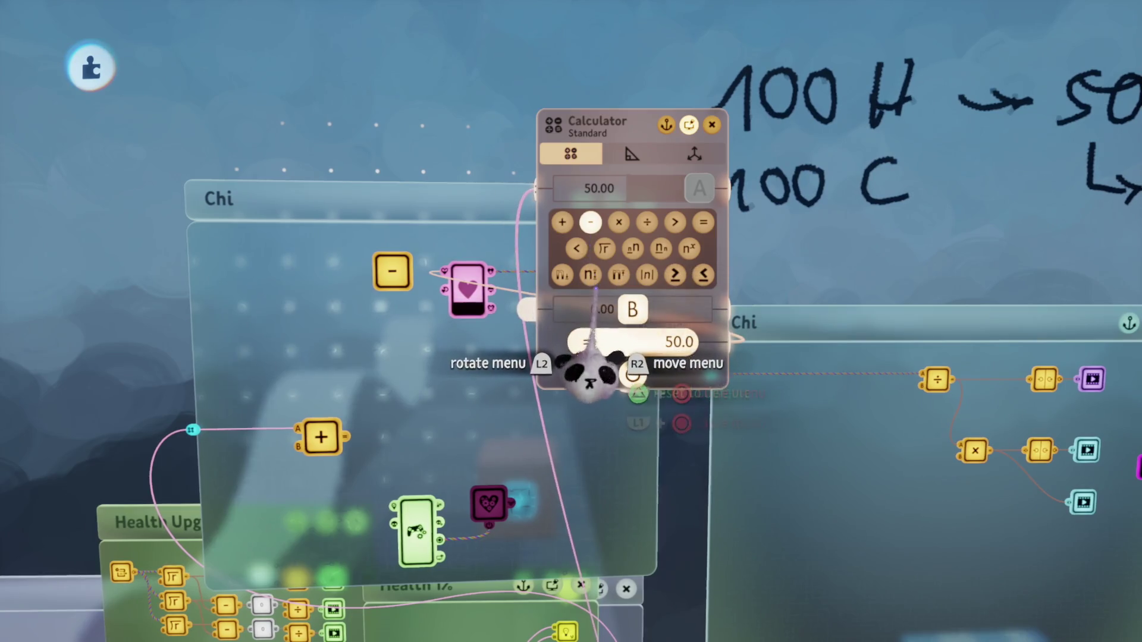
key(Escape)
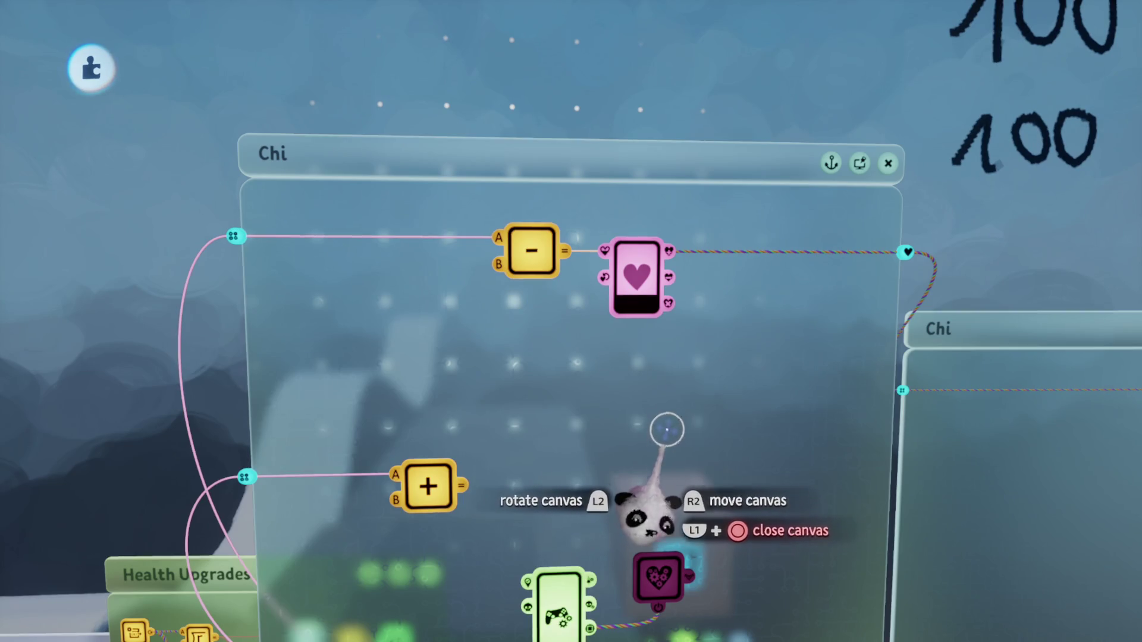
mouse_move(664, 421)
mouse_down()
mouse_move(694, 268)
mouse_move(668, 238)
mouse_move(491, 336)
mouse_up()
Step: Open the Chi health gadget's properties and frame the view around the Chi and health panels
click(479, 279)
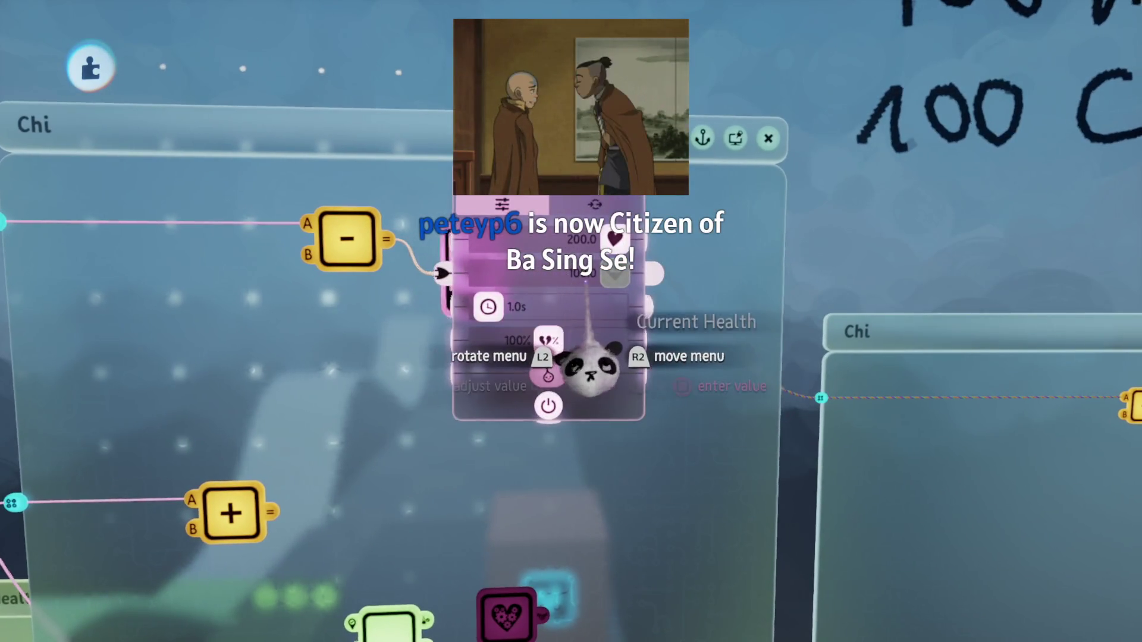
mouse_move(586, 381)
mouse_down()
mouse_move(594, 339)
mouse_move(614, 331)
mouse_move(521, 336)
mouse_move(484, 319)
mouse_move(612, 331)
mouse_move(642, 428)
mouse_move(816, 321)
mouse_move(586, 369)
mouse_up()
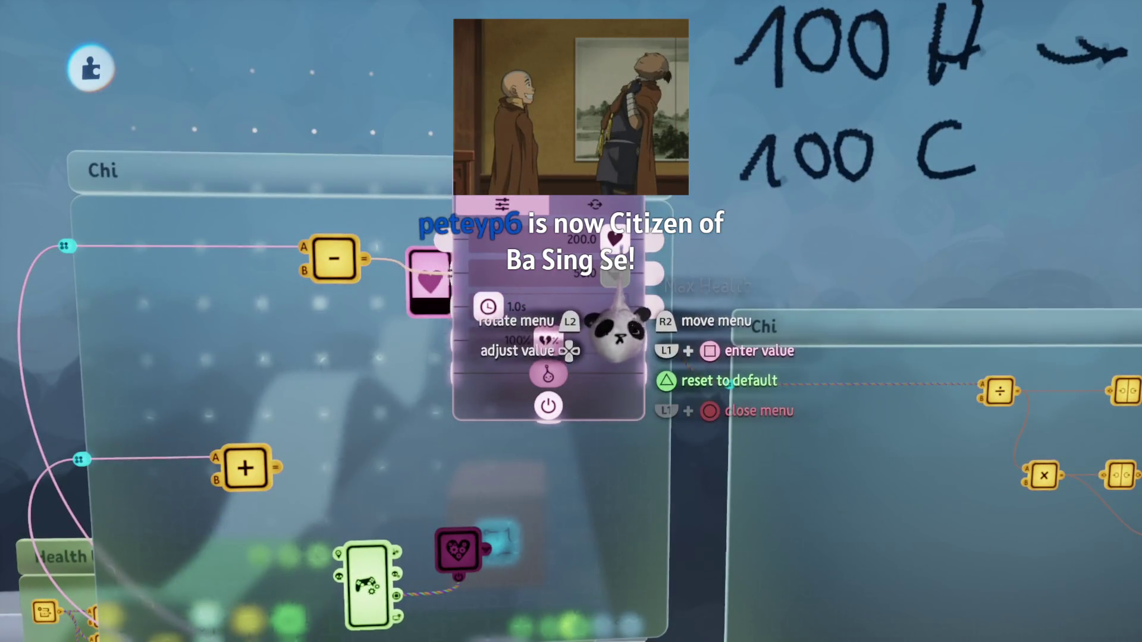
mouse_move(616, 324)
mouse_down()
mouse_move(584, 357)
mouse_move(571, 351)
mouse_move(580, 371)
mouse_move(553, 456)
mouse_move(559, 443)
mouse_move(581, 454)
mouse_move(548, 473)
mouse_move(535, 141)
mouse_move(559, 428)
mouse_move(599, 447)
mouse_move(582, 470)
mouse_up()
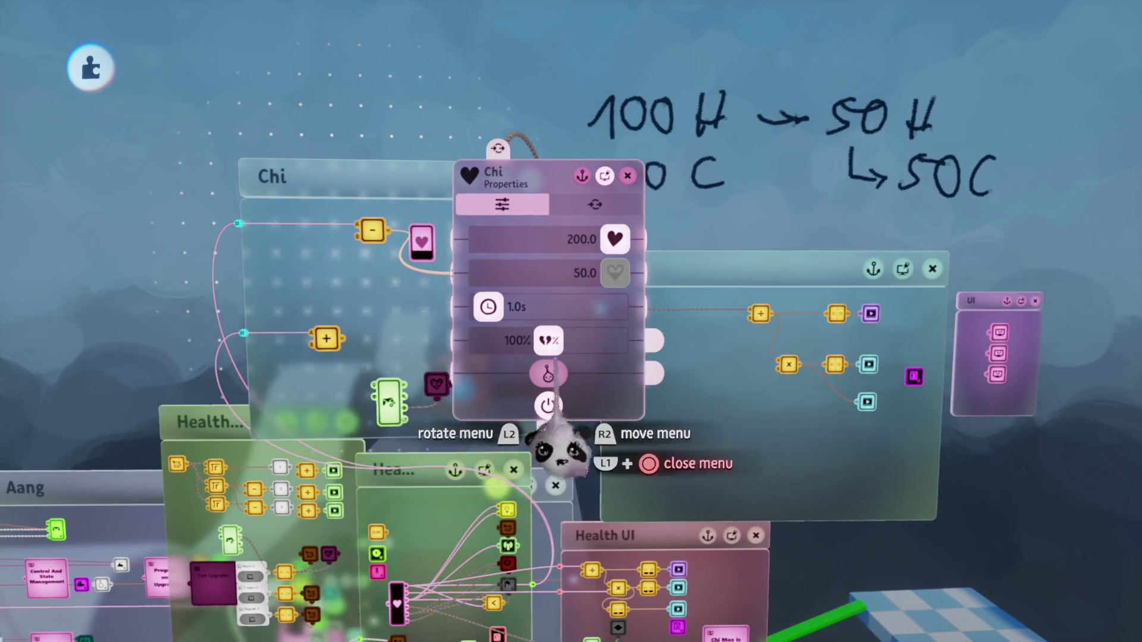
drag(486, 308, 548, 406)
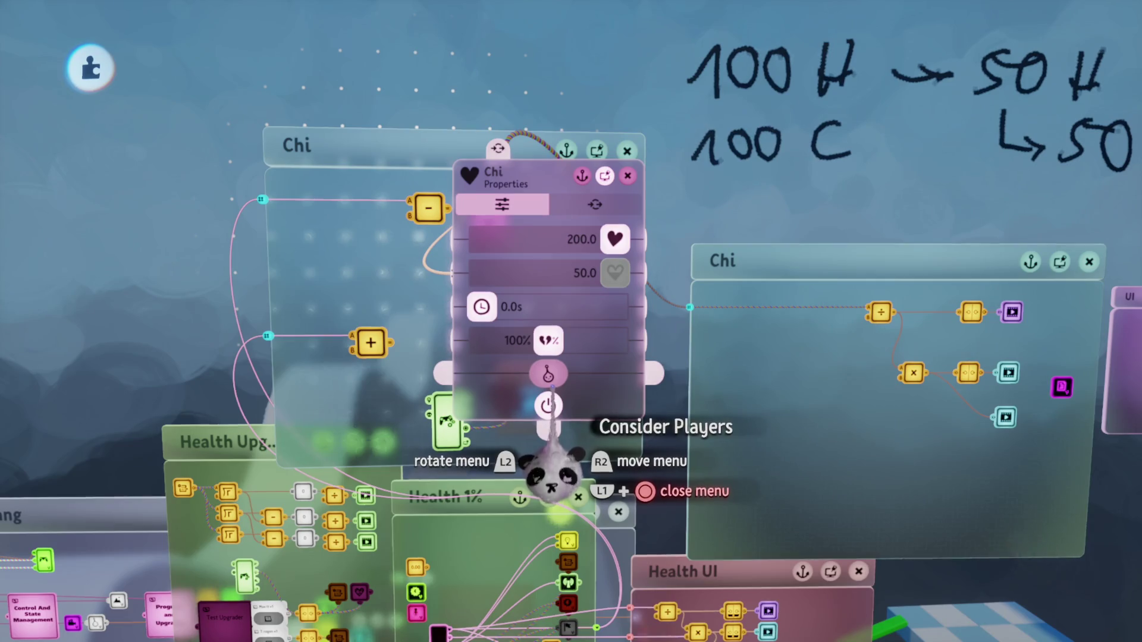
Step: Place a new number variable with value 0 and name it Chi
key(Escape)
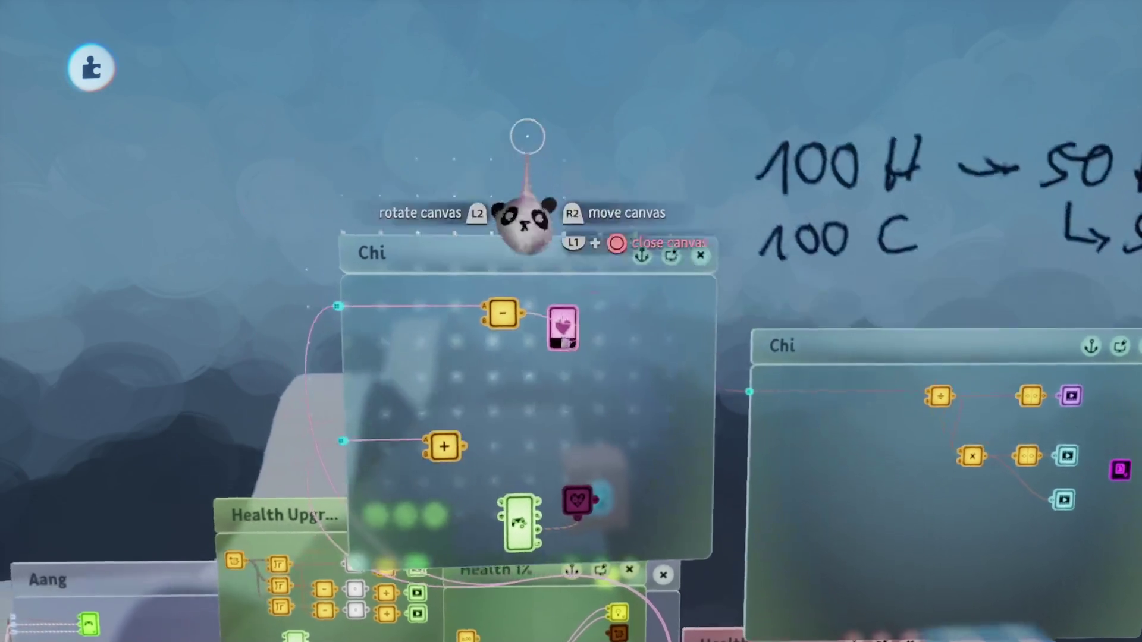
key(Tab)
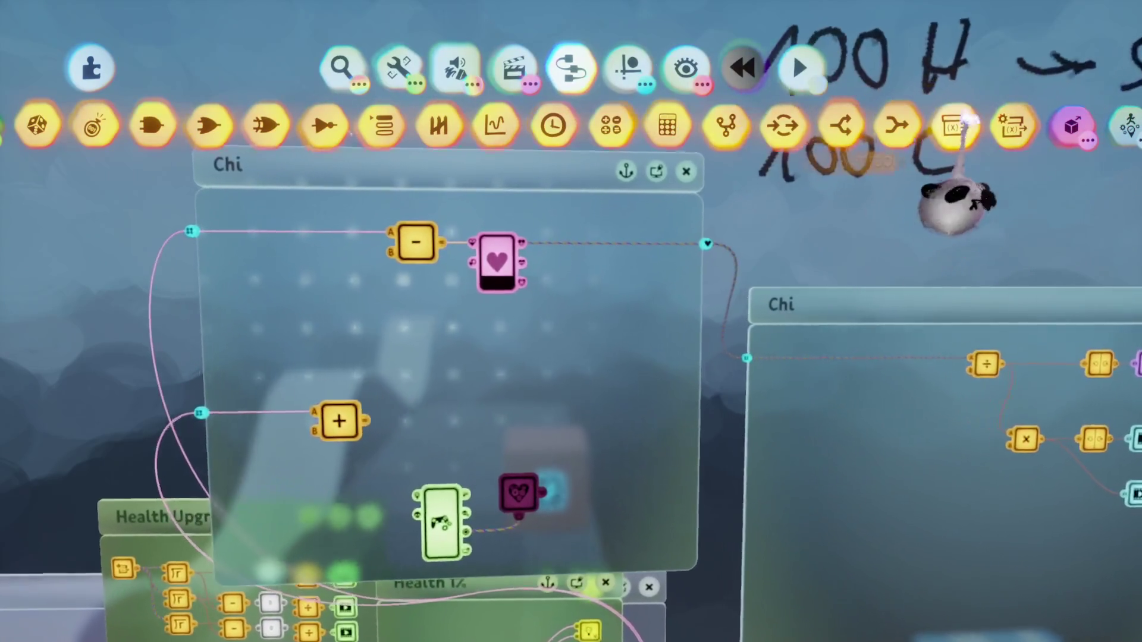
click(754, 223)
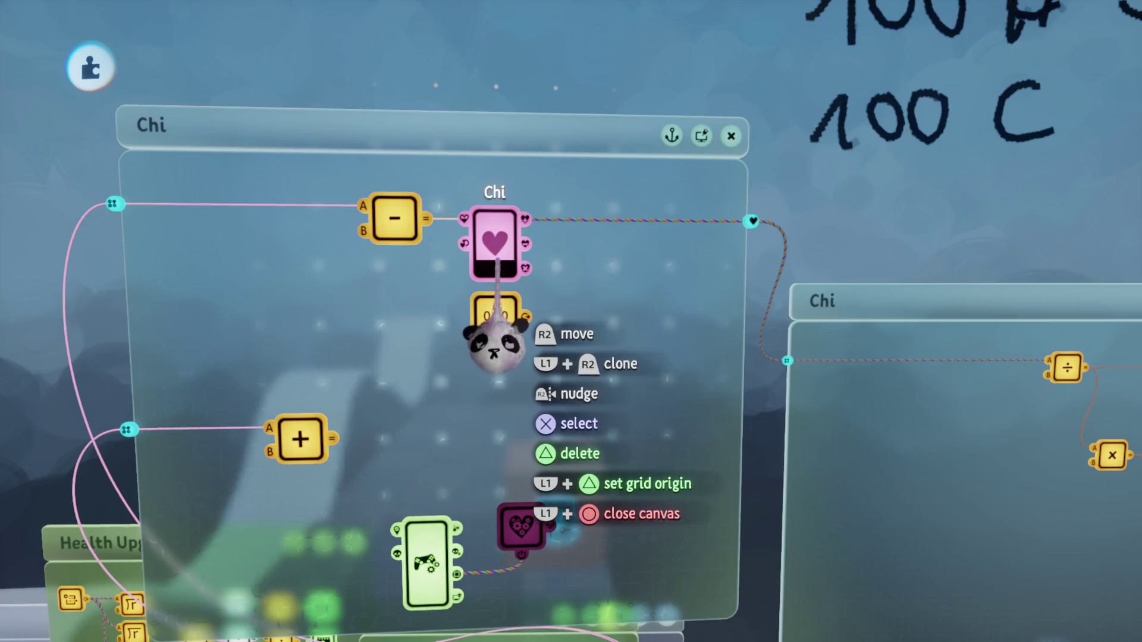
click(495, 319)
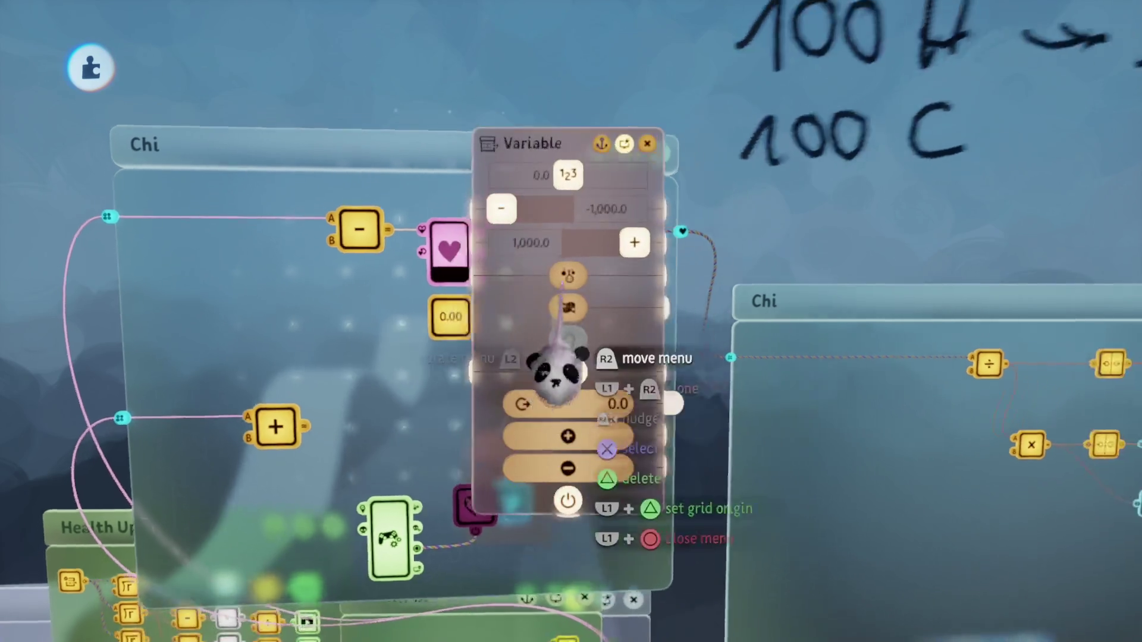
click(574, 229)
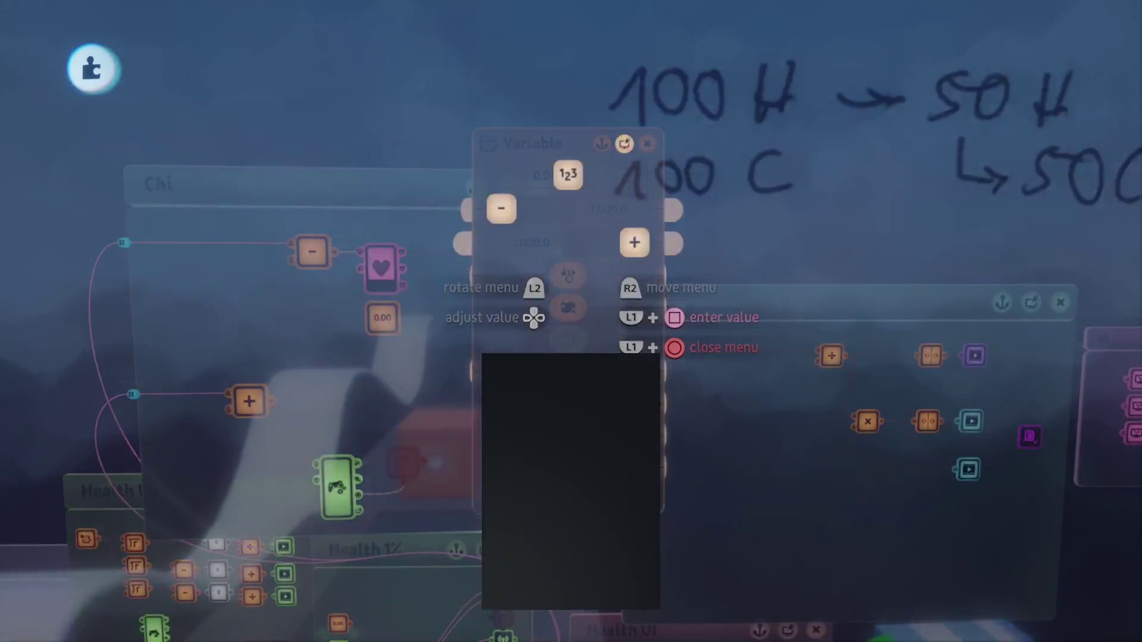
text(0)
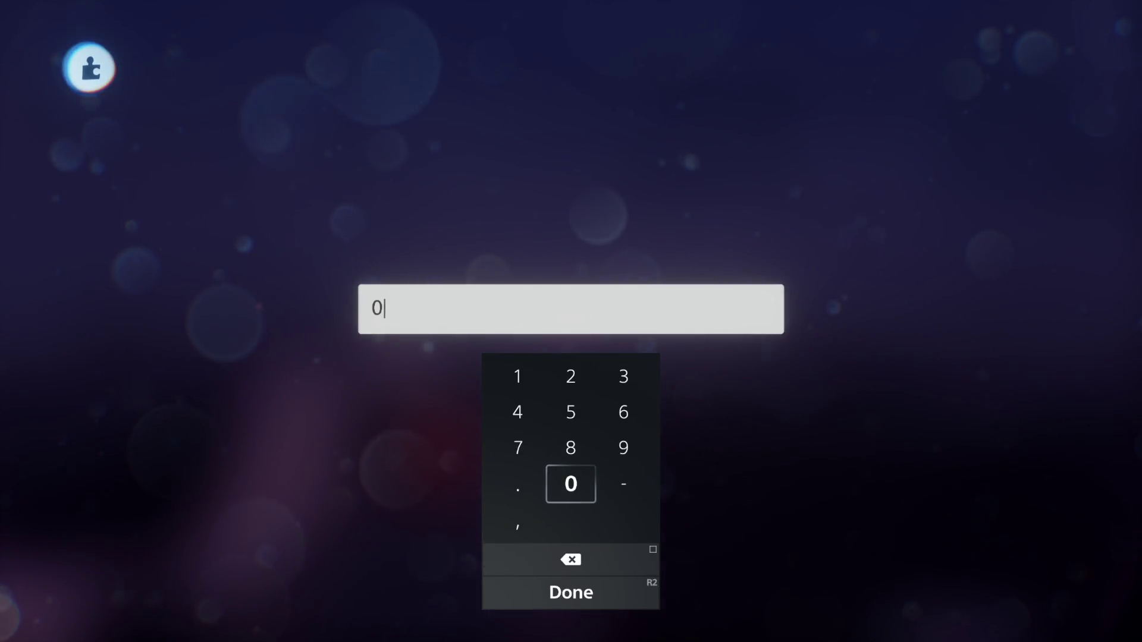
key(Return)
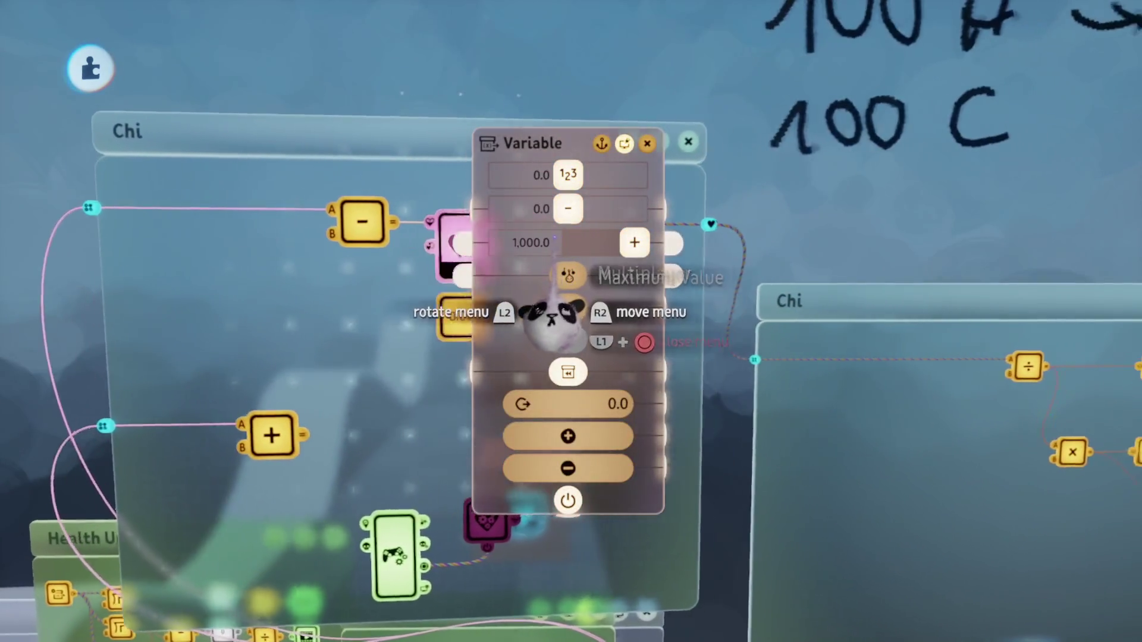
click(544, 244)
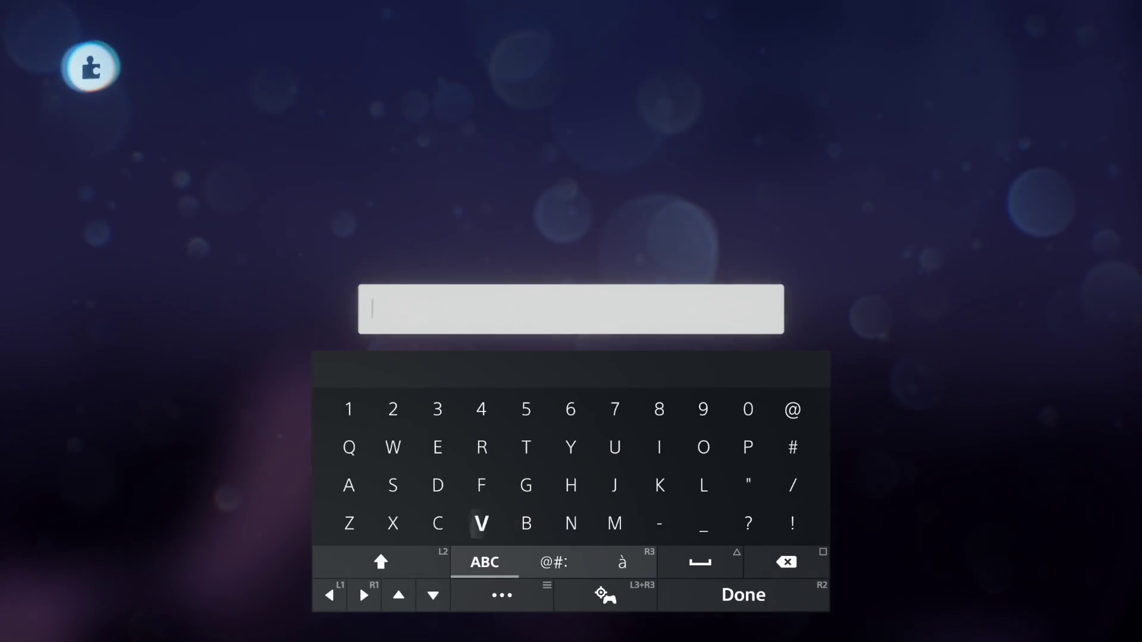
text(Chi)
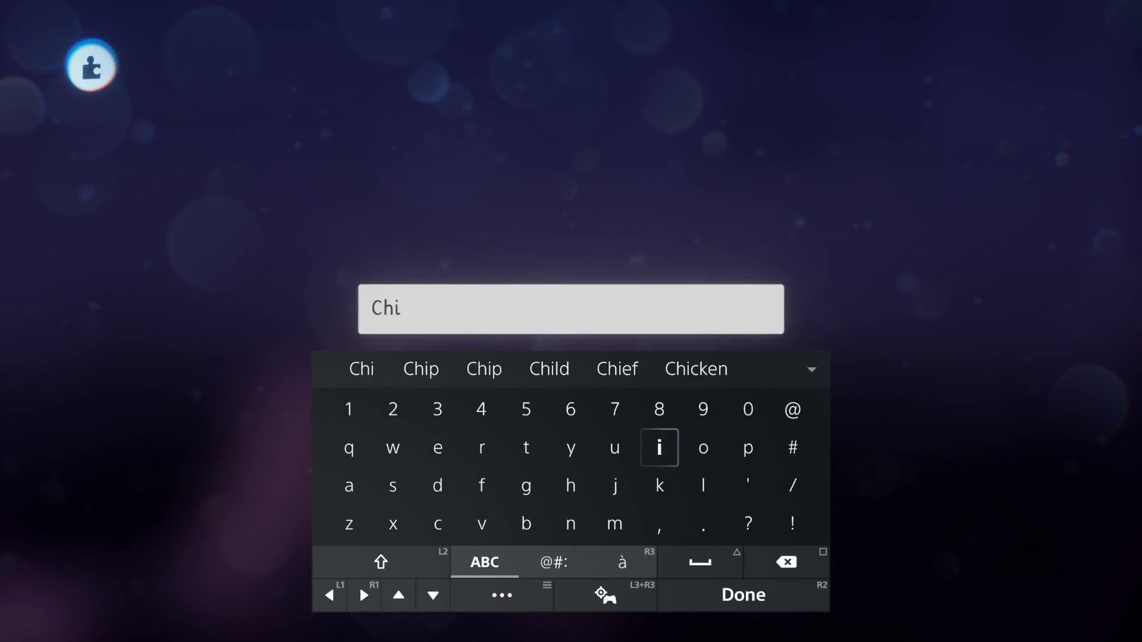
key(Return)
key(Escape)
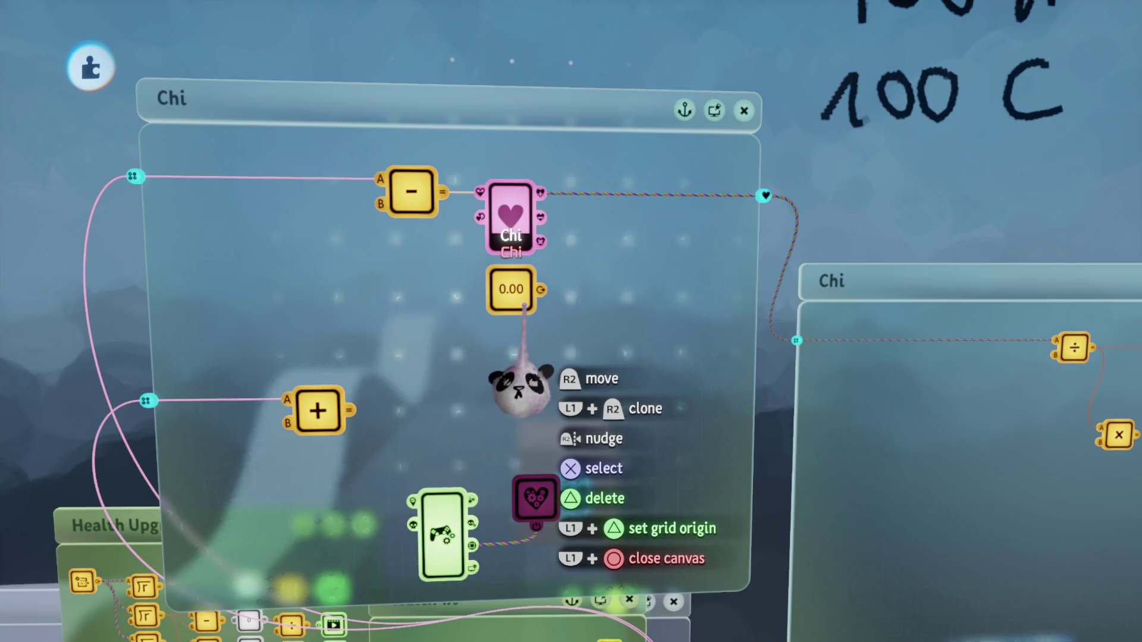
scroll(519, 397, up, 3)
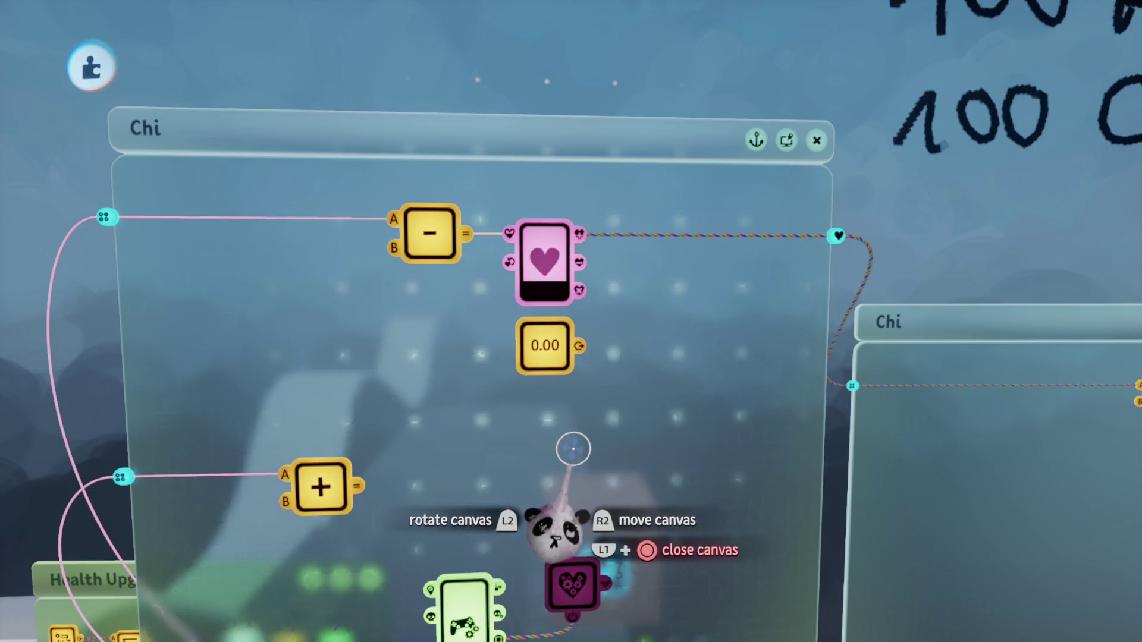
scroll(573, 449, down, 3)
scroll(652, 396, up, 3)
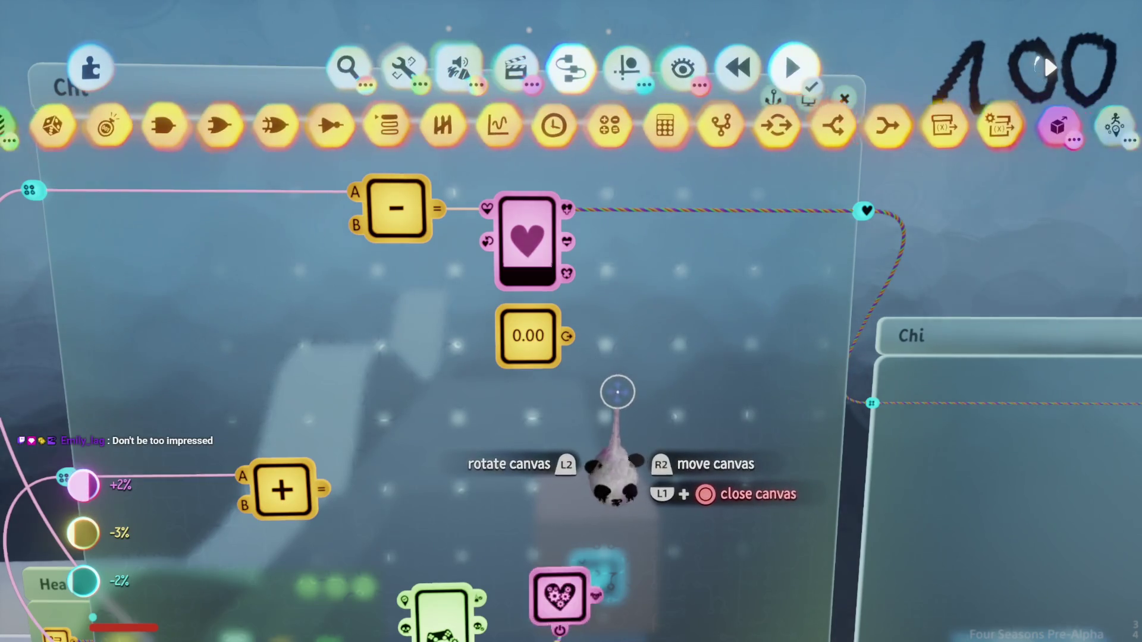
key(Escape)
key(Escape)
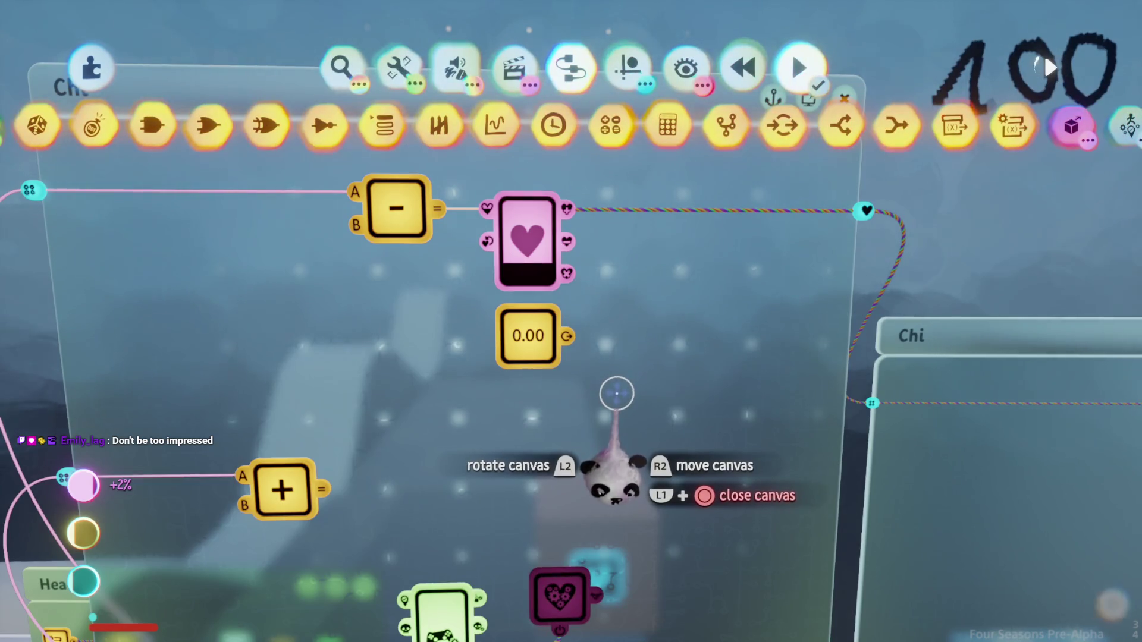
click(527, 280)
drag(550, 292, 576, 292)
key(Escape)
key(Escape)
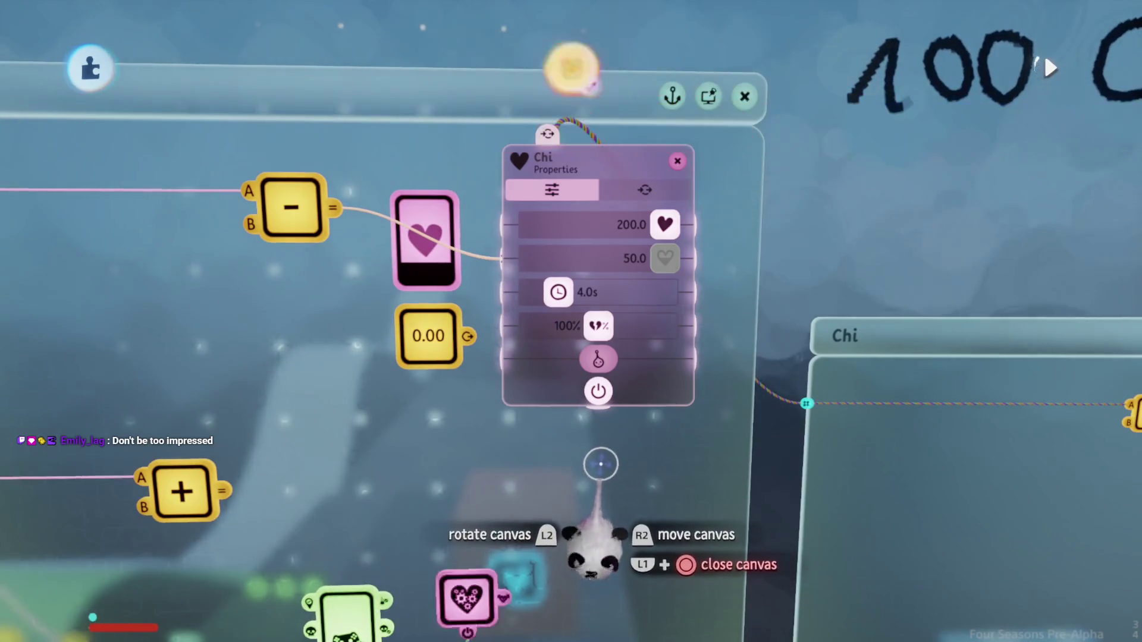
key(Escape)
key(Escape)
key(Escape)
key(Escape)
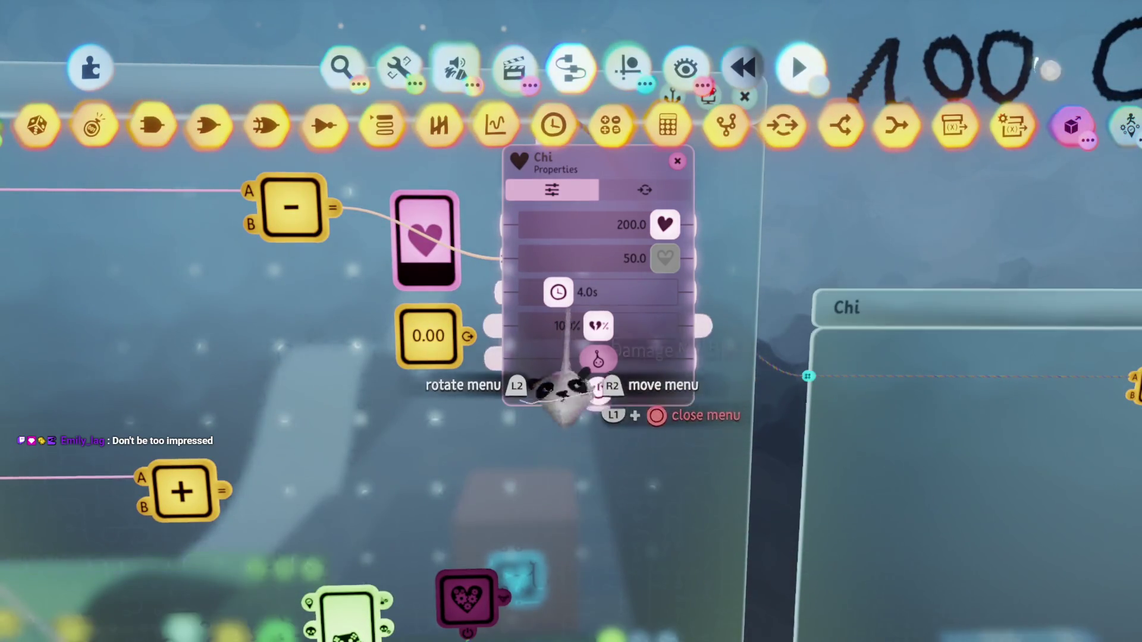
key(Escape)
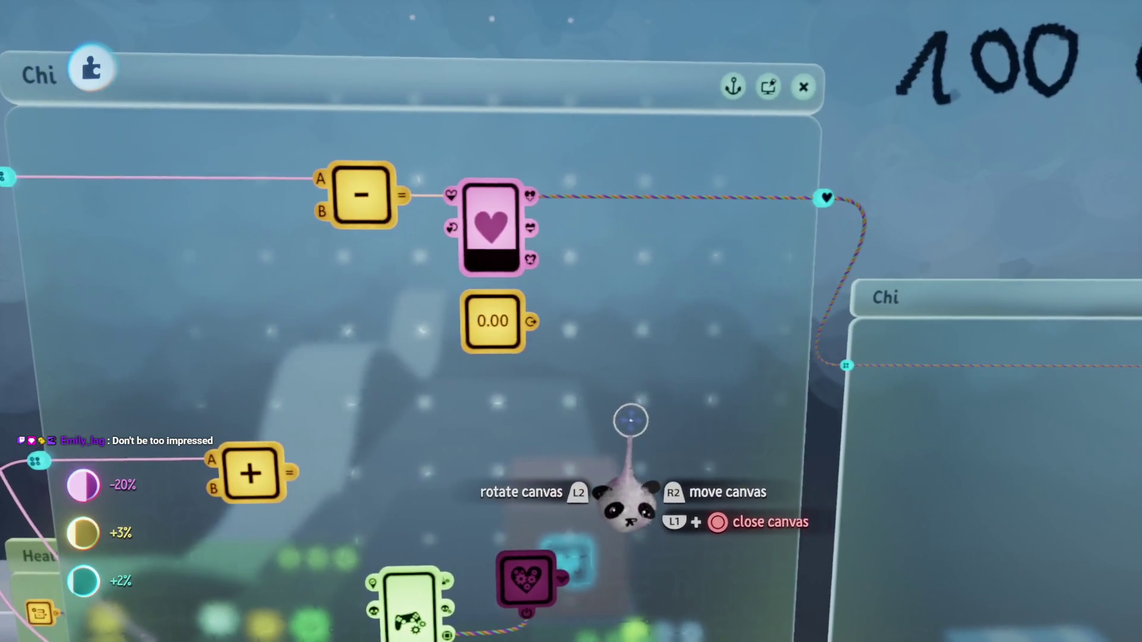
drag(617, 428, 696, 429)
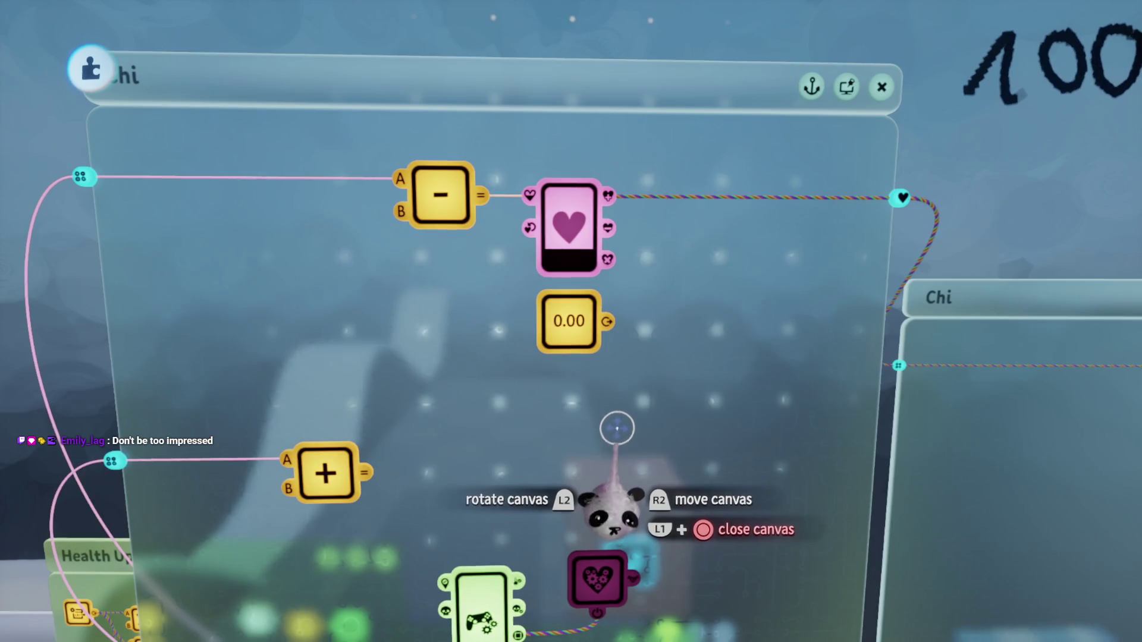
click(571, 351)
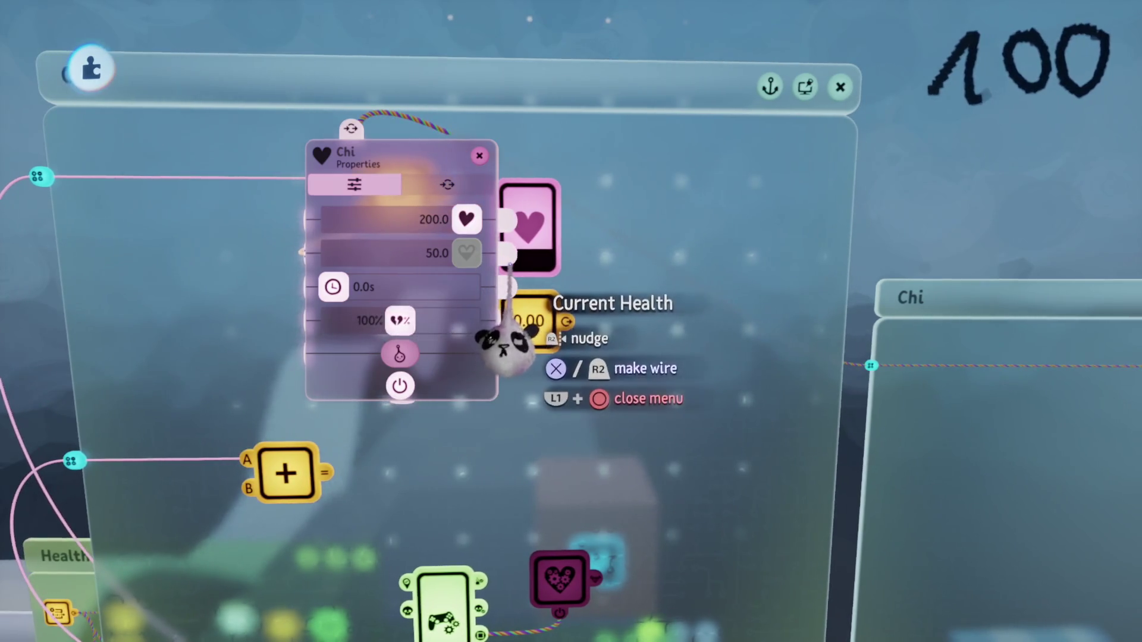
key(Escape)
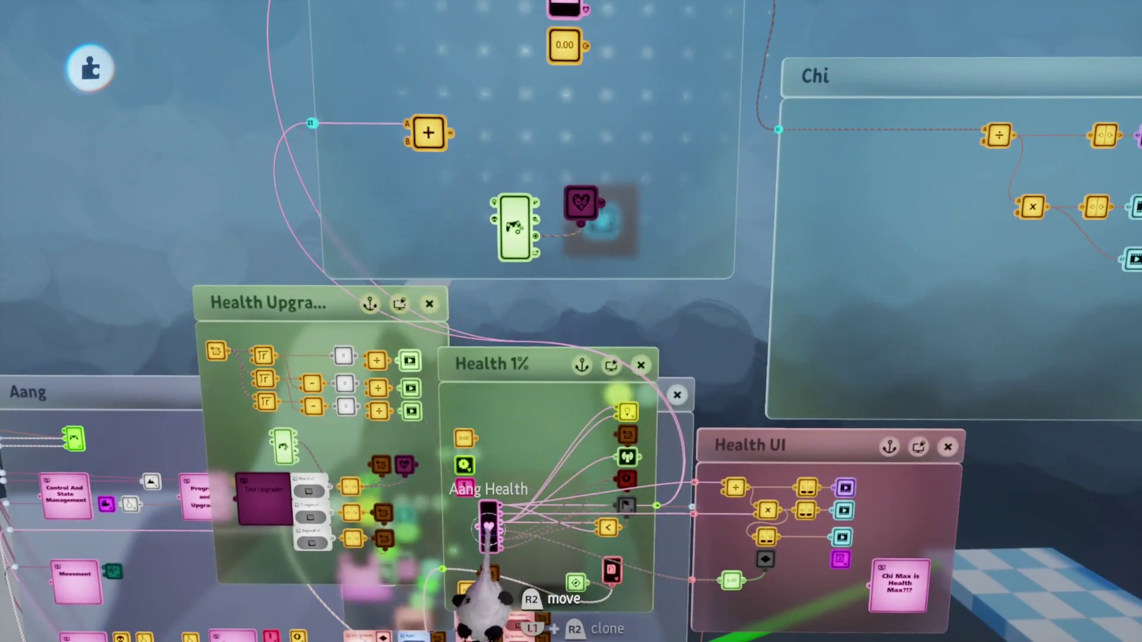
Step: Review Aang Health's settings with its panel moved aside
click(488, 527)
mouse_move(523, 599)
mouse_down()
mouse_move(357, 459)
mouse_move(357, 401)
mouse_up()
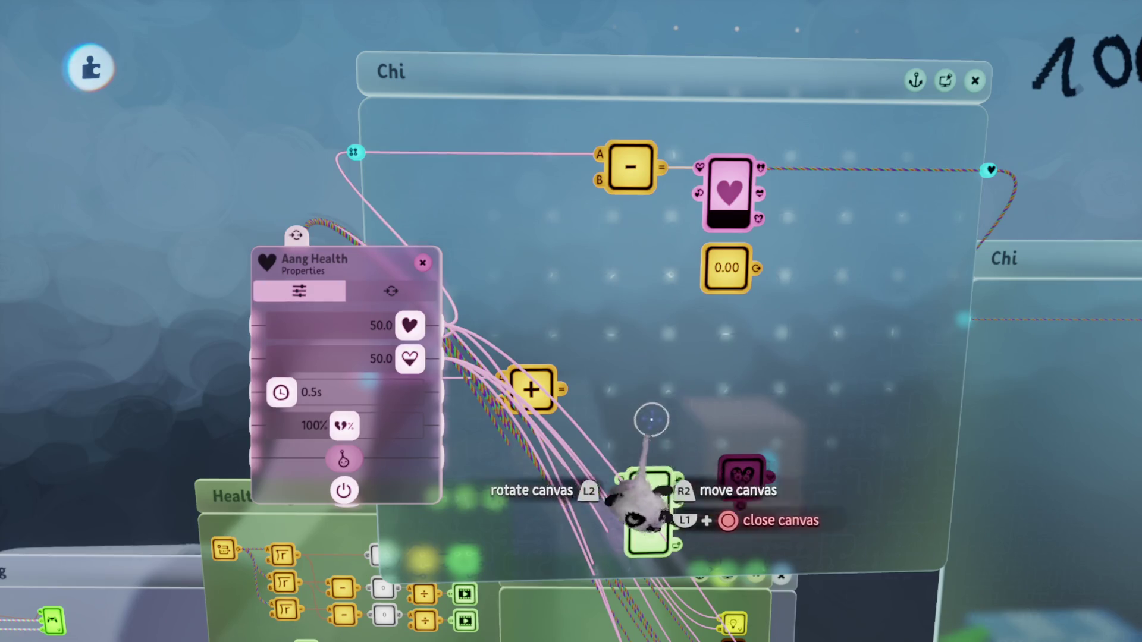
key(Escape)
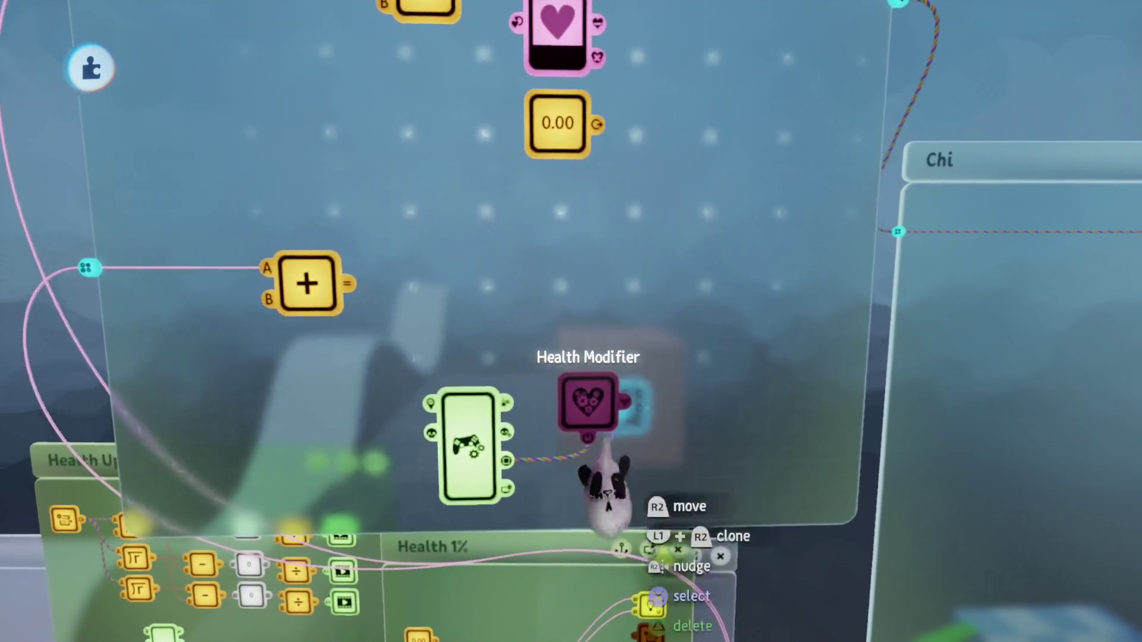
Step: Delete the Health Modifier gadget and move the Chi variable to the canvas's left
key(Delete)
key(Tab)
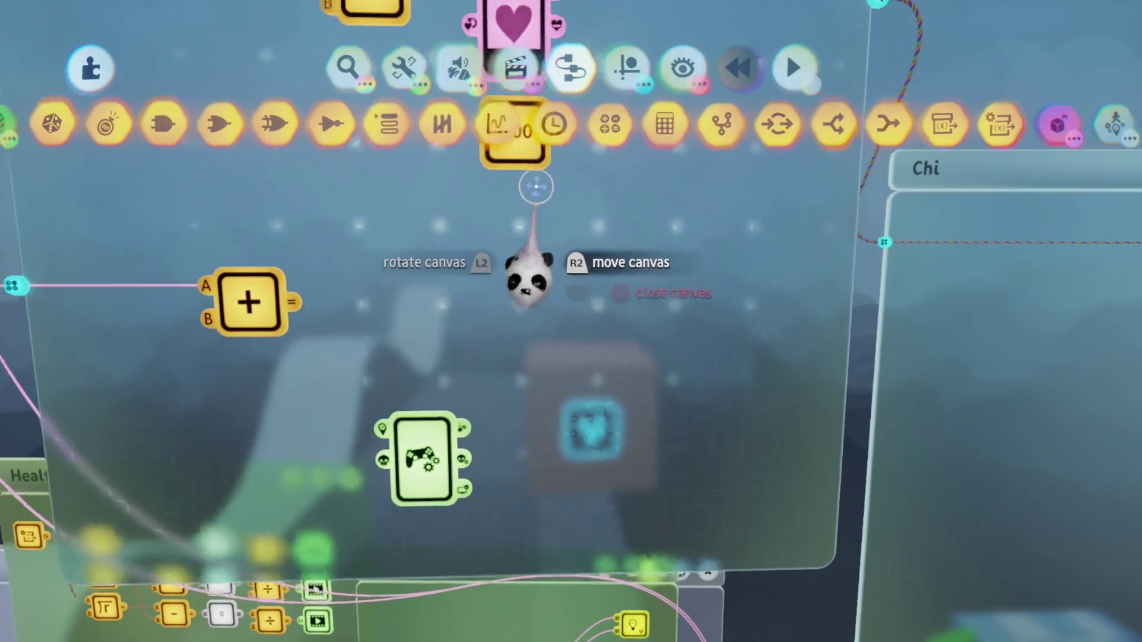
click(555, 122)
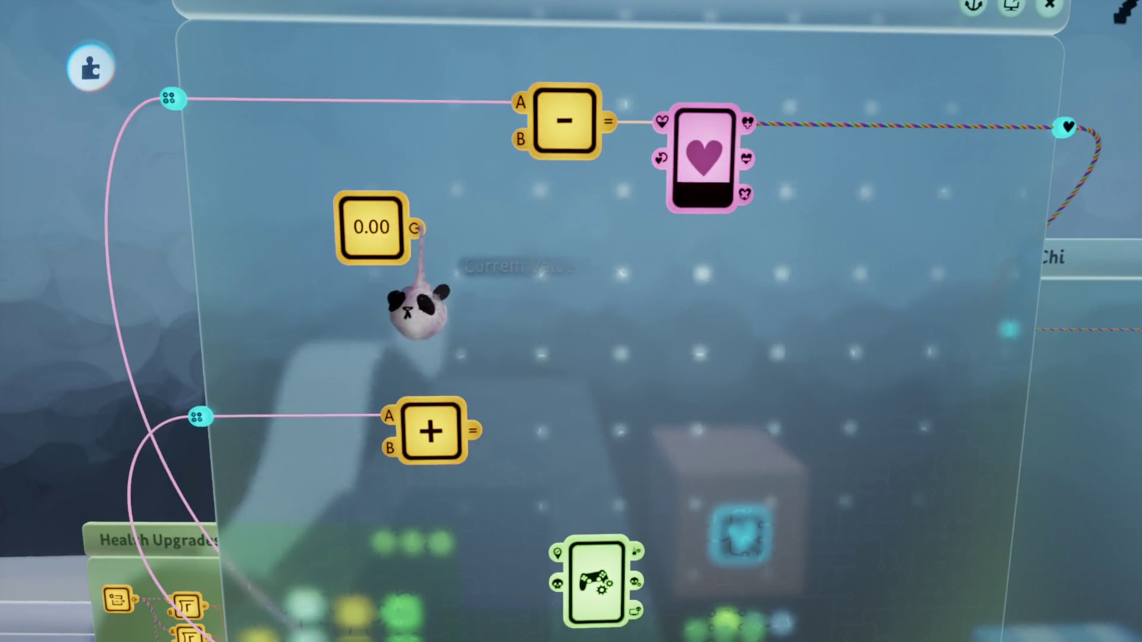
click(357, 311)
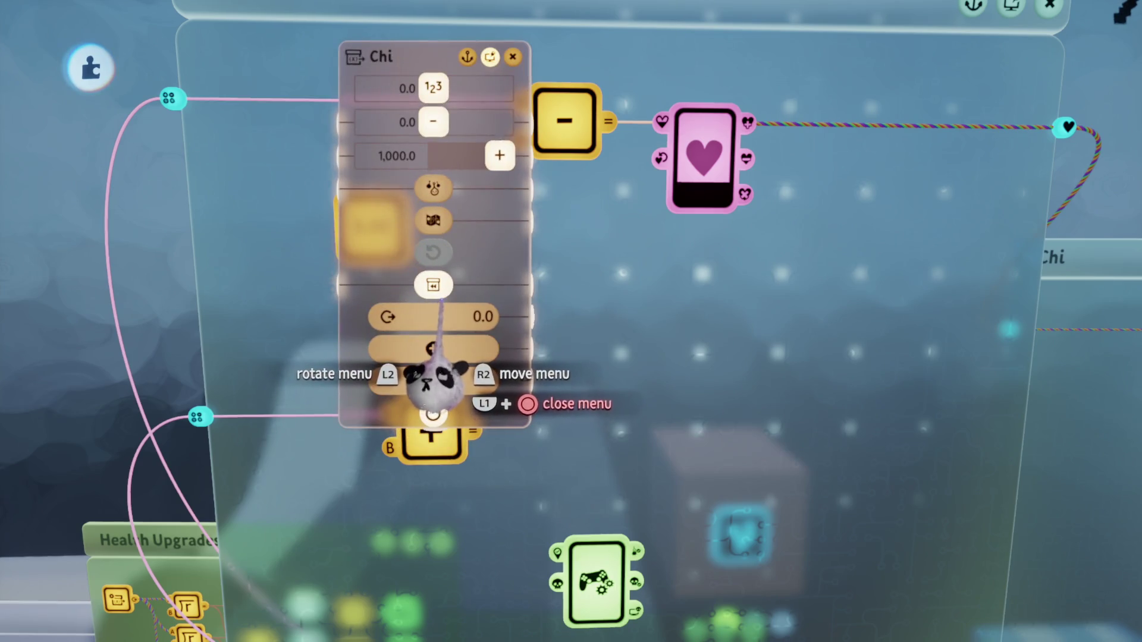
key(Escape)
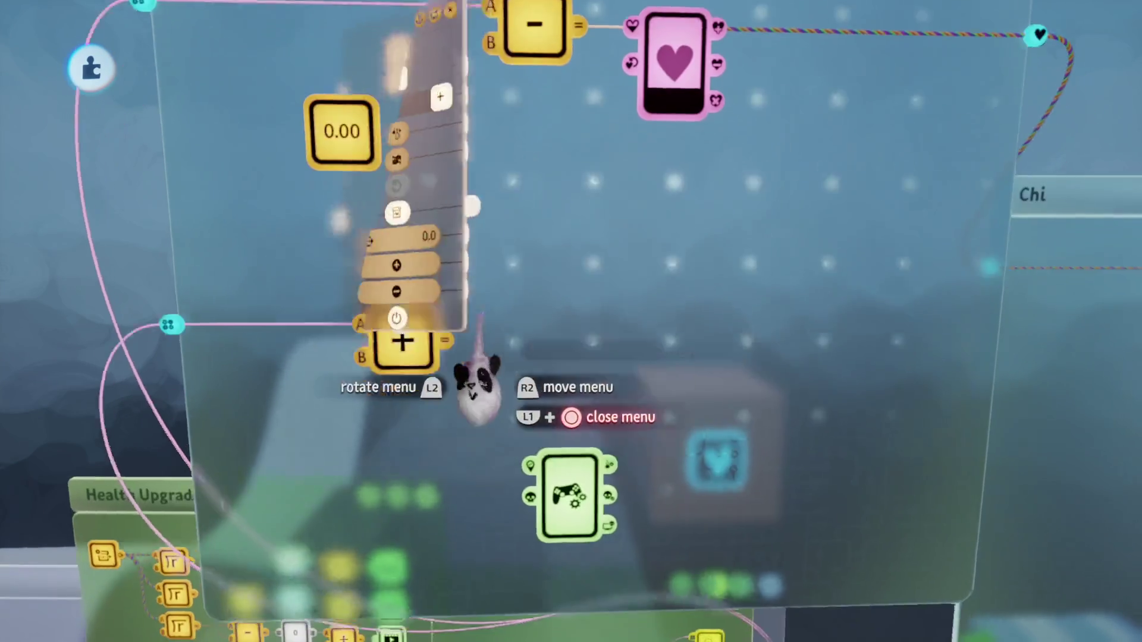
key(Tab)
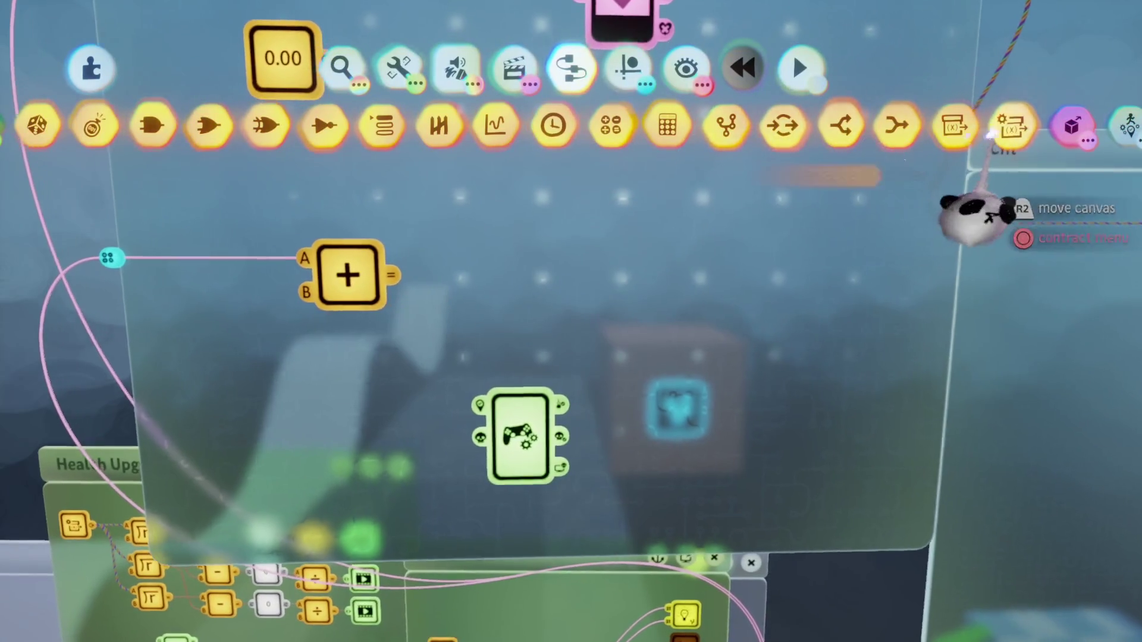
Step: Add a Variable Modifier targeting Chi with value -10, placed beside the Controller Sensor
key(Escape)
click(511, 494)
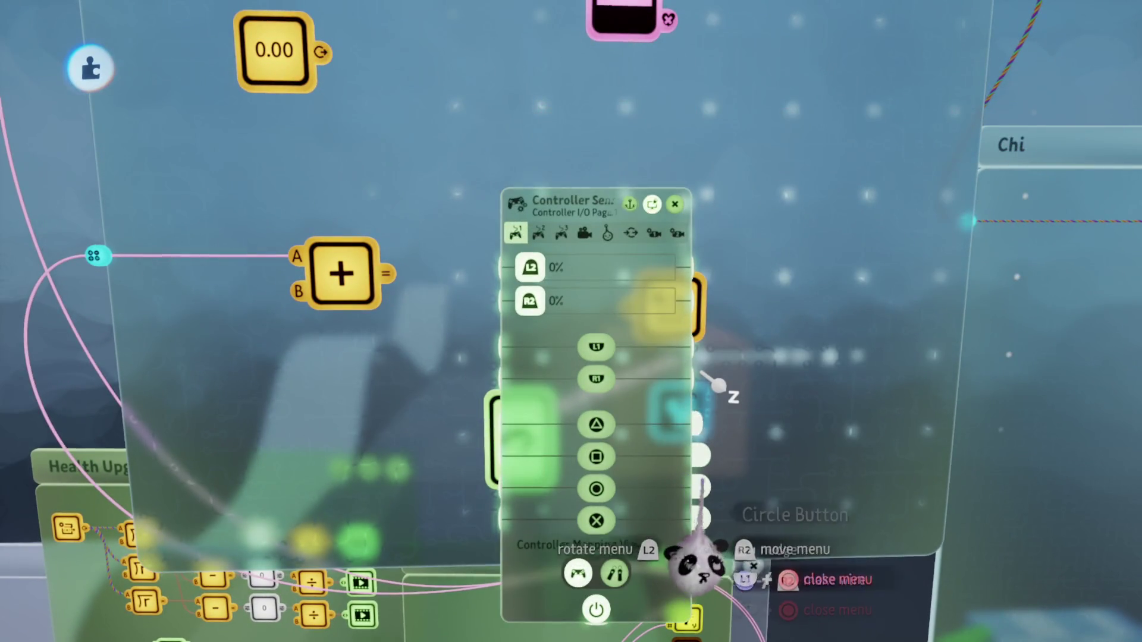
key(Escape)
click(672, 306)
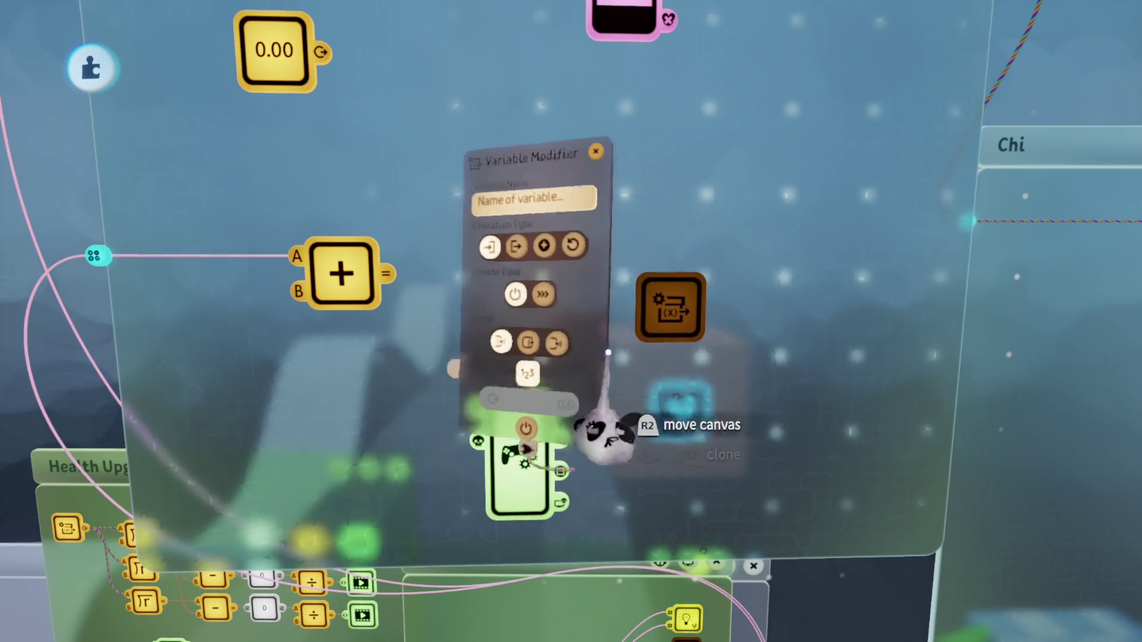
click(500, 181)
text(C)
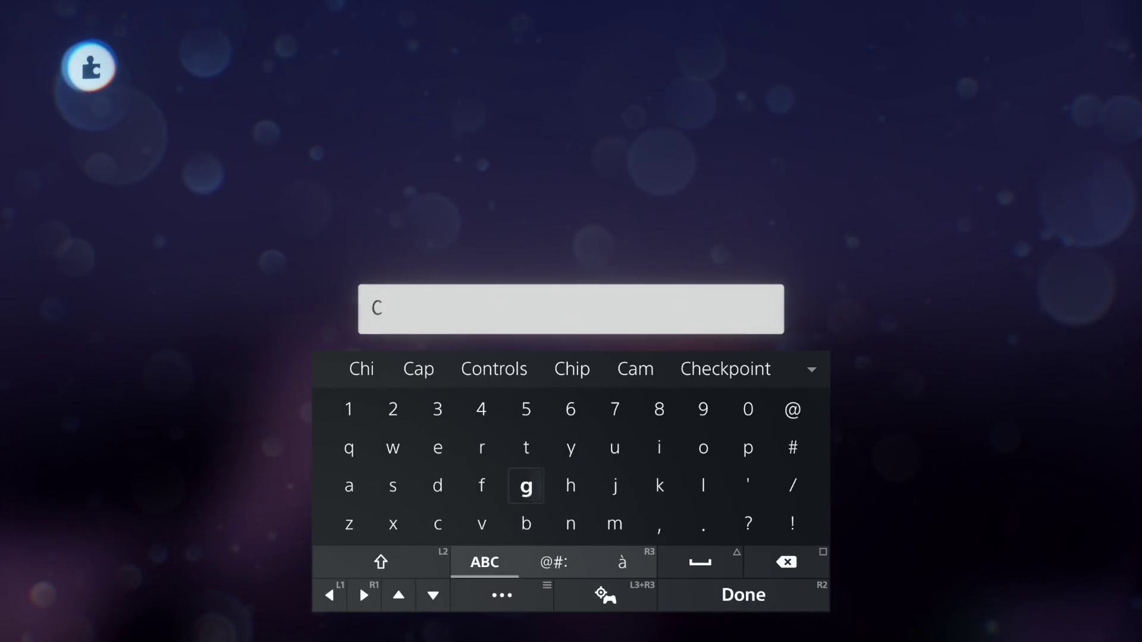
text(hi)
key(Return)
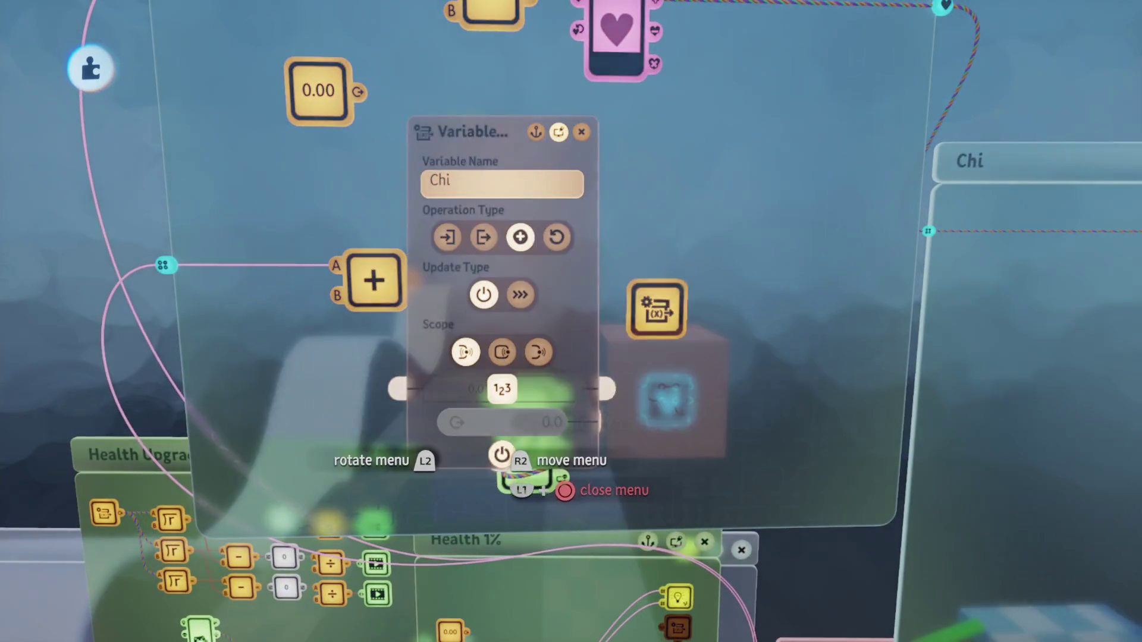
click(503, 389)
text(-10)
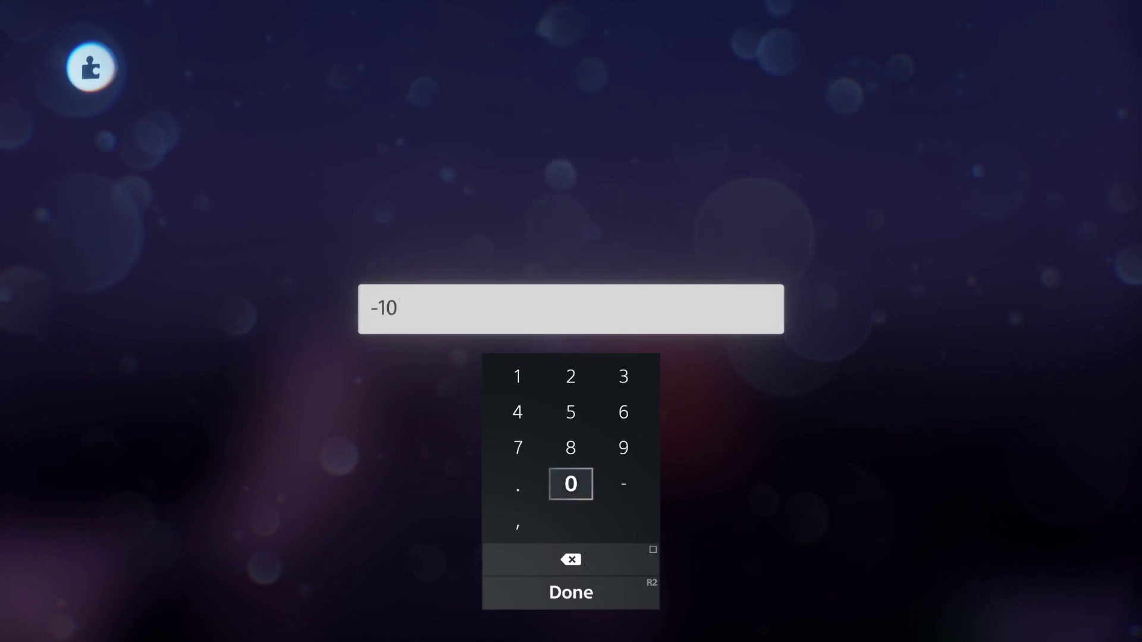
key(Return)
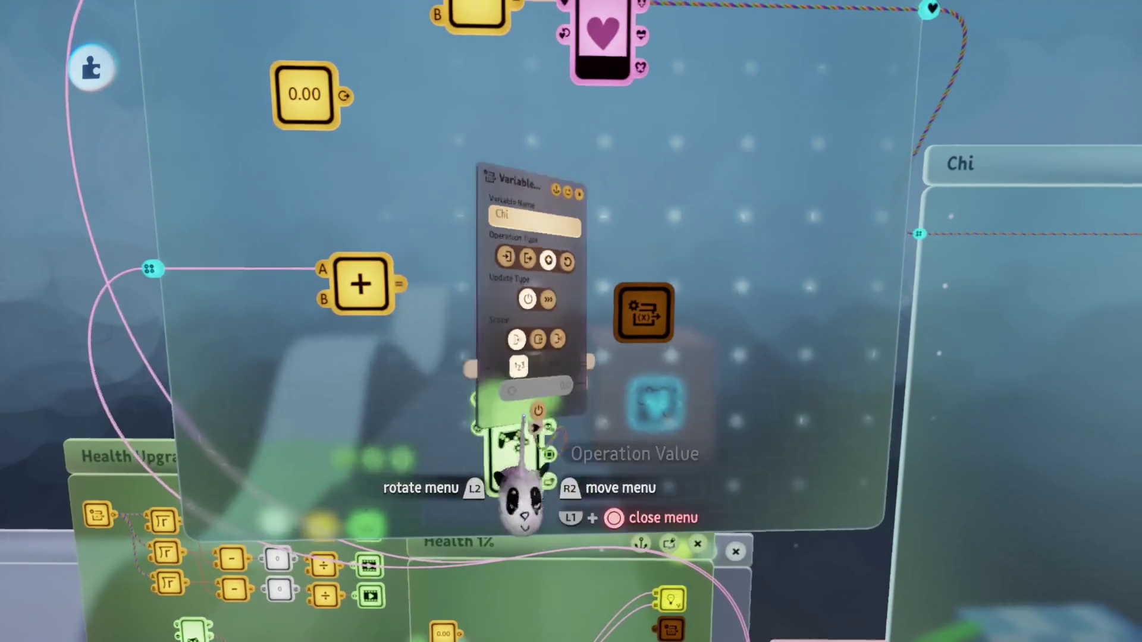
key(Escape)
drag(613, 440, 604, 509)
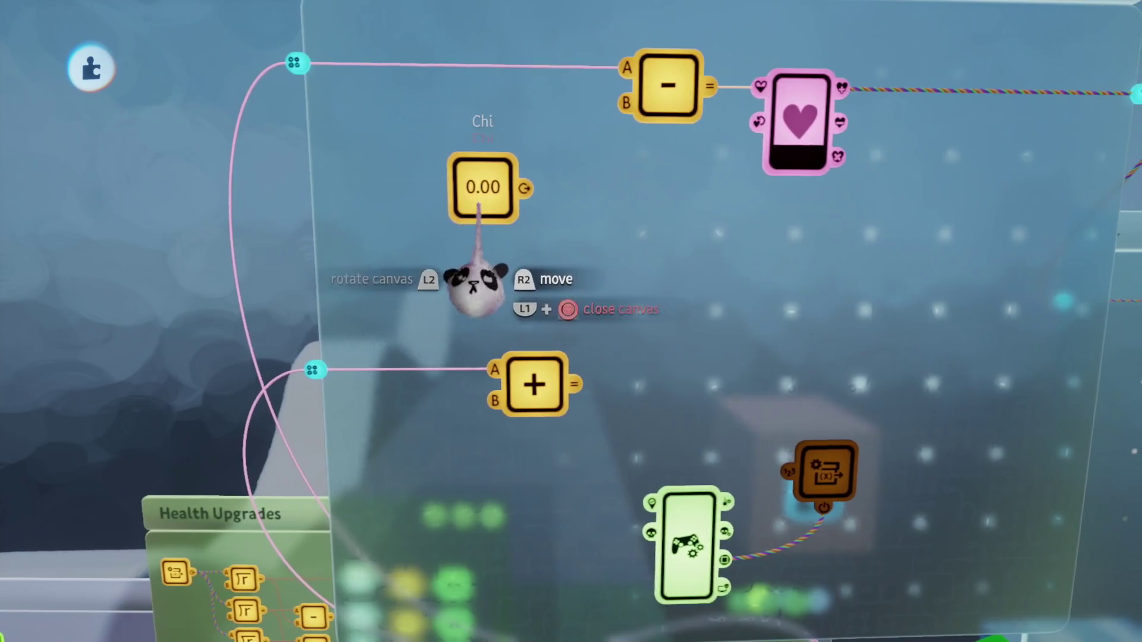
Step: Set the Chi variable to 50 and feed it into the subtract calculator's B input
click(479, 190)
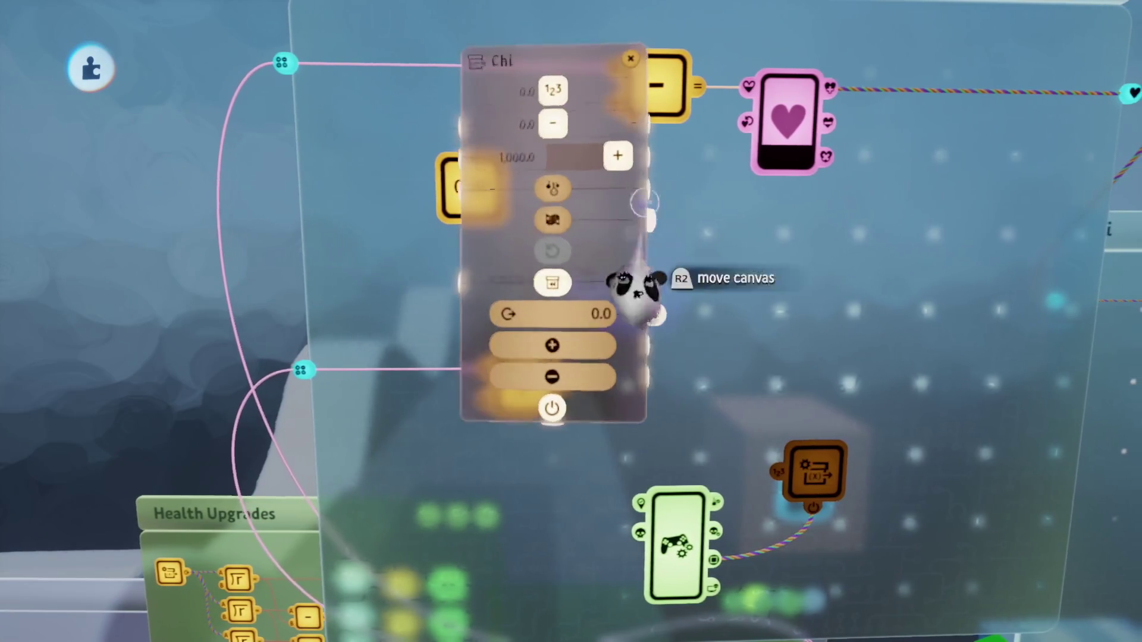
click(556, 137)
text(50)
key(Return)
key(Escape)
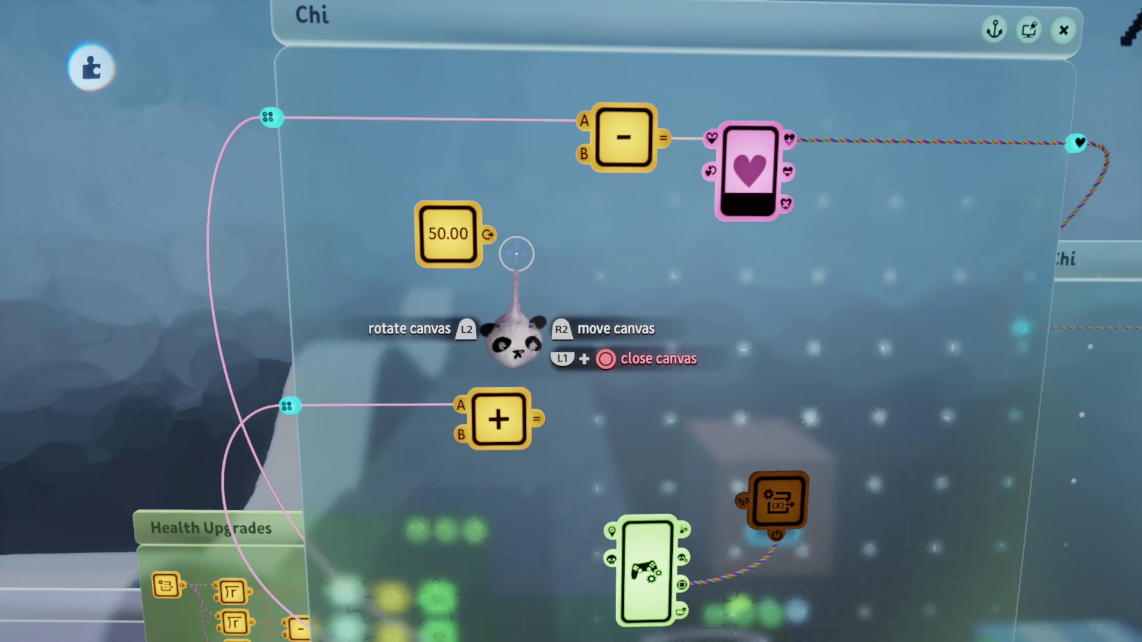
drag(527, 197, 583, 154)
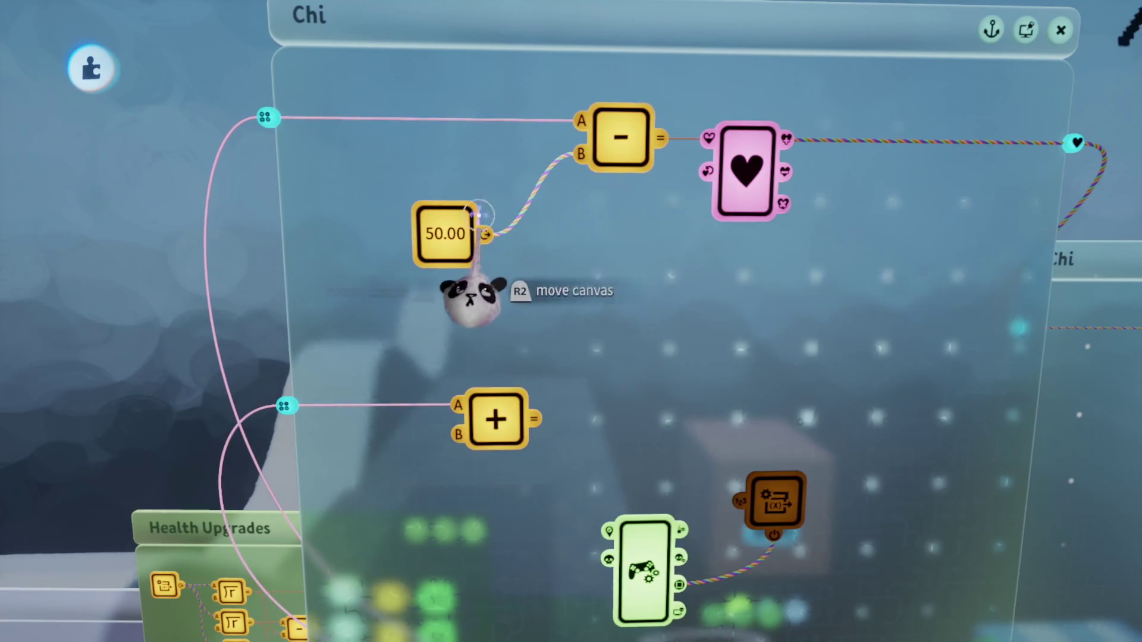
Step: Check the Chi and Aang Health properties, then wire Chi's Maximum Value port
click(446, 324)
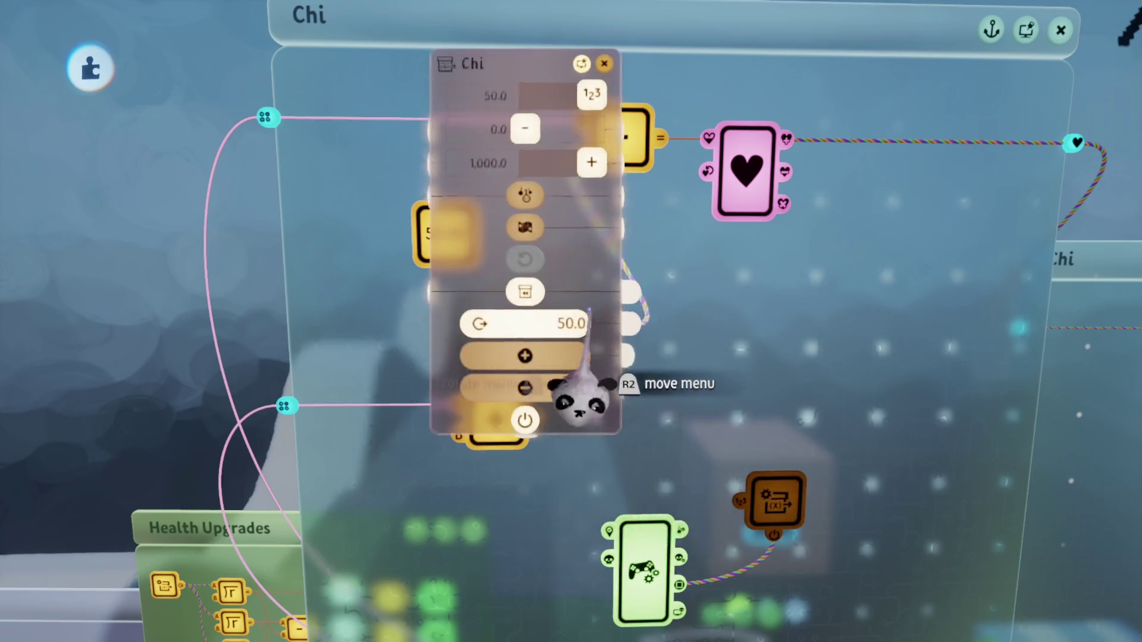
click(751, 164)
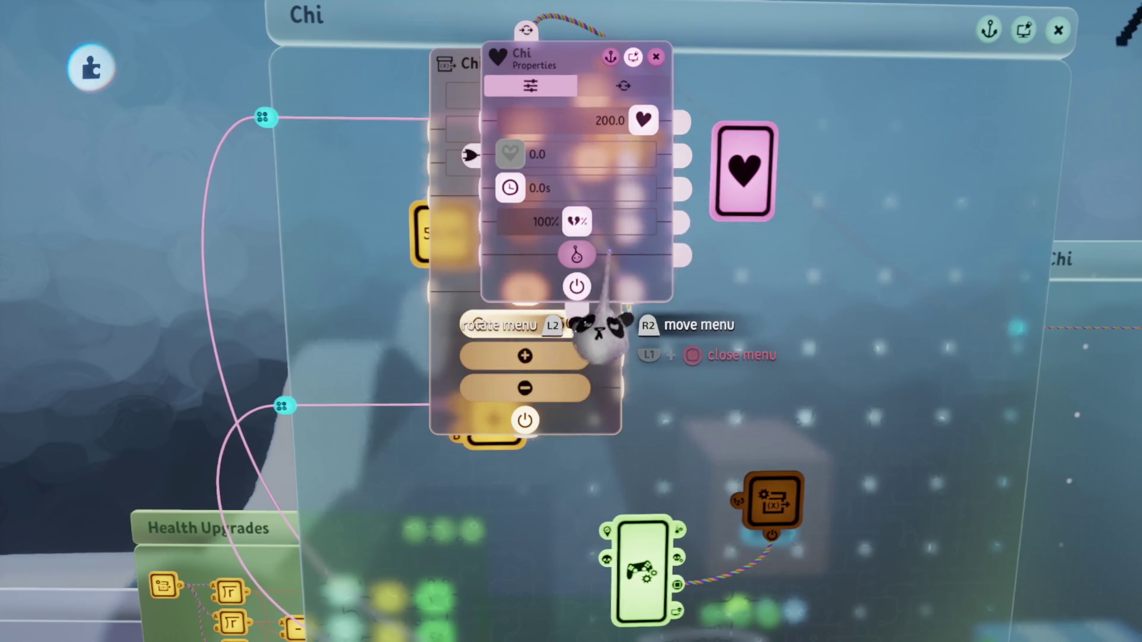
key(Escape)
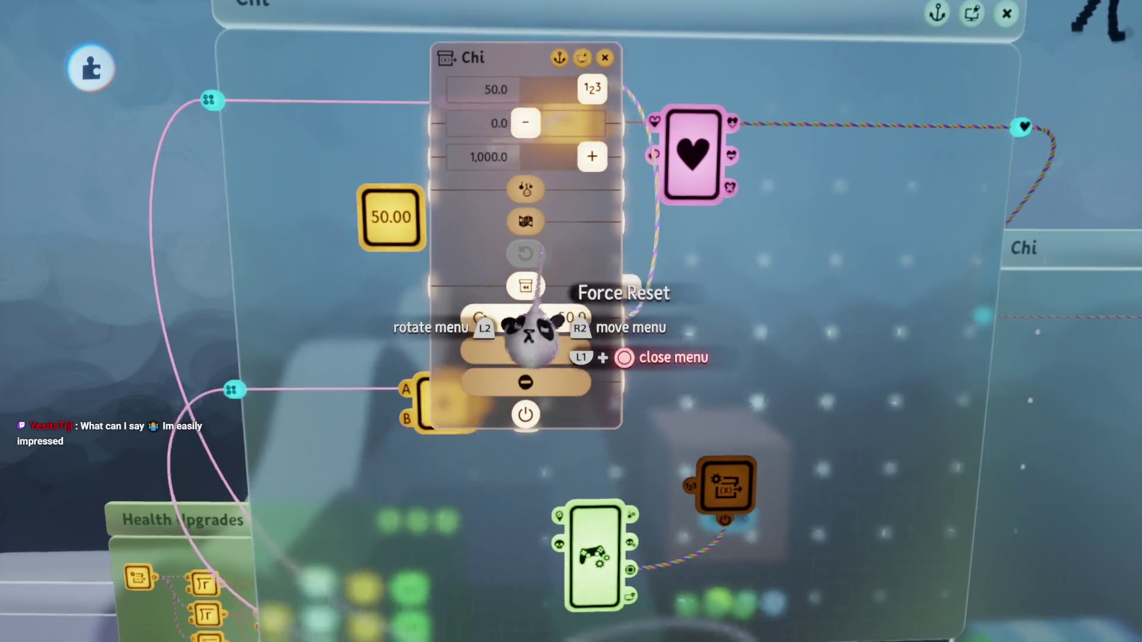
key(Escape)
scroll(533, 360, down, 5)
click(513, 521)
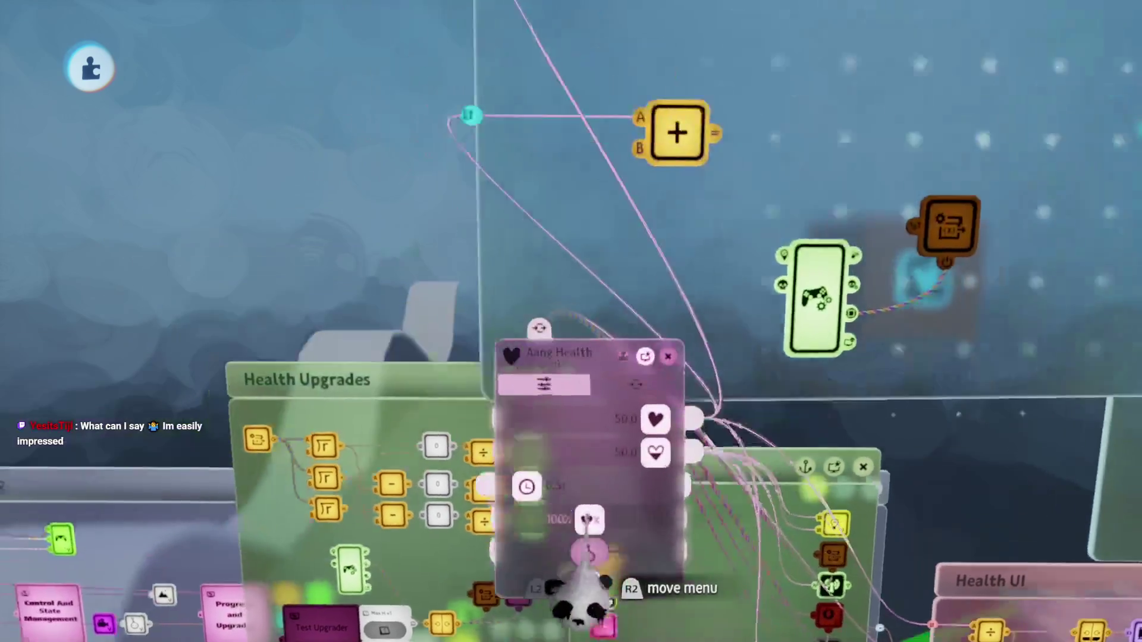
key(Escape)
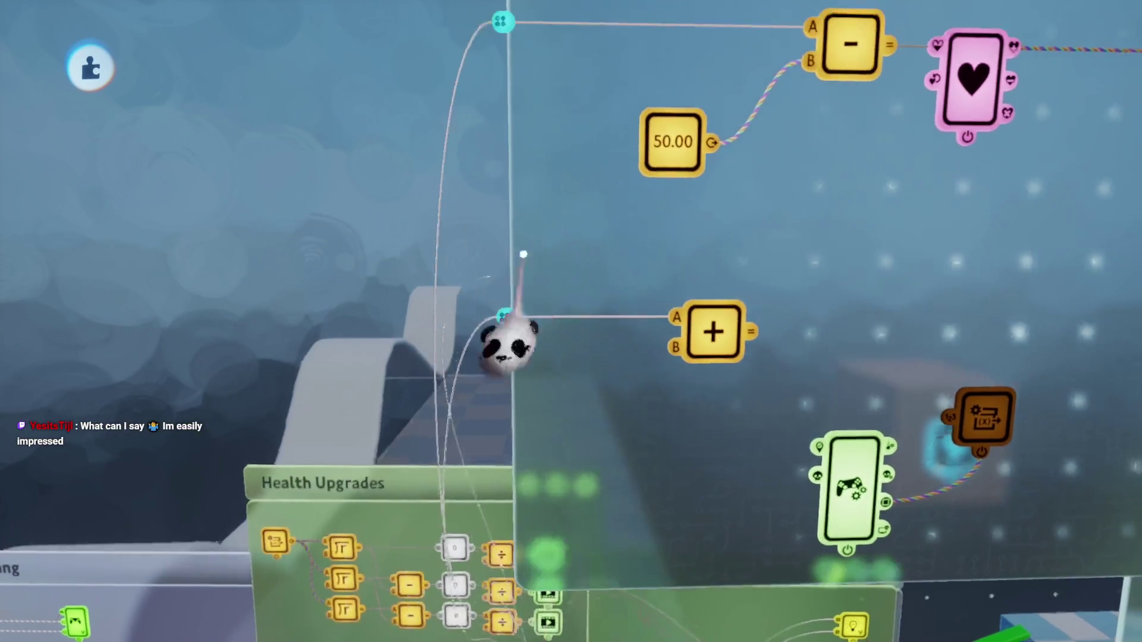
click(612, 256)
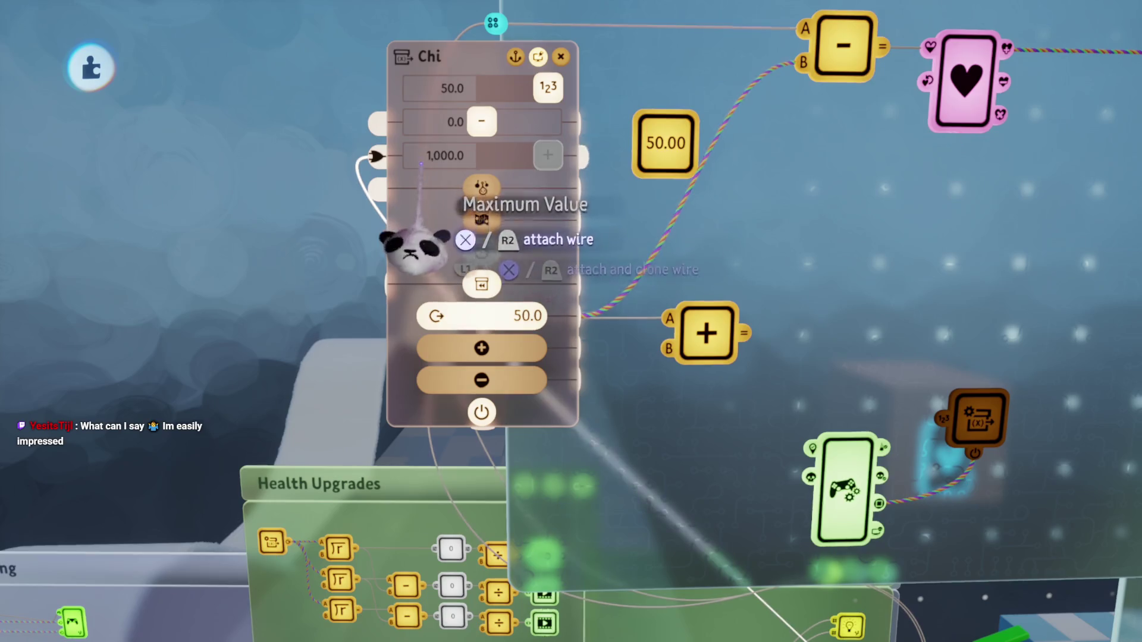
click(439, 429)
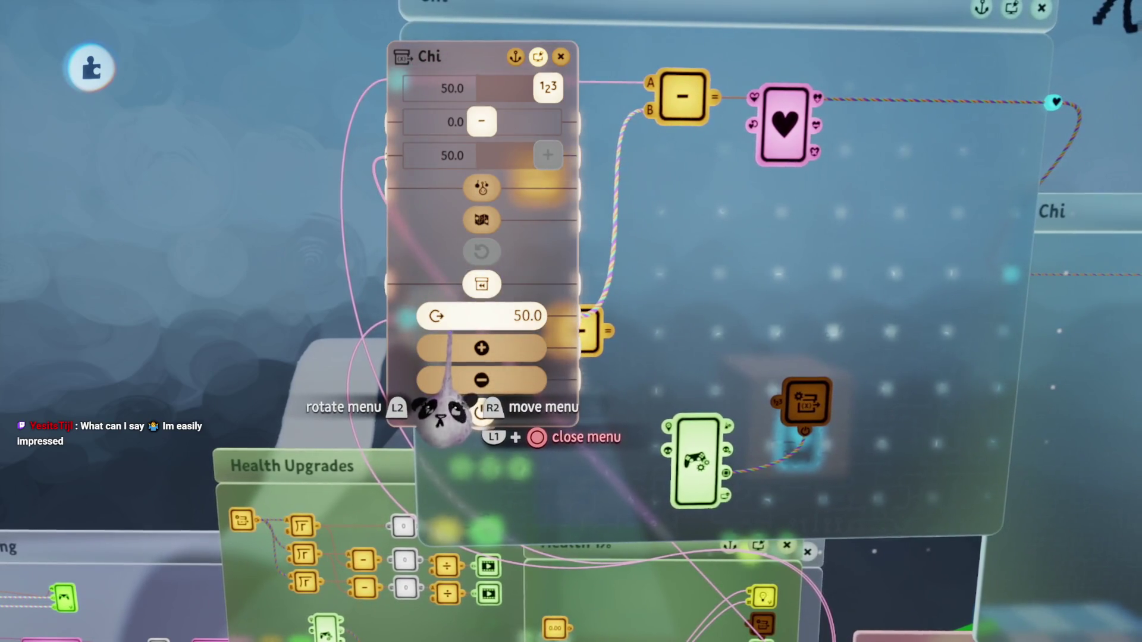
key(Escape)
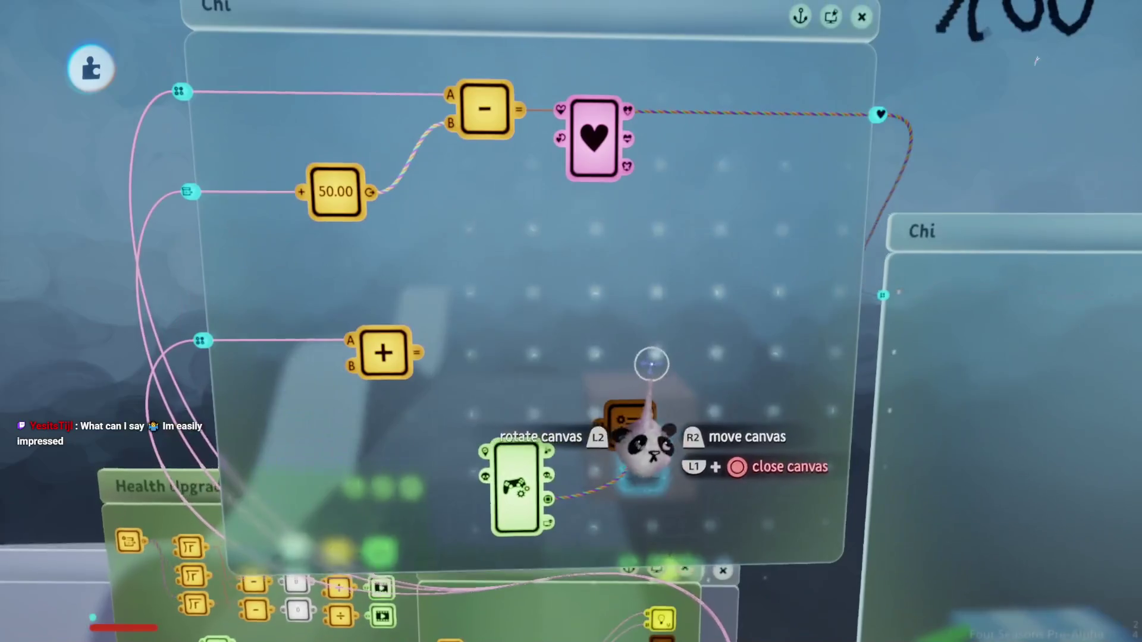
key(Escape)
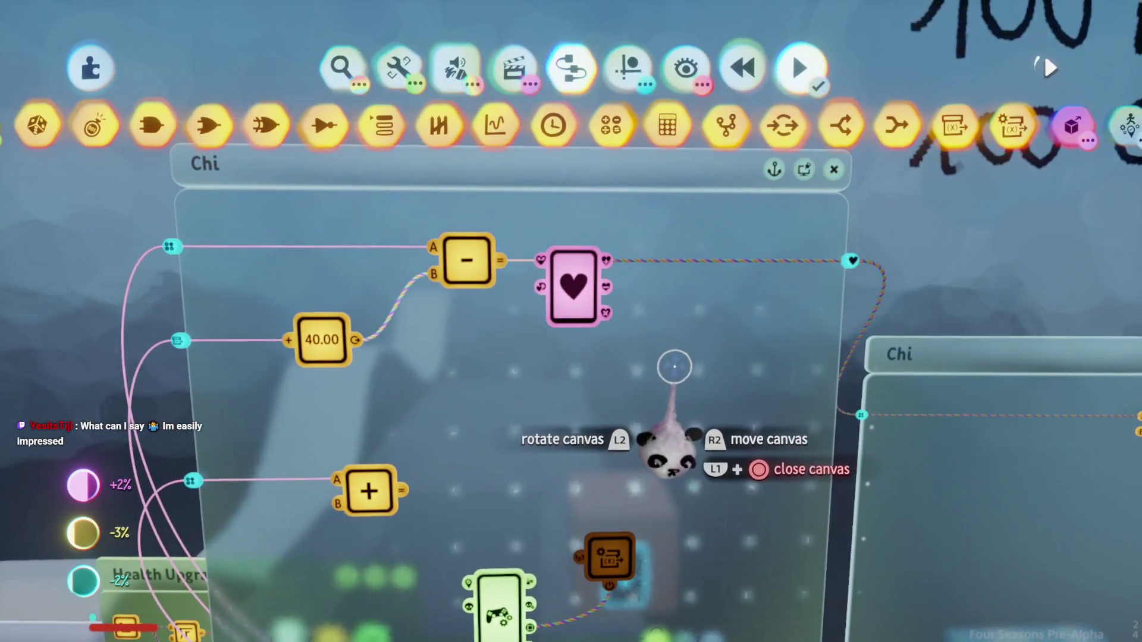
Step: Inspect the Chi health properties and the 50.00 counter's settings, leaving the value unchanged
key(Escape)
click(582, 313)
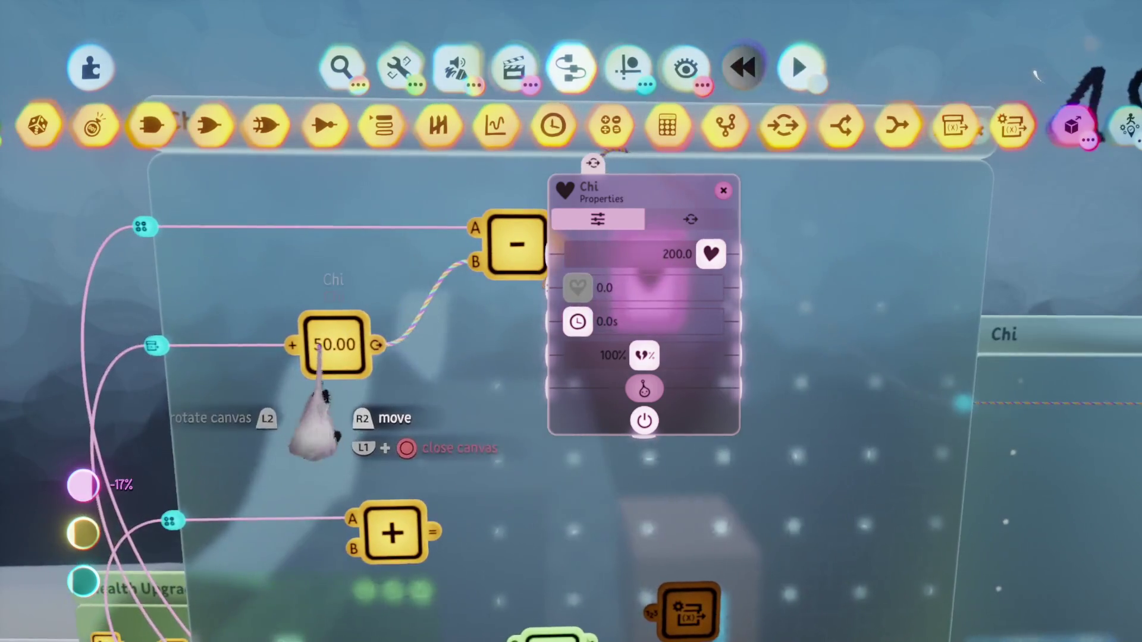
click(325, 357)
click(393, 309)
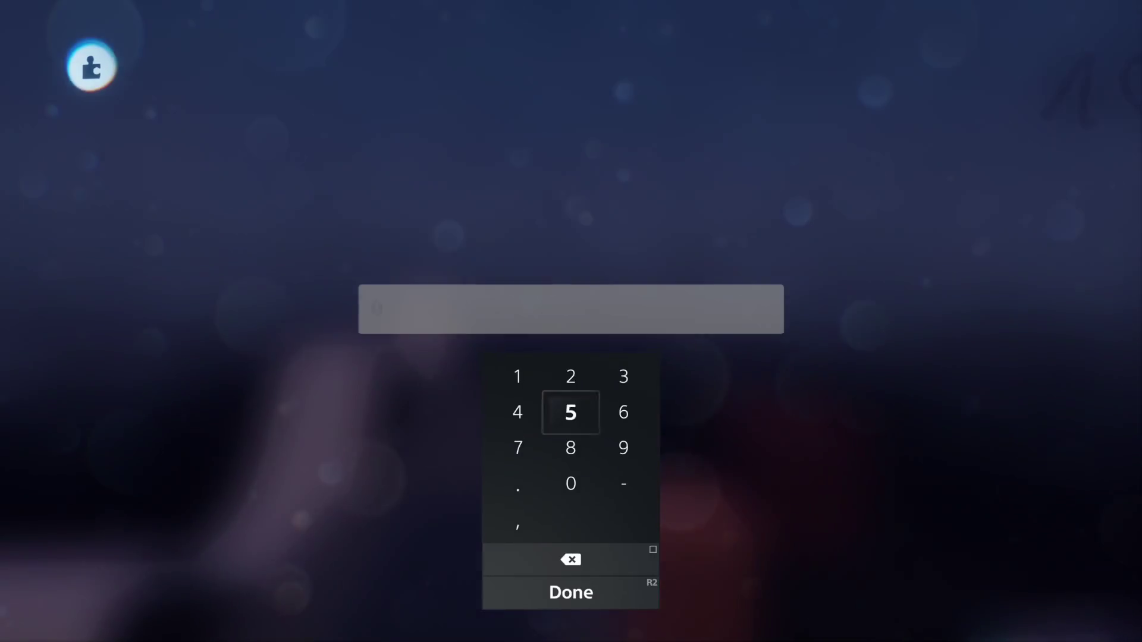
key(Escape)
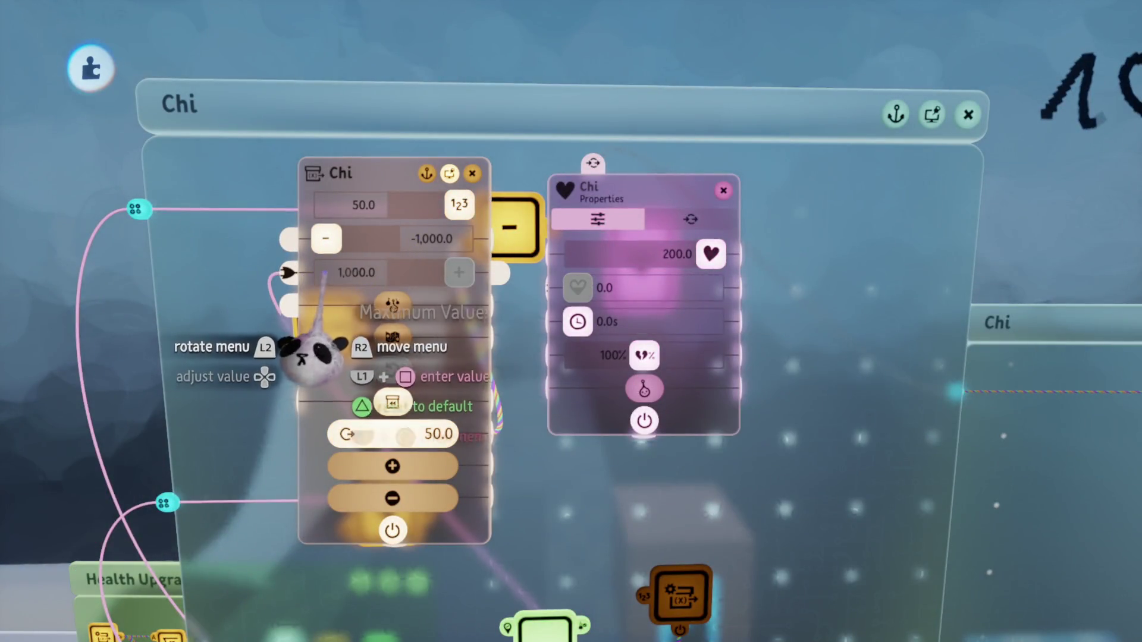
key(Escape)
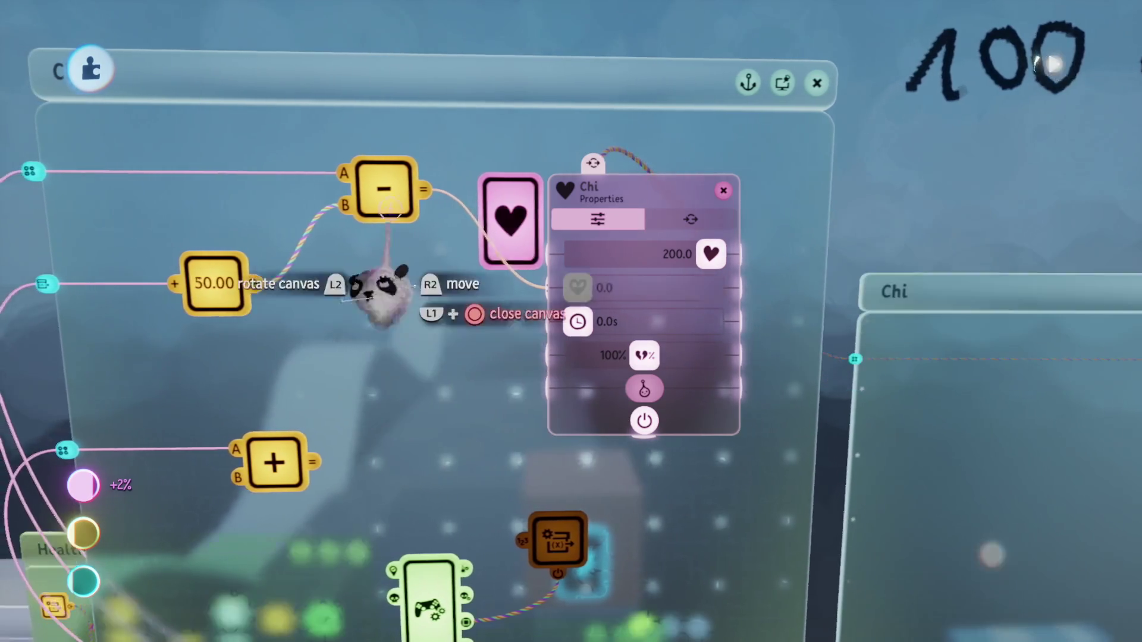
Step: Make the subtract calculator's B input negative with a minus sign
click(339, 189)
click(444, 244)
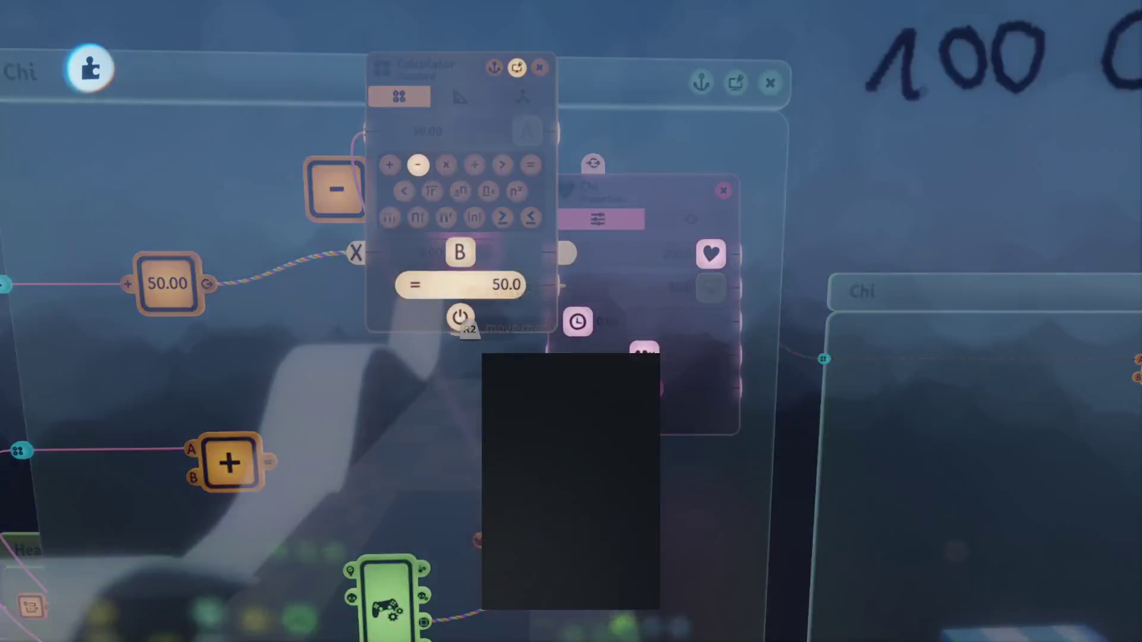
text(-)
key(Return)
key(Escape)
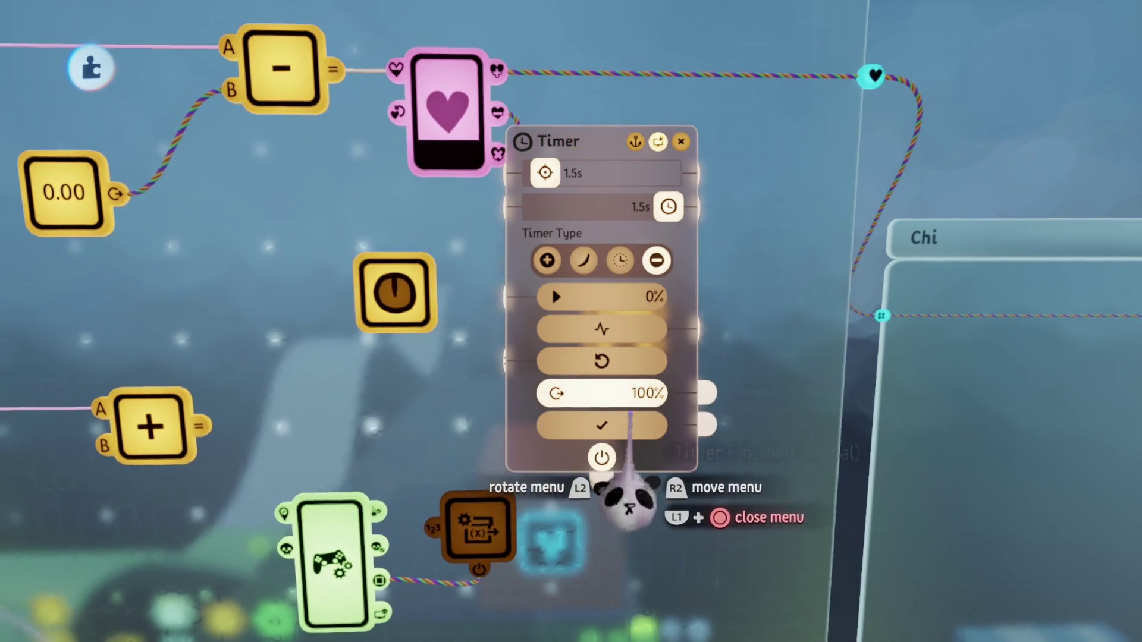
Step: Wire the Timer's Timer Finished output to the Variable Modifier's power input and reposition both nodes
key(Escape)
click(469, 357)
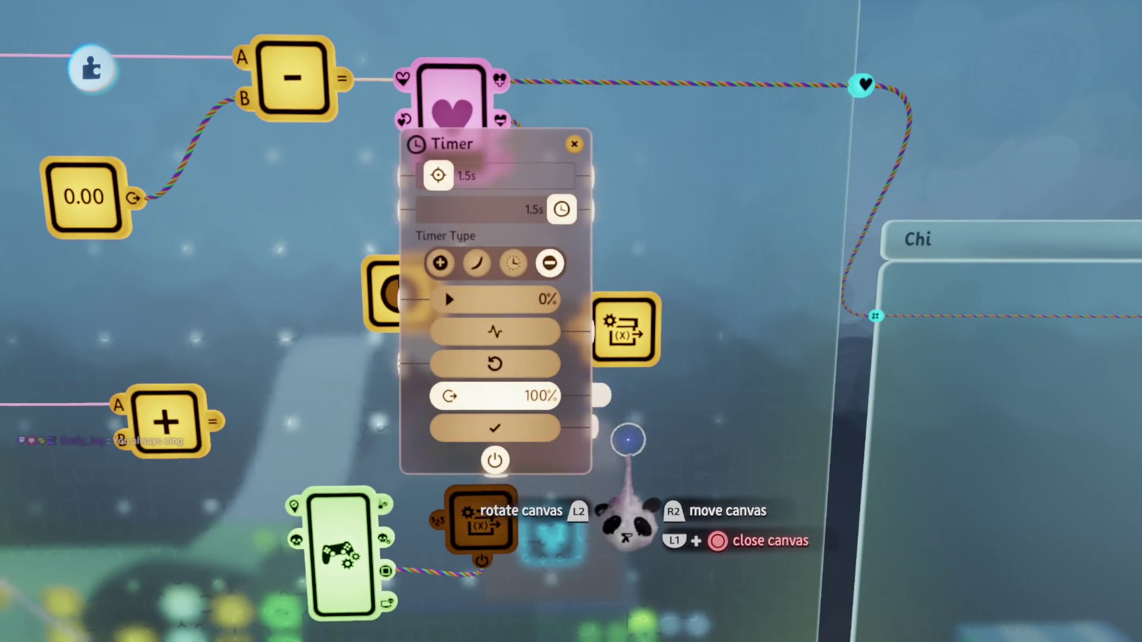
click(605, 431)
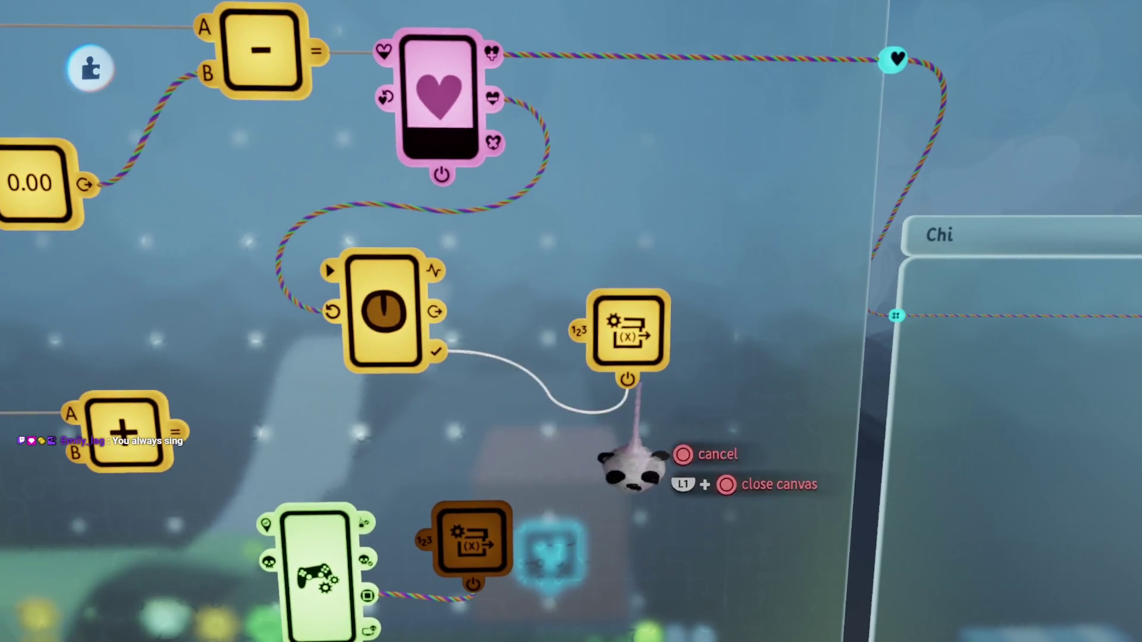
click(622, 424)
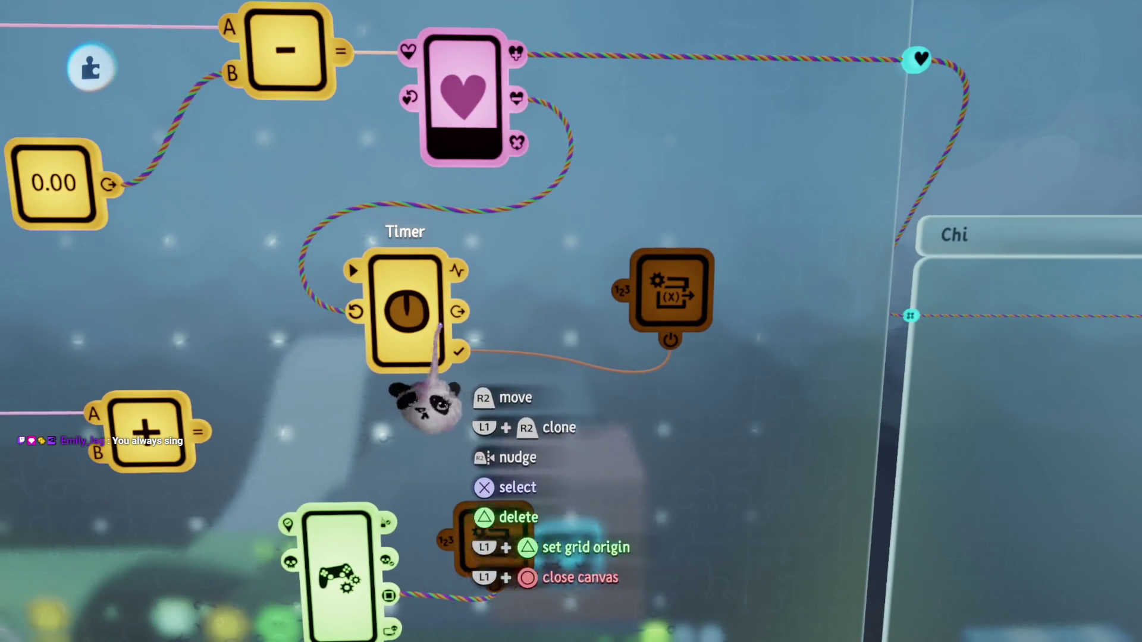
drag(670, 298, 594, 296)
mouse_move(403, 319)
mouse_down()
mouse_move(610, 314)
mouse_move(611, 348)
mouse_up()
scroll(611, 348, down, 5)
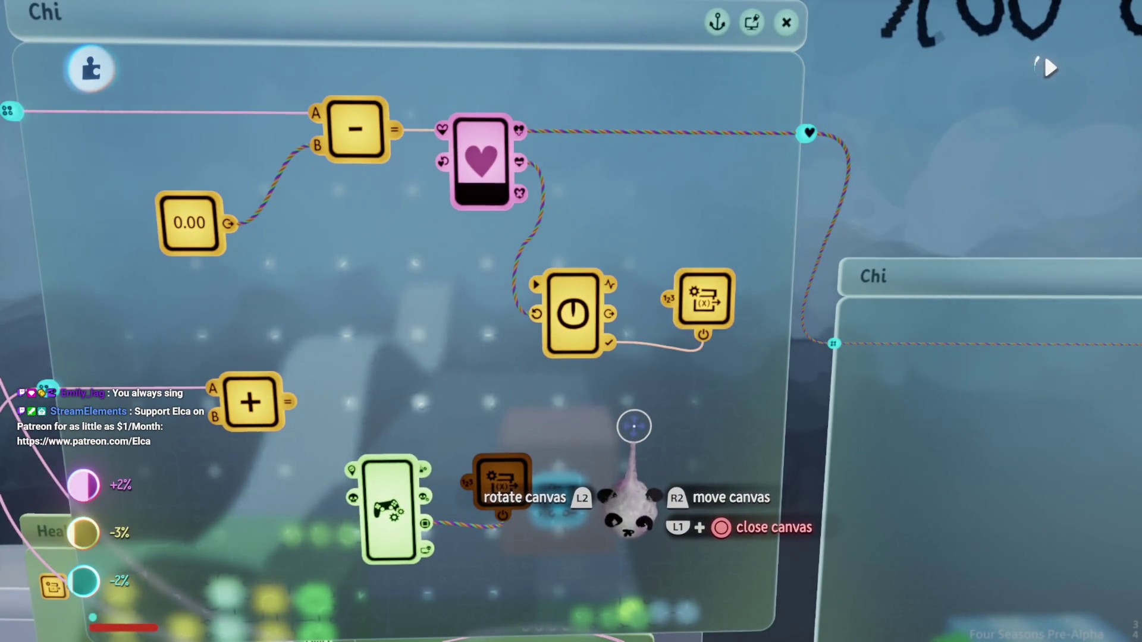
Step: Play-test the health logic and recheck the Timer's settings
key(space)
key(Escape)
key(space)
key(Escape)
click(572, 321)
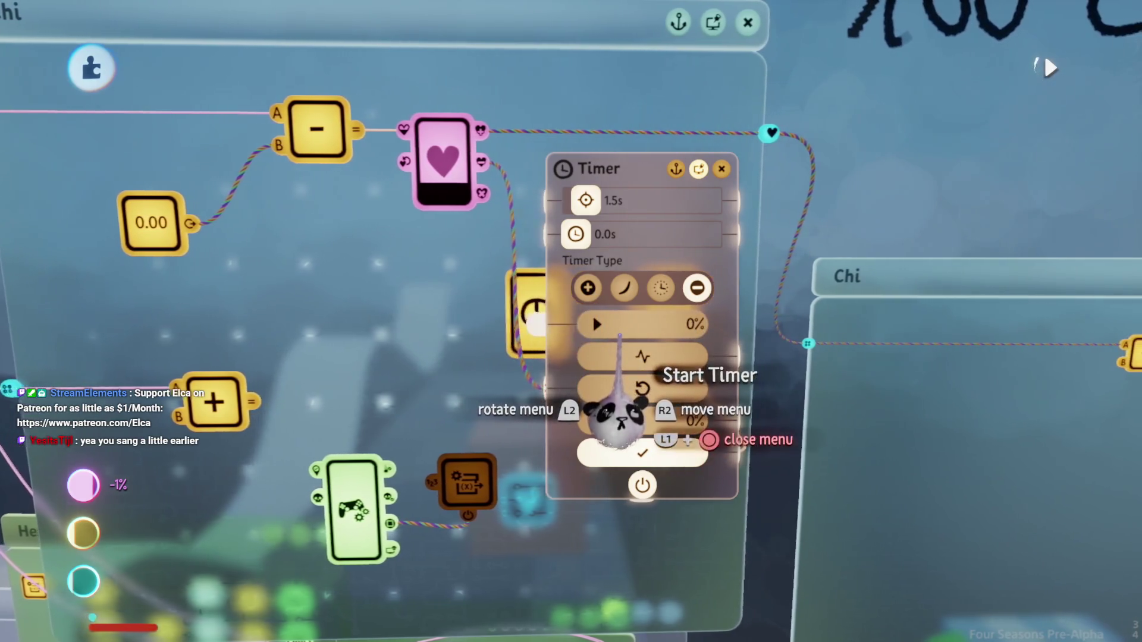
key(Escape)
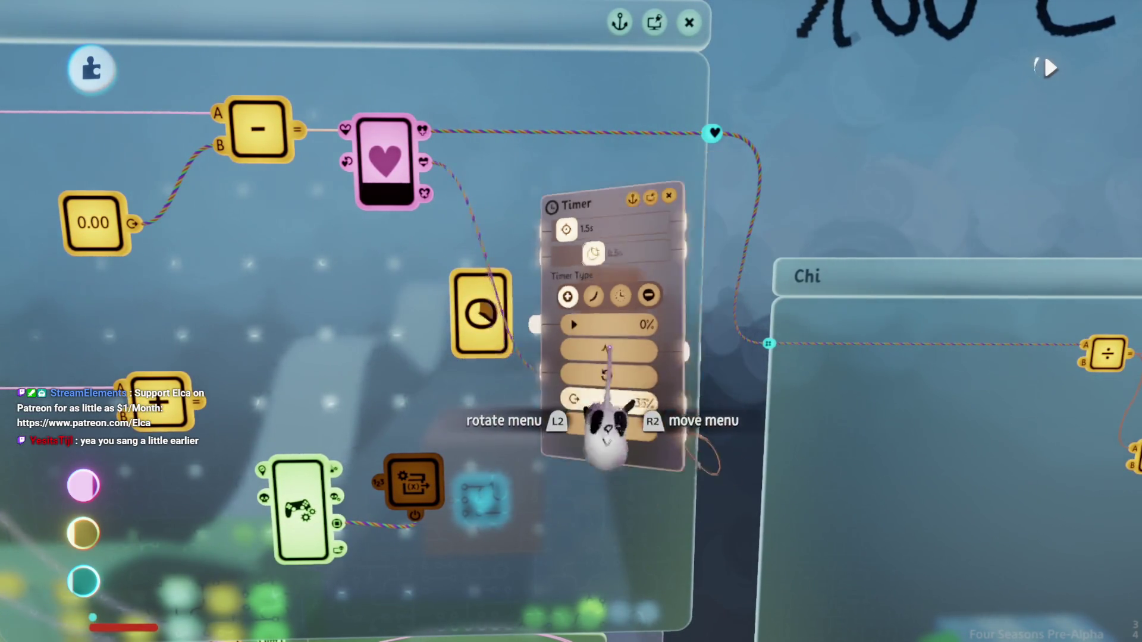
key(Tab)
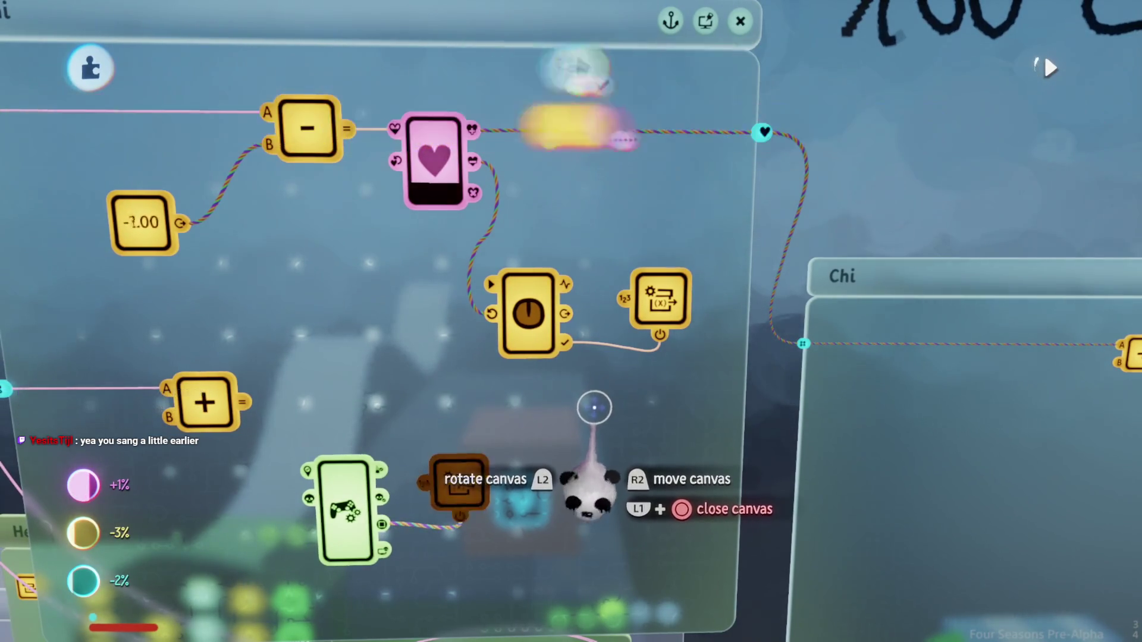
click(532, 313)
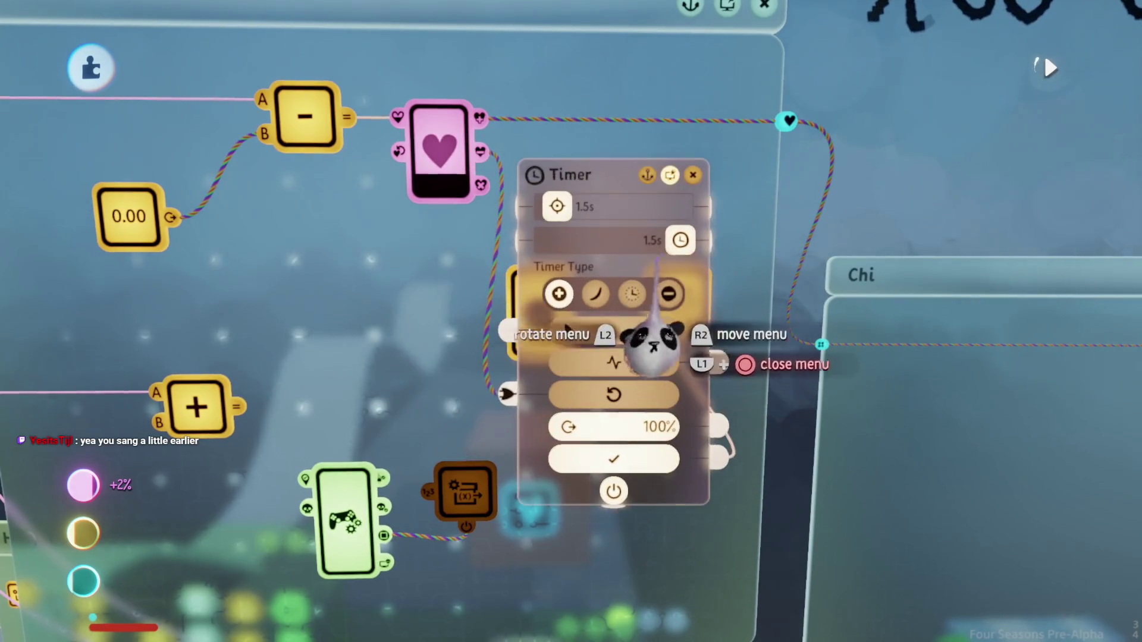
key(Escape)
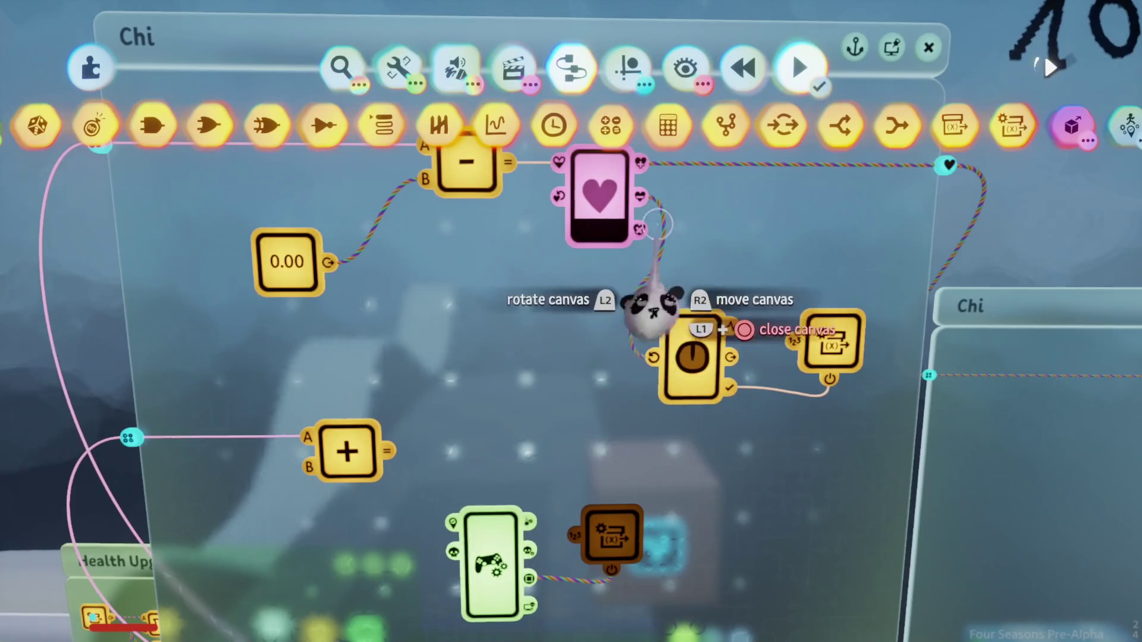
Step: Connect the Chi counter's Decreased output to the Timer's Reset port
mouse_move(484, 443)
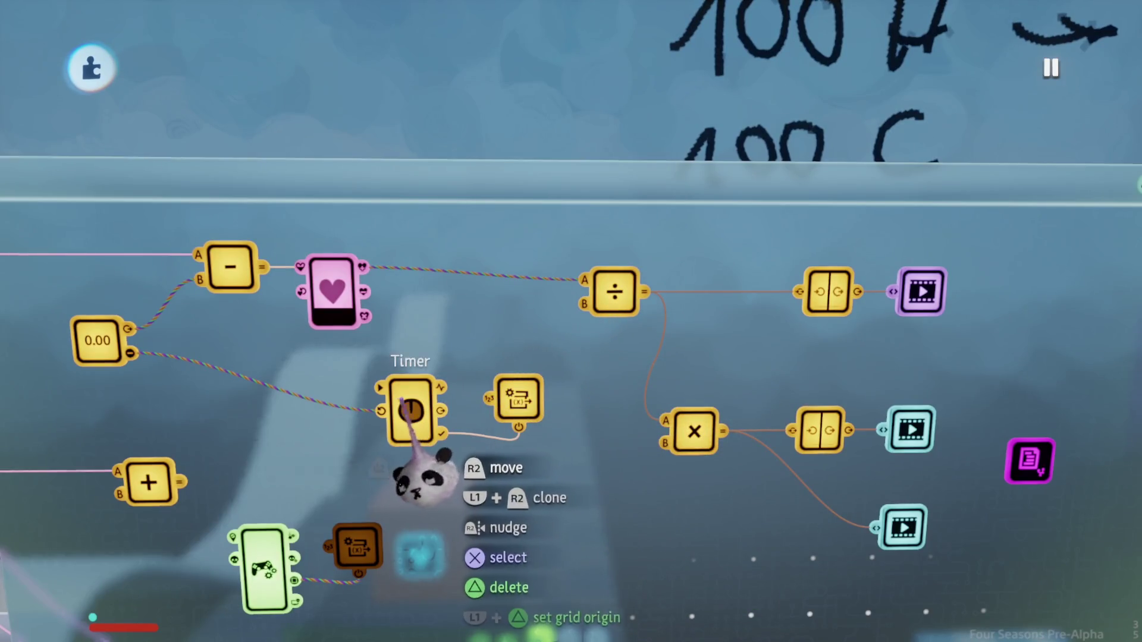
Step: Check the divide calculator and Chi health node settings
click(614, 291)
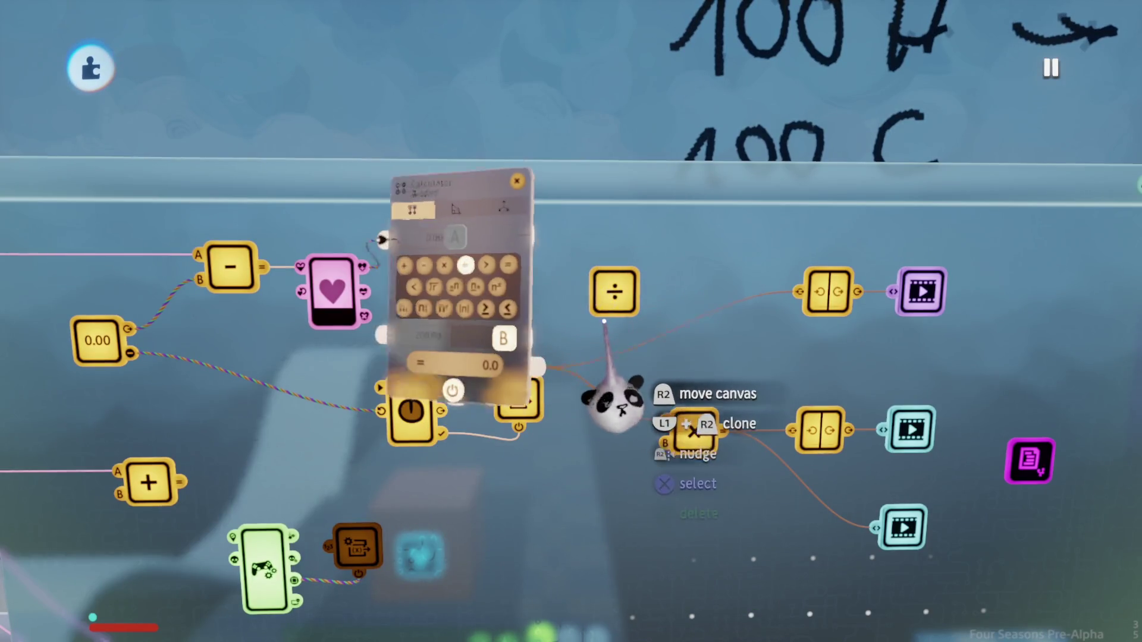
key(Escape)
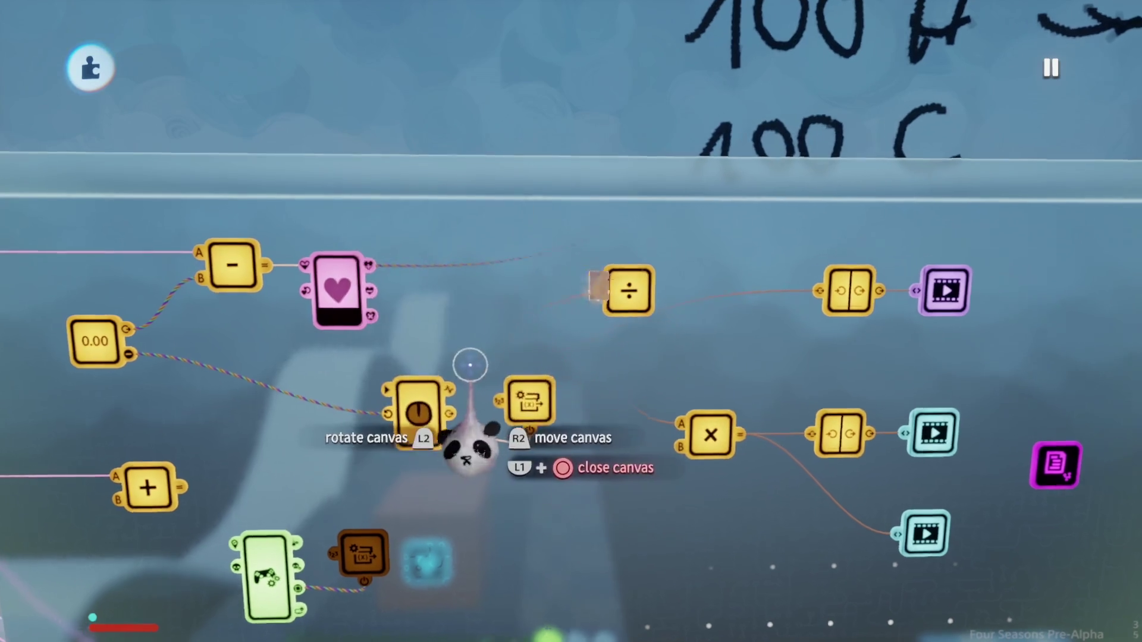
scroll(470, 368, up, 2)
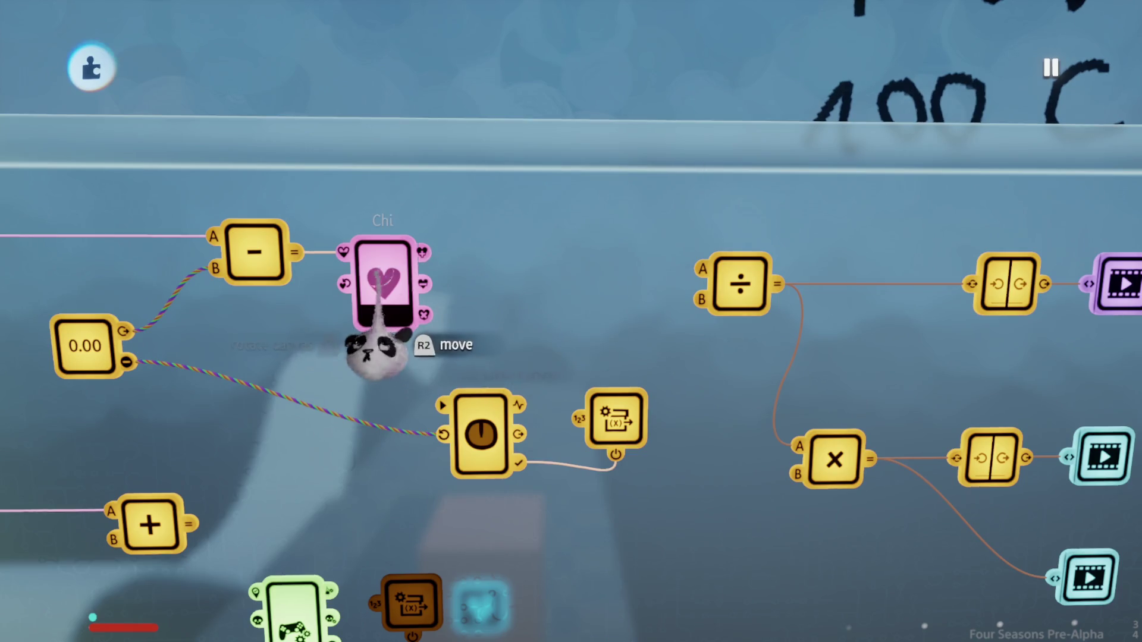
click(375, 354)
key(Escape)
scroll(580, 470, down, 2)
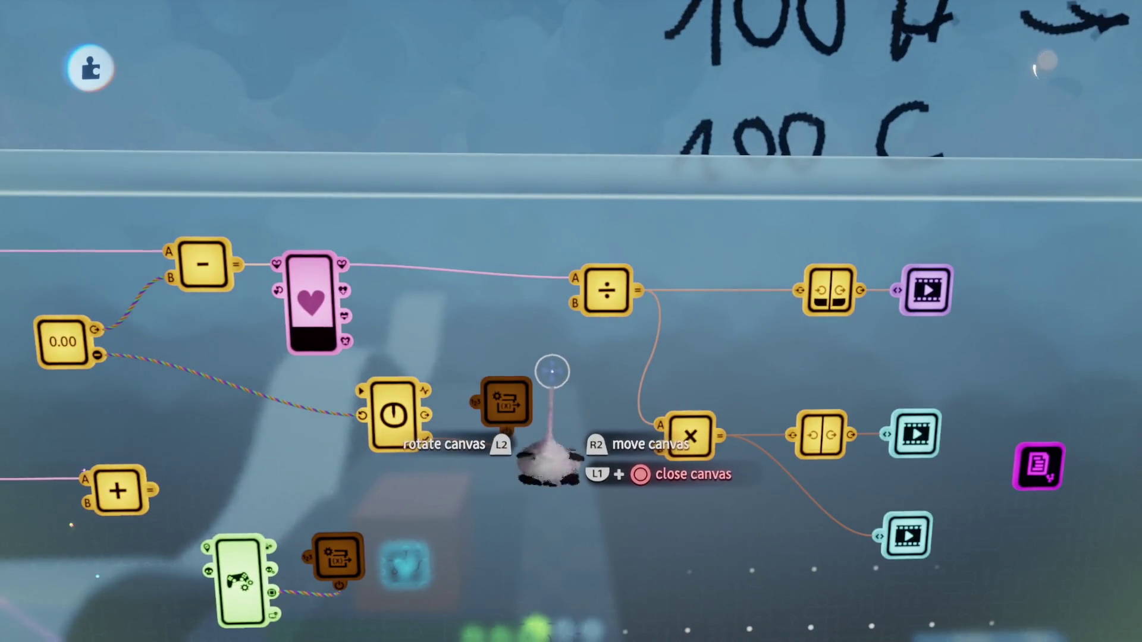
Step: Test and rewind the logic, move the timer gadget, and open Chi health's settings
key(Tab)
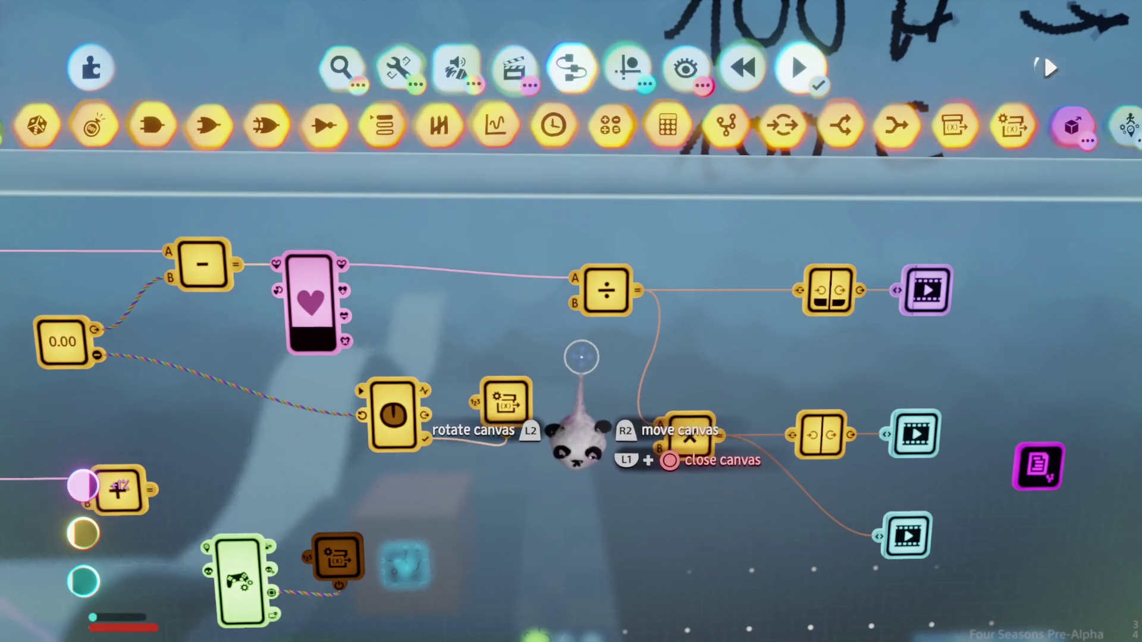
key(r)
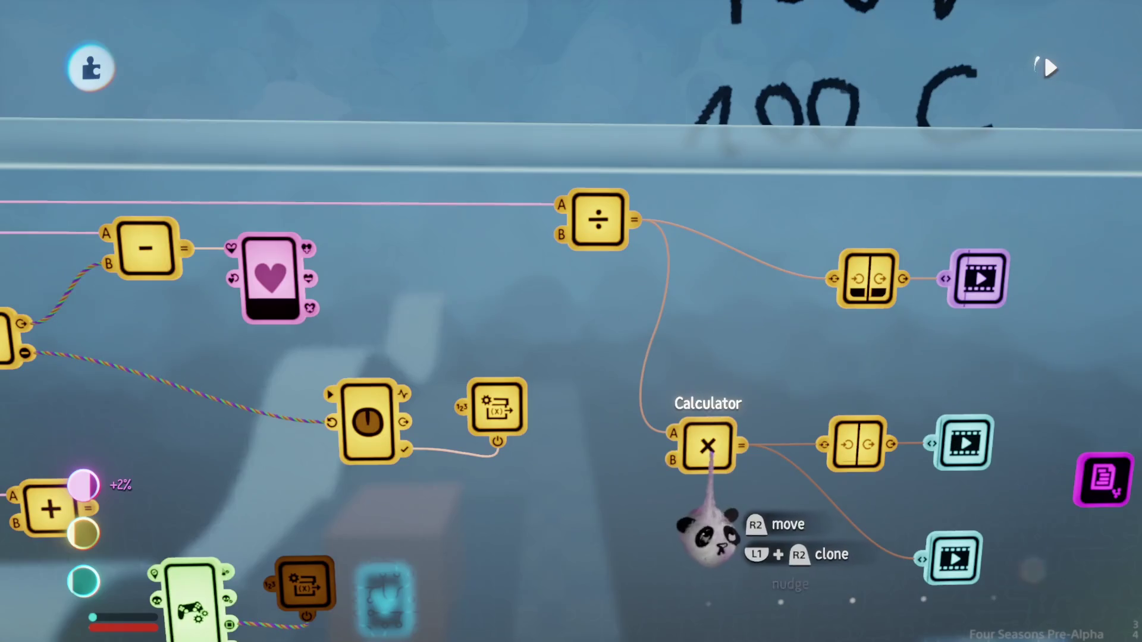
mouse_move(488, 473)
mouse_down()
mouse_move(395, 497)
mouse_move(357, 490)
mouse_move(381, 482)
mouse_up()
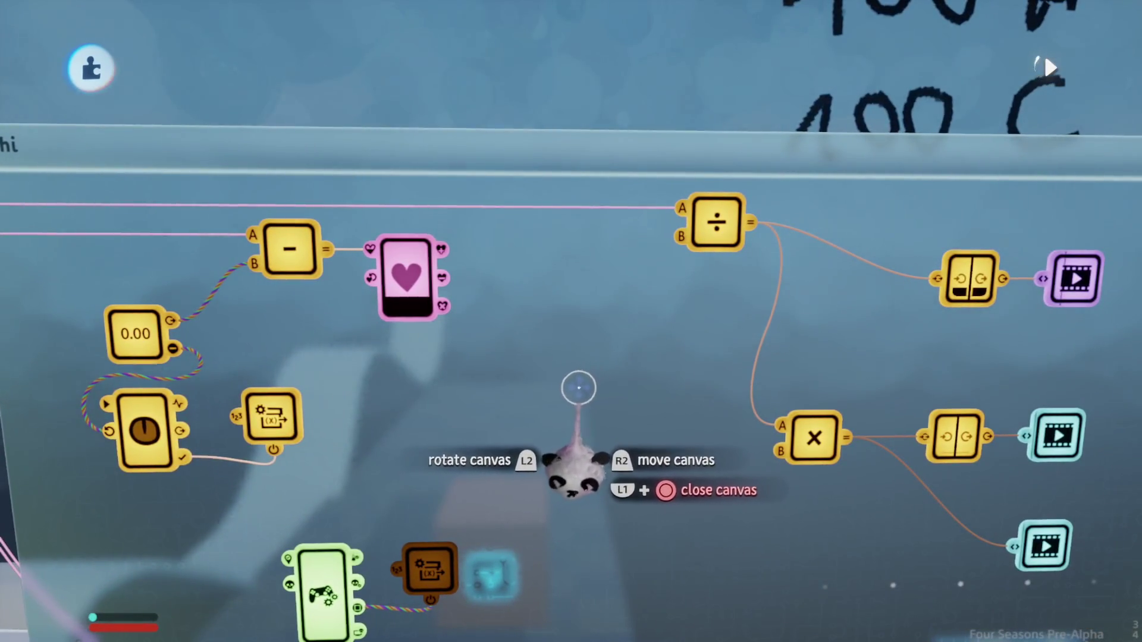
click(406, 279)
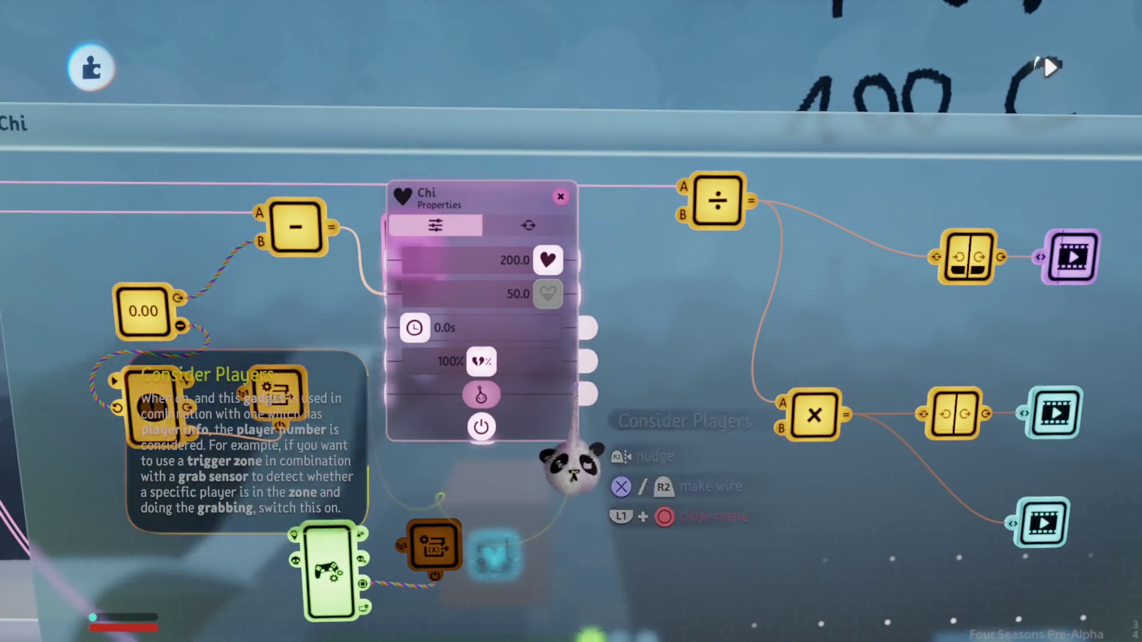
Step: Show the Chi health gadget's inputs and outputs and move its panel aside
click(543, 229)
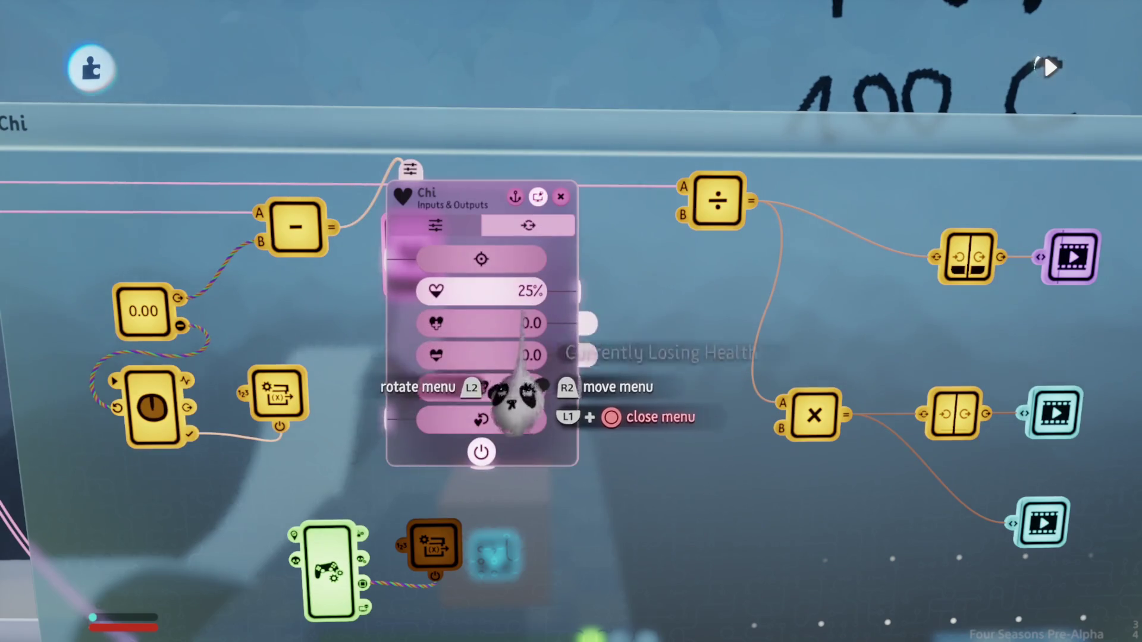
key(Tab)
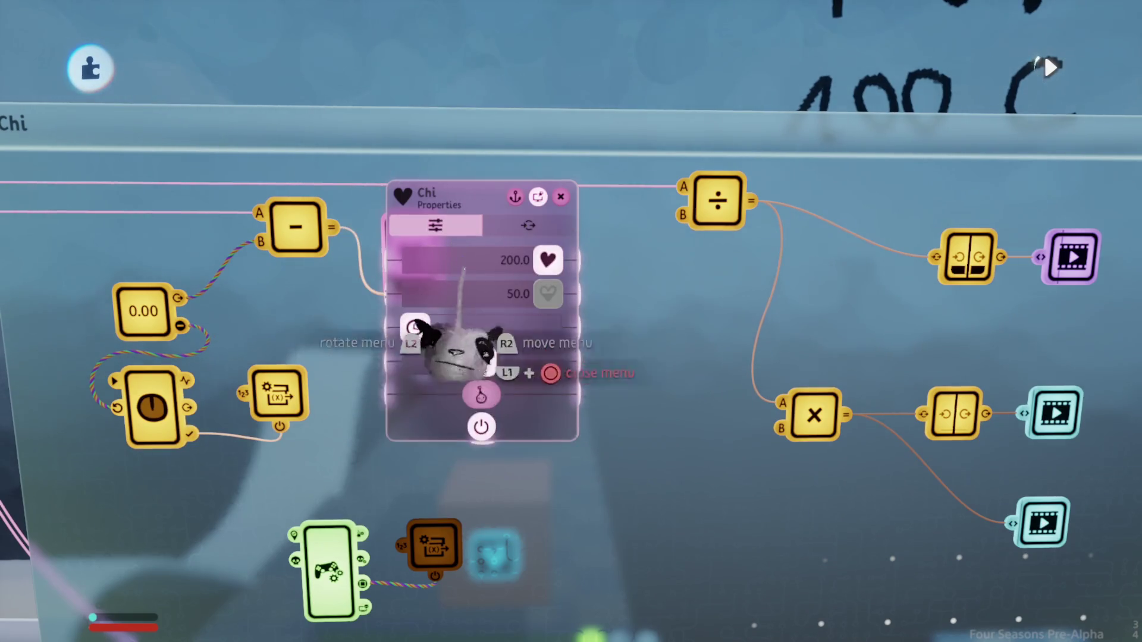
mouse_move(494, 440)
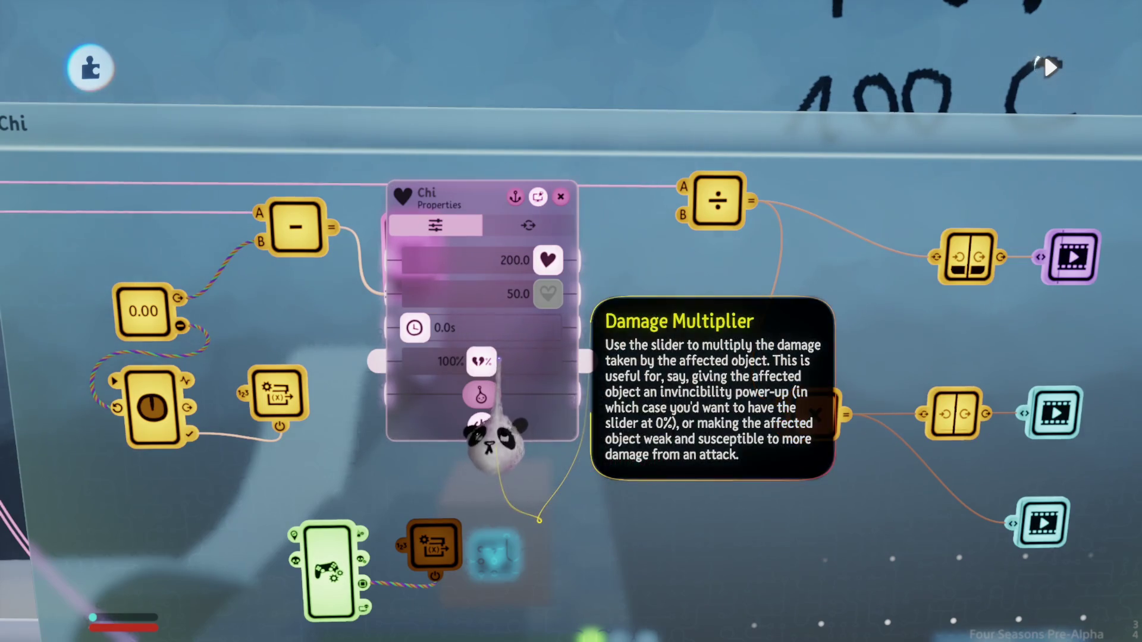
key(Tab)
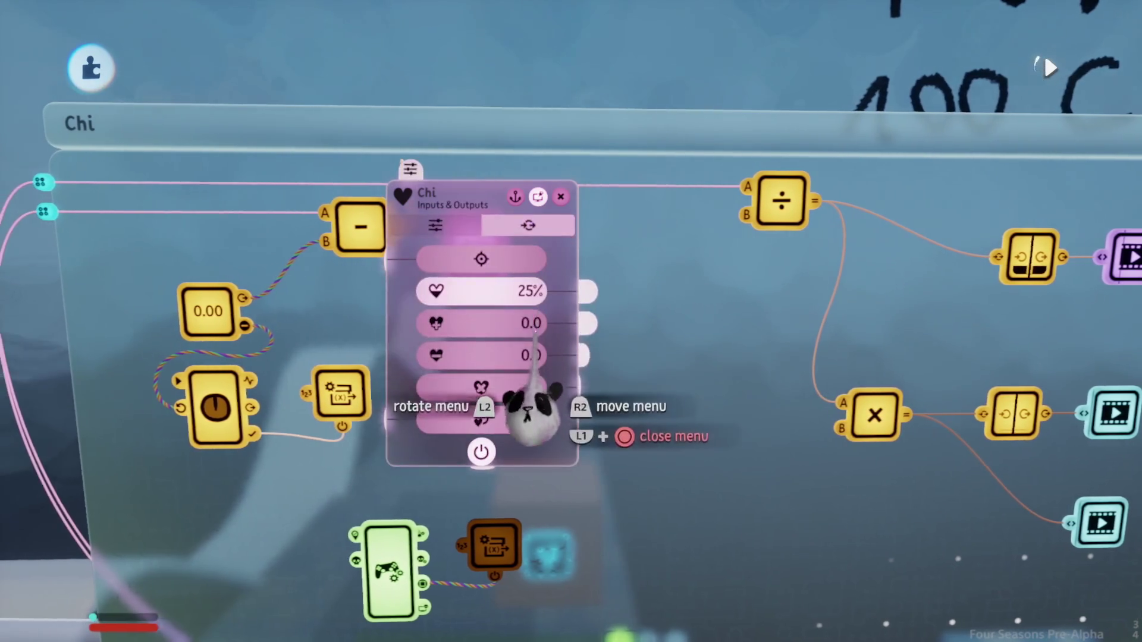
drag(536, 409, 395, 523)
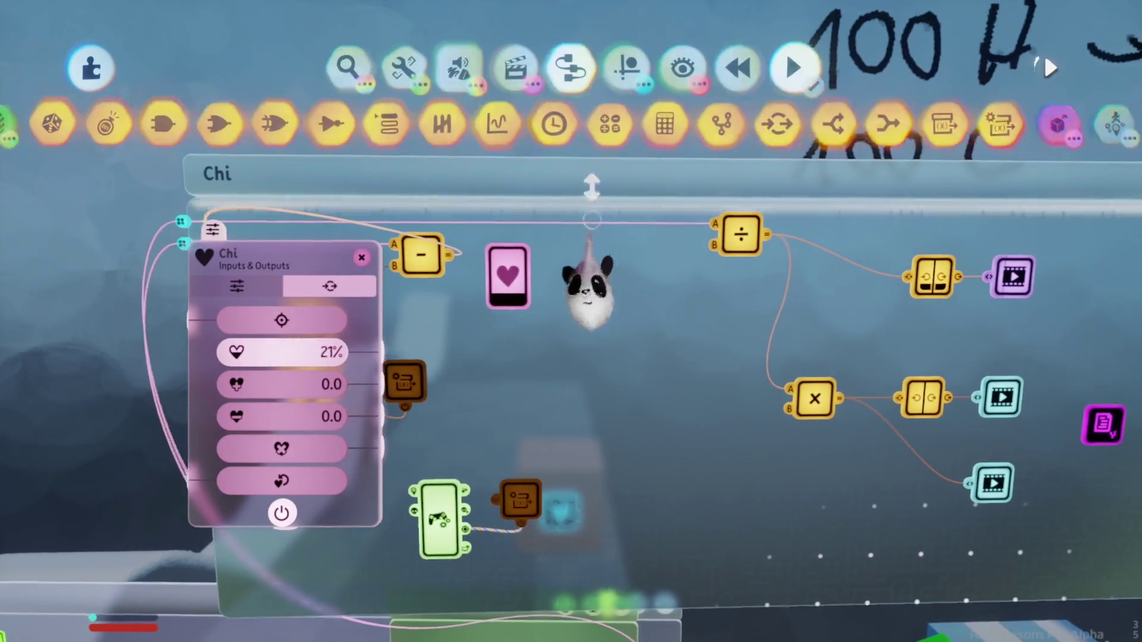
Step: Place a new calculator and wire Chi's Remaining Health (%) into its B input
click(607, 199)
click(625, 435)
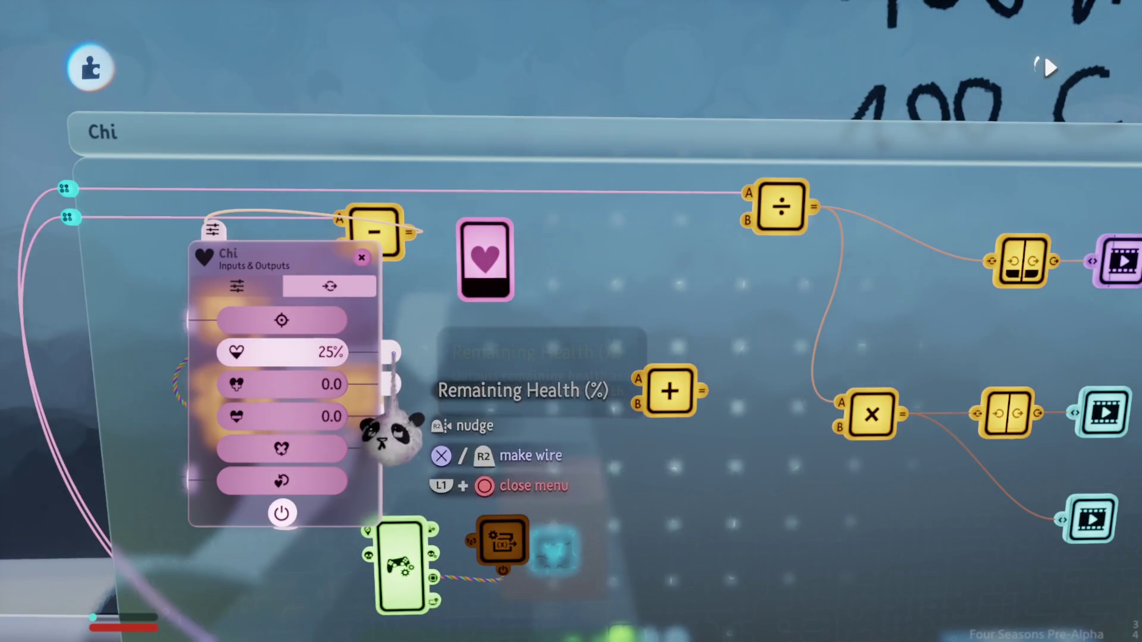
drag(390, 434, 624, 487)
key(Tab)
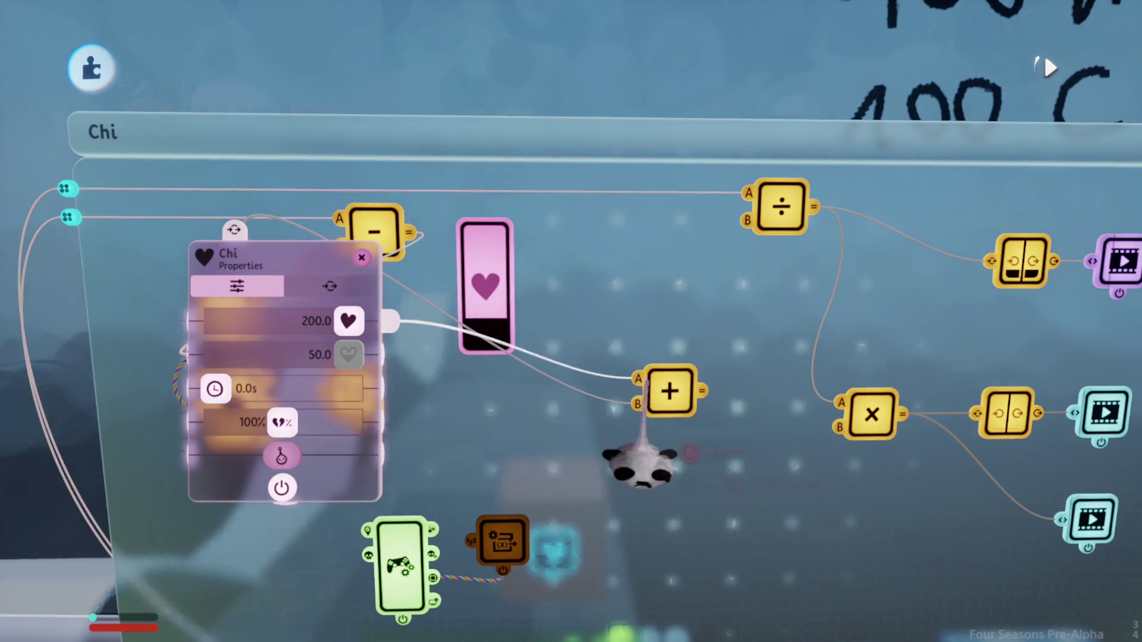
click(669, 405)
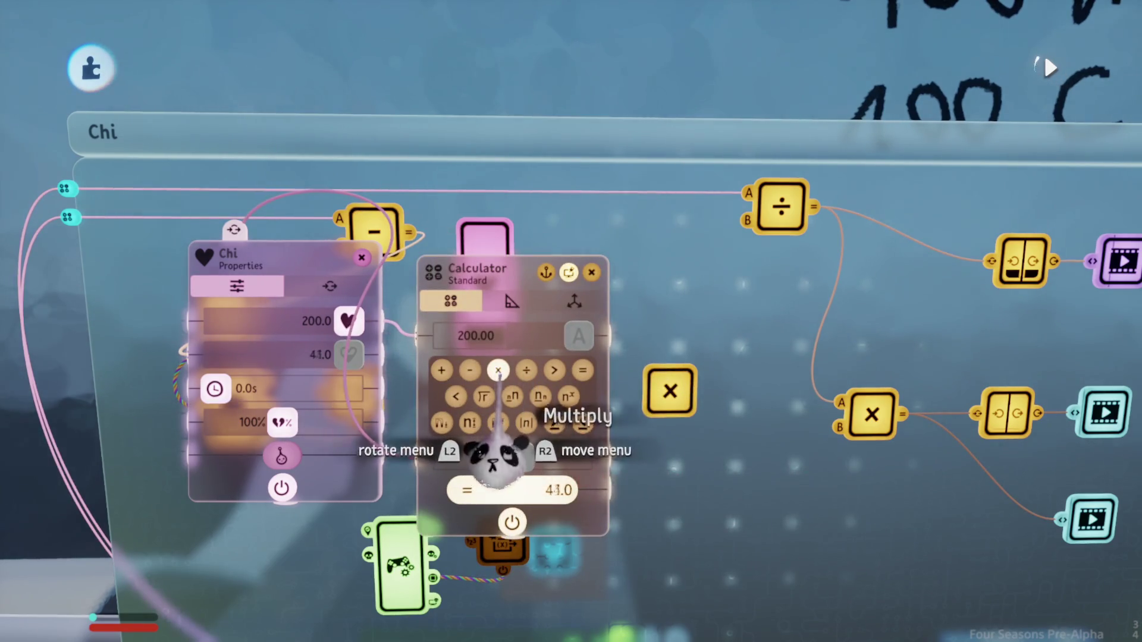
drag(455, 464, 458, 458)
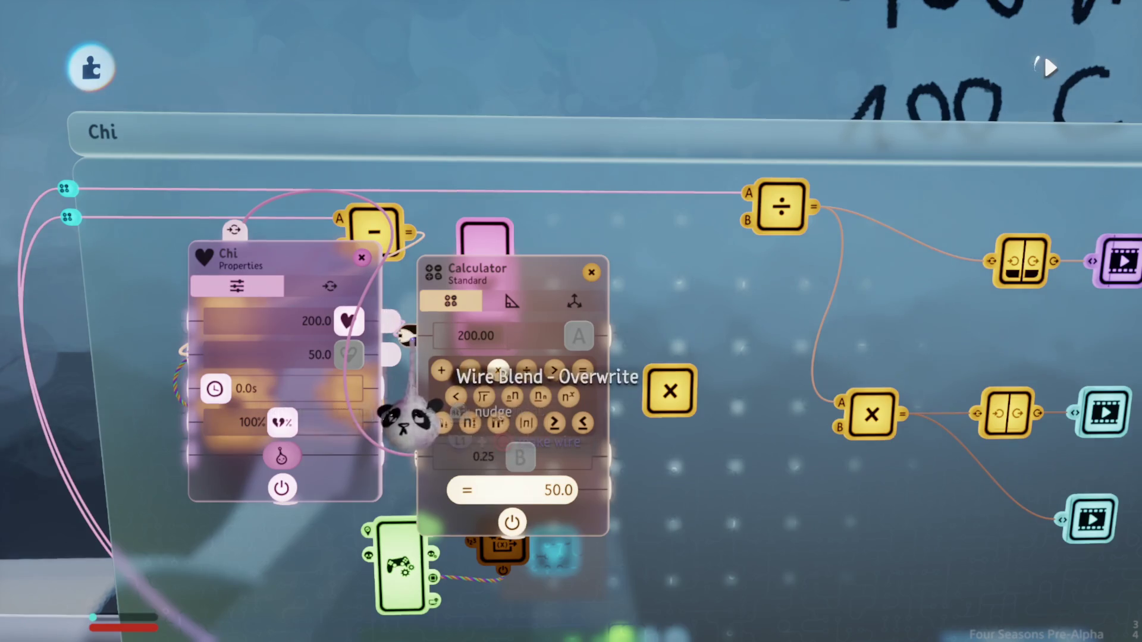
Step: Set the multiply calculator's A value to 4.00
click(483, 456)
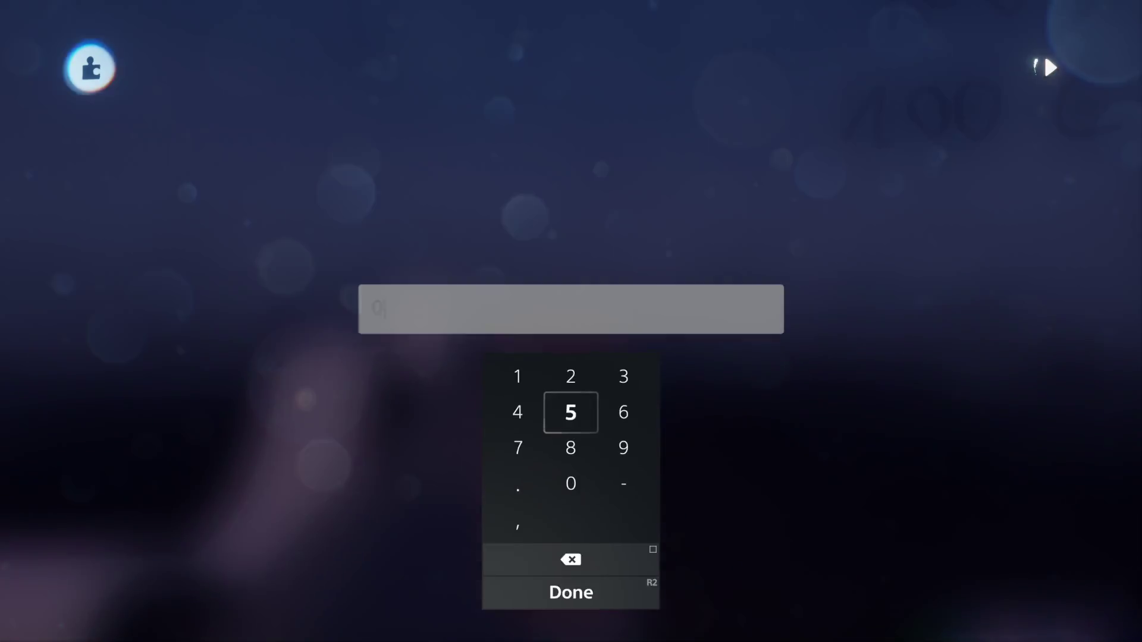
text(2)
key(Return)
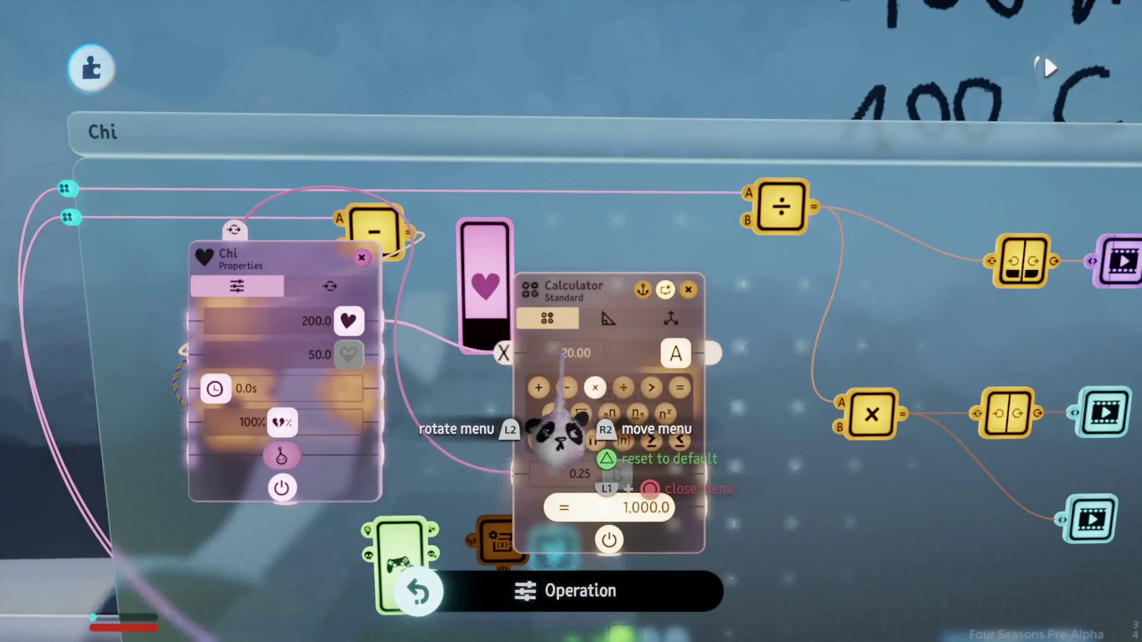
click(567, 352)
text(20)
click(518, 485)
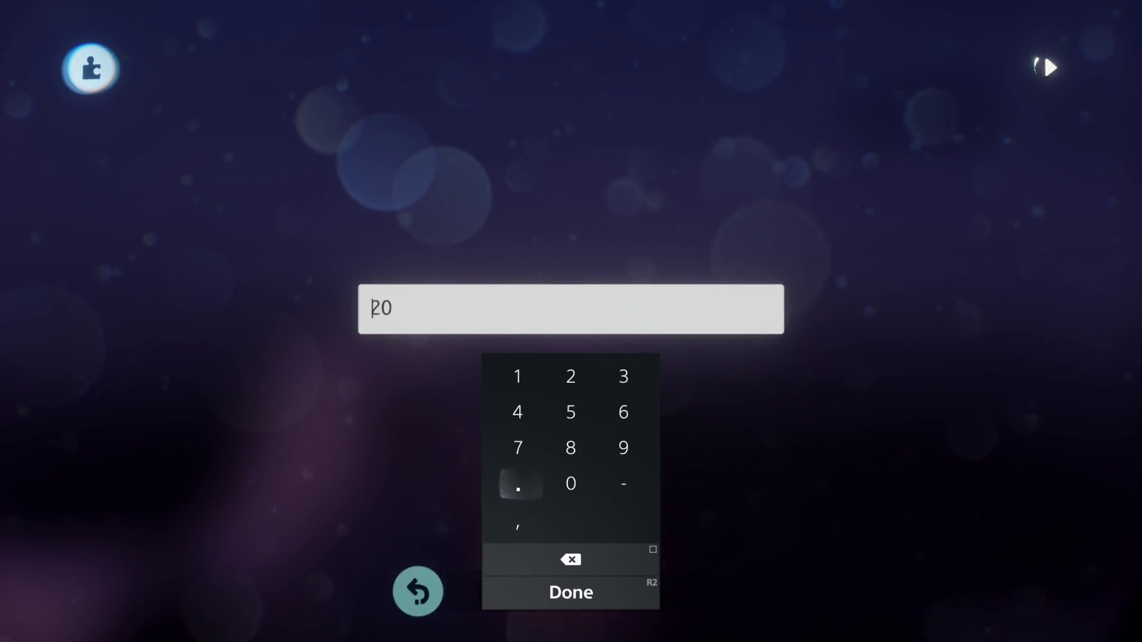
key(Return)
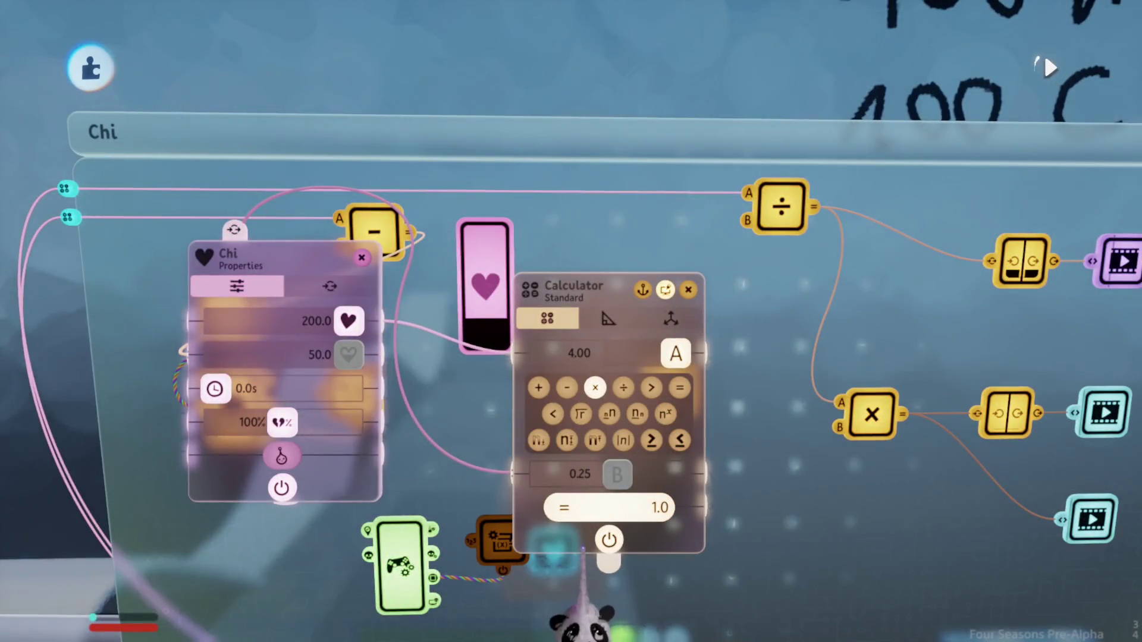
key(Escape)
key(Escape)
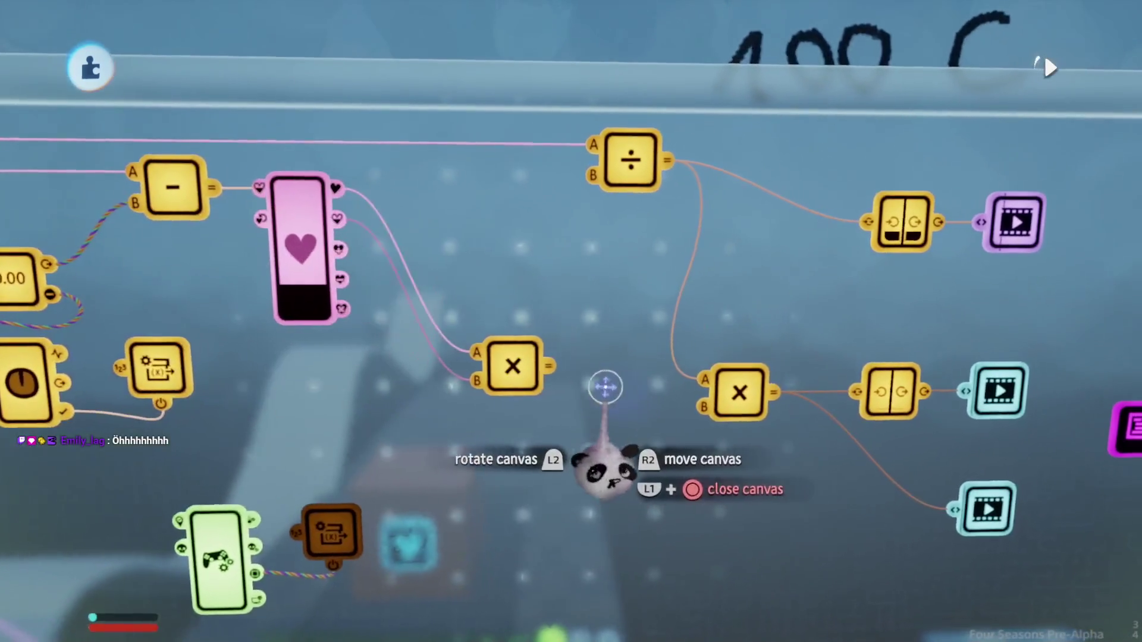
Step: Zoom out and play-test the level, running forward and attacking
scroll(622, 392, down, 5)
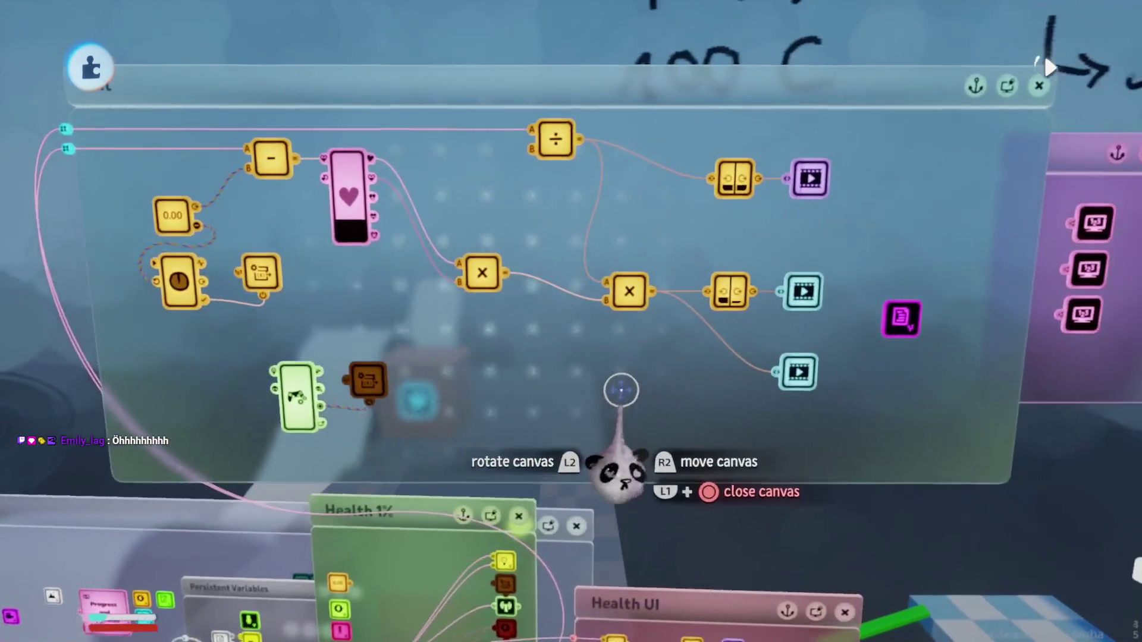
scroll(623, 393, down, 3)
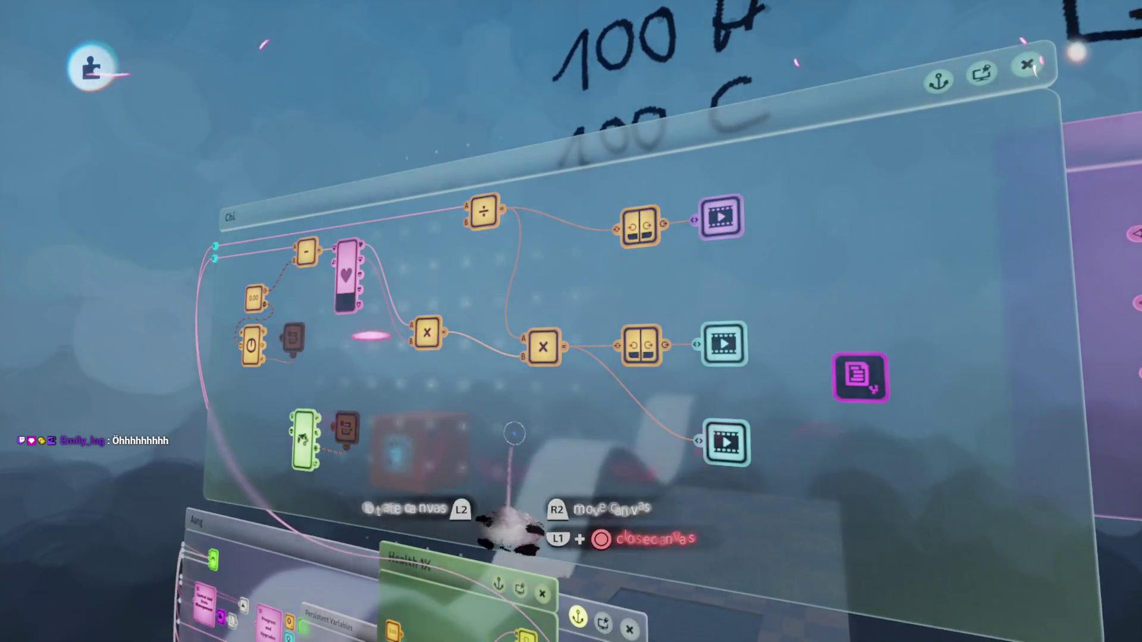
key(Escape)
click(323, 454)
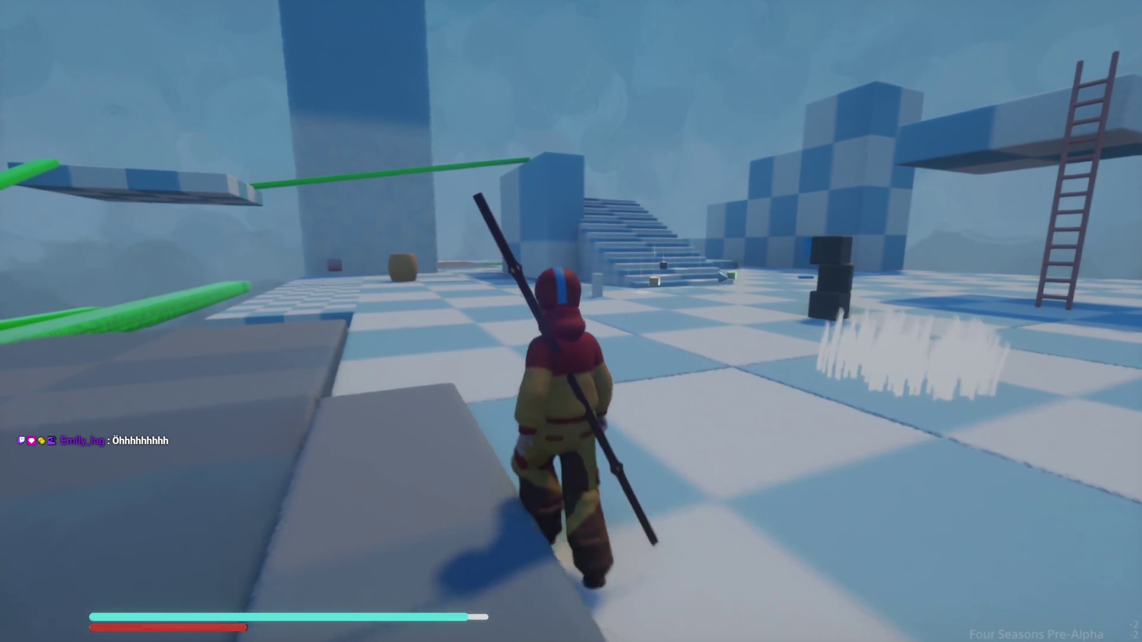
key(w)
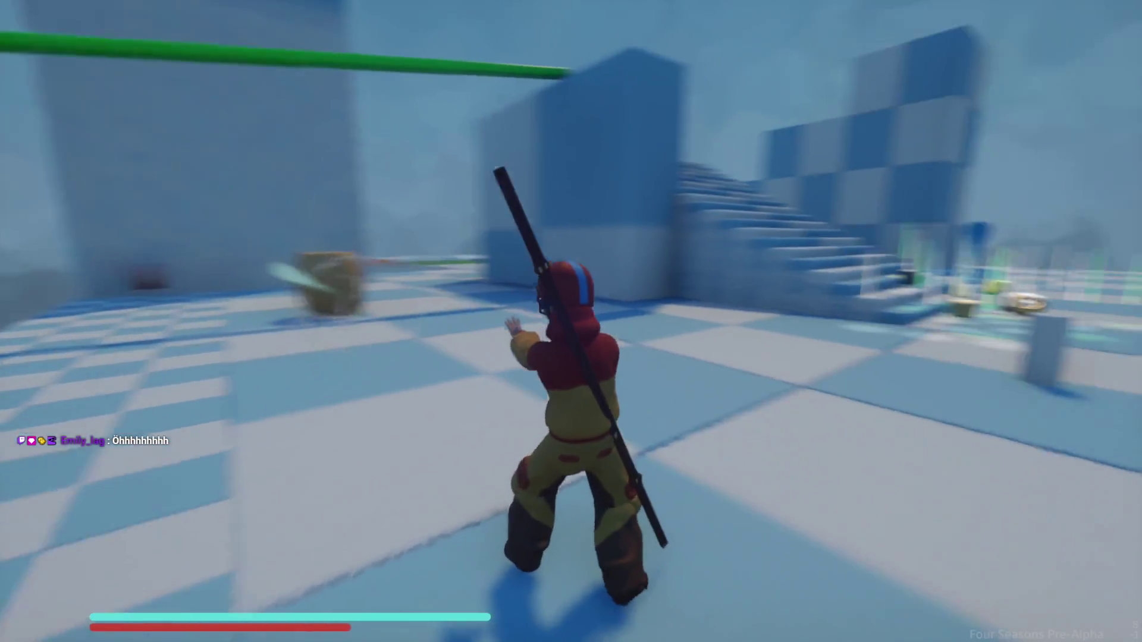
key(s)
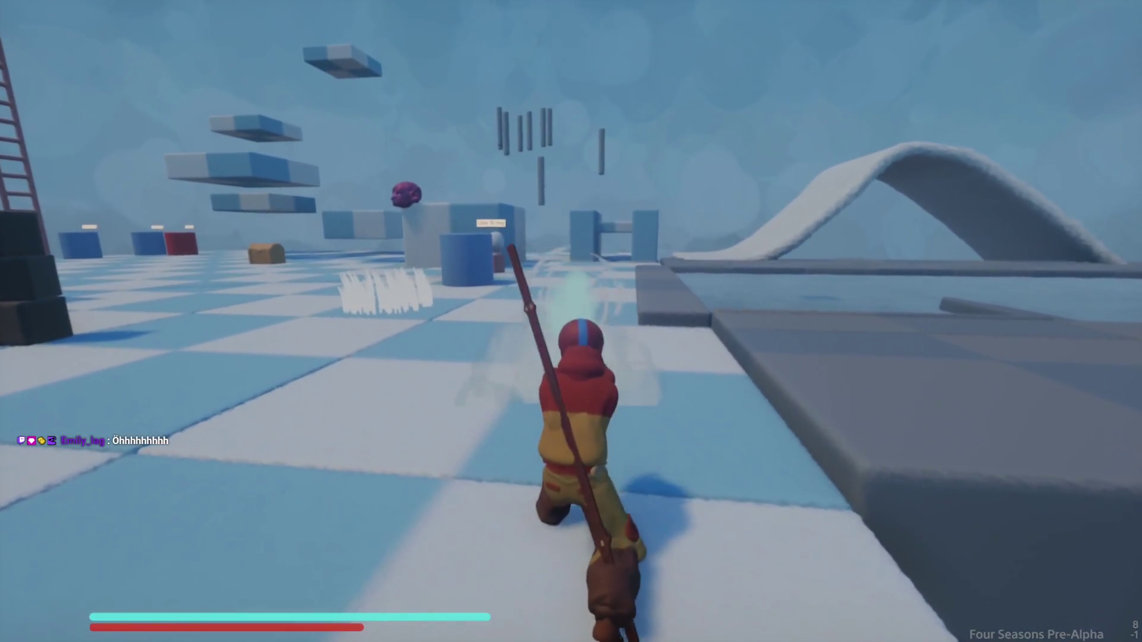
Step: Return to edit mode and open the second multiply calculator's settings on the Chi canvas
key(Escape)
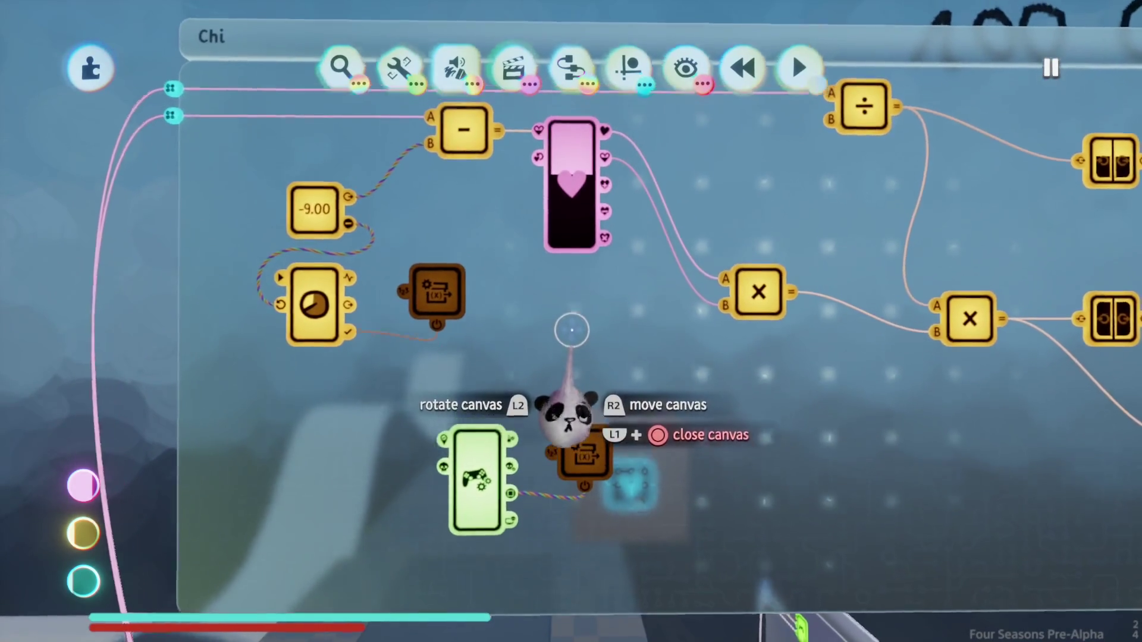
key(Escape)
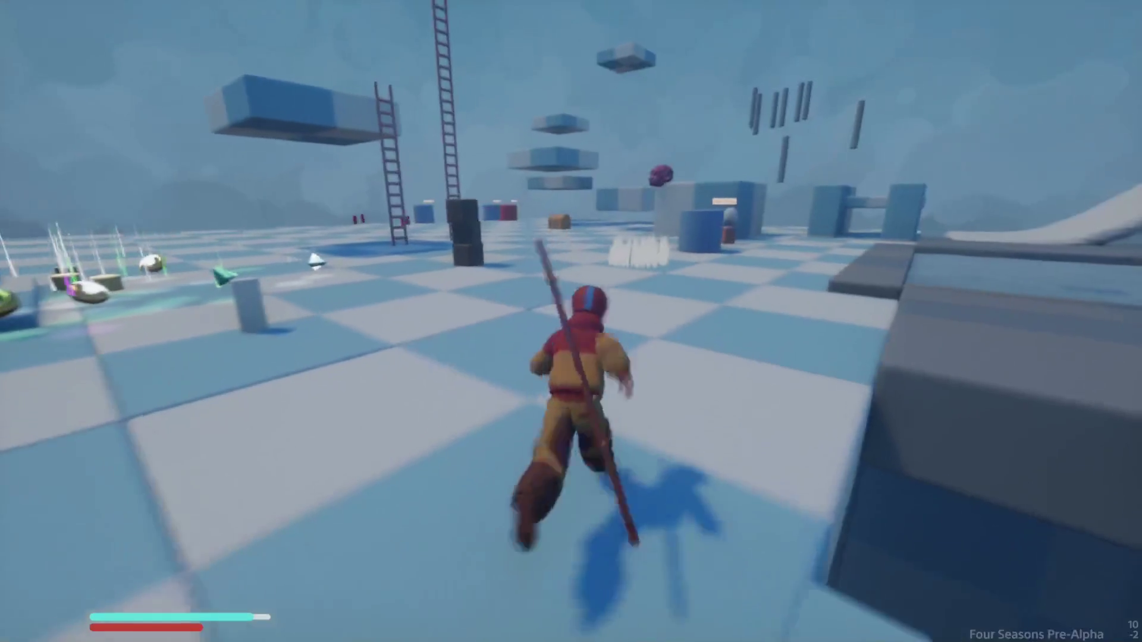
key(Escape)
key(Return)
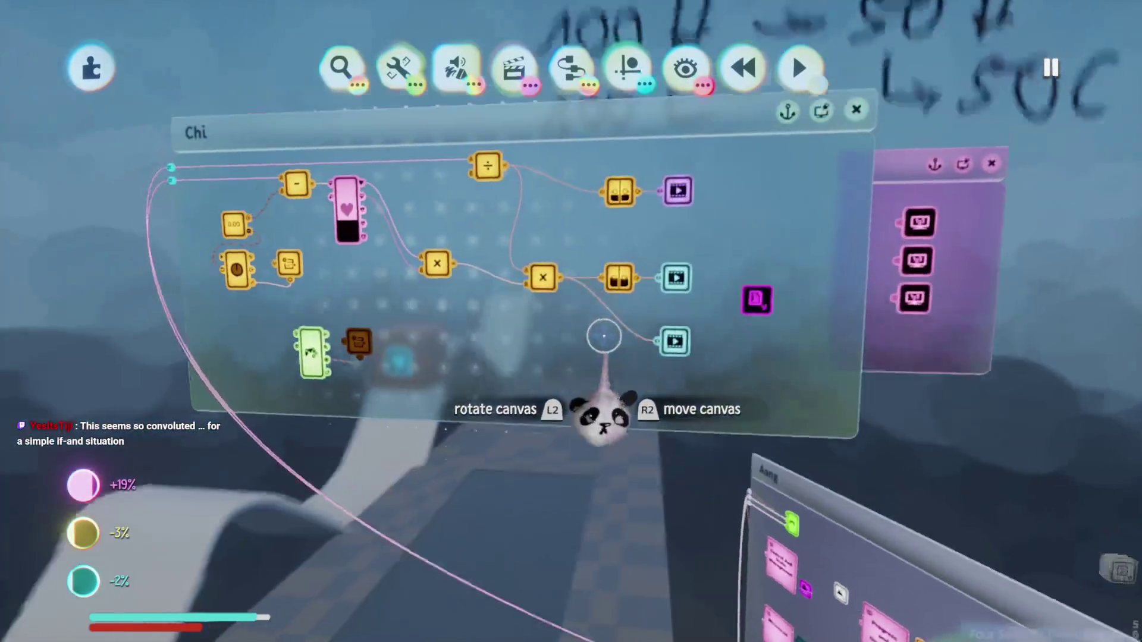
click(604, 331)
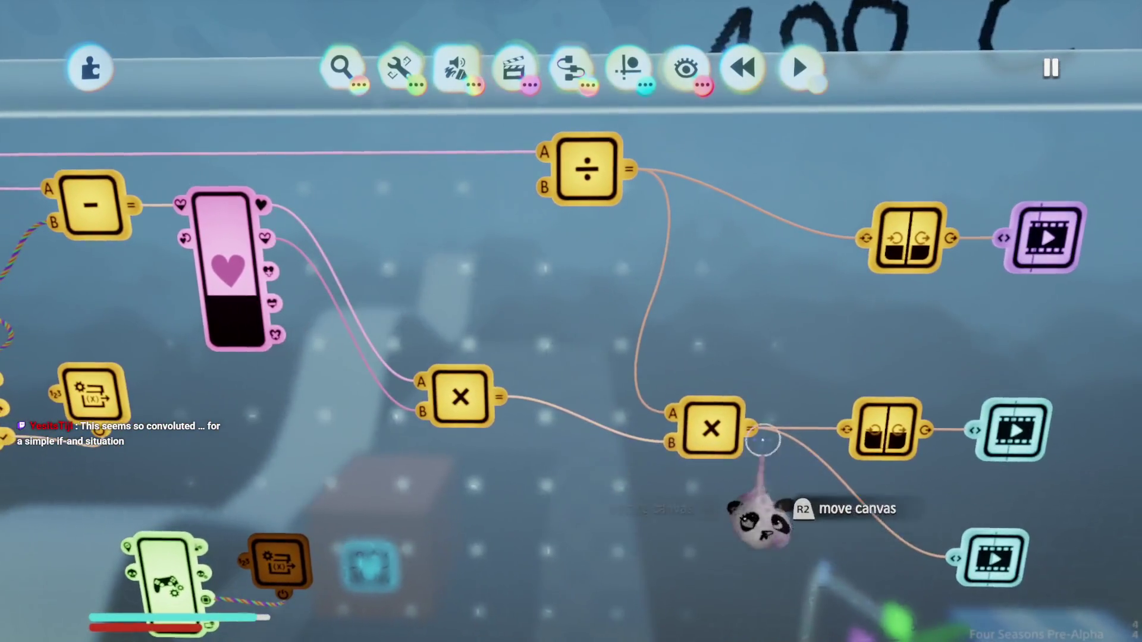
click(713, 434)
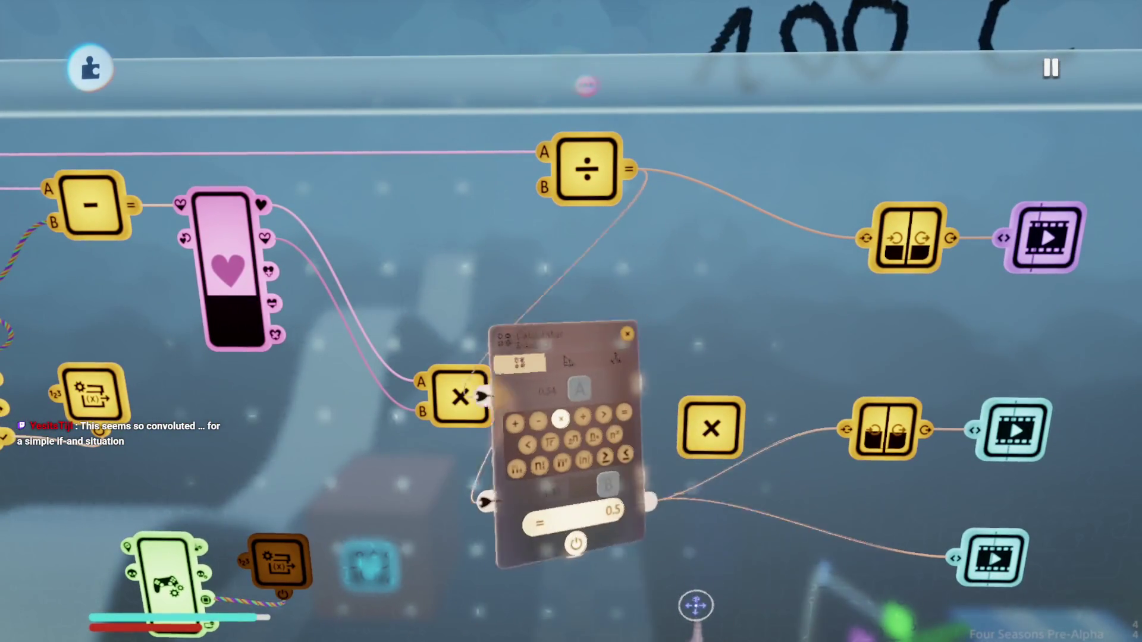
Step: Review the multiply calculators and Chi's health values, then delete the multiply calculator under Chi
key(Escape)
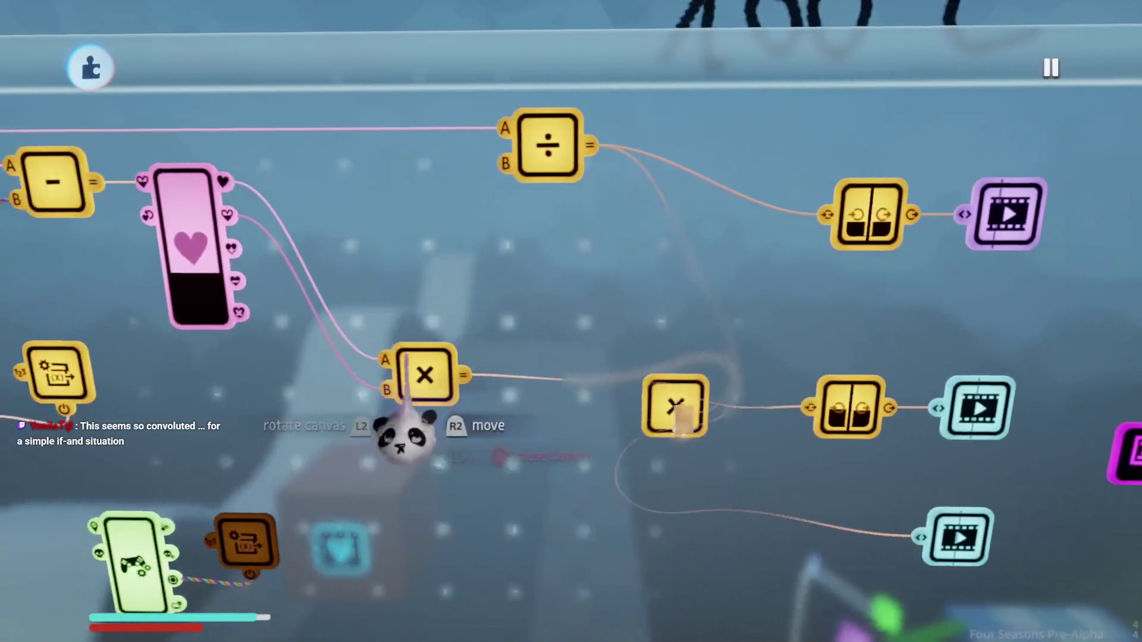
click(449, 375)
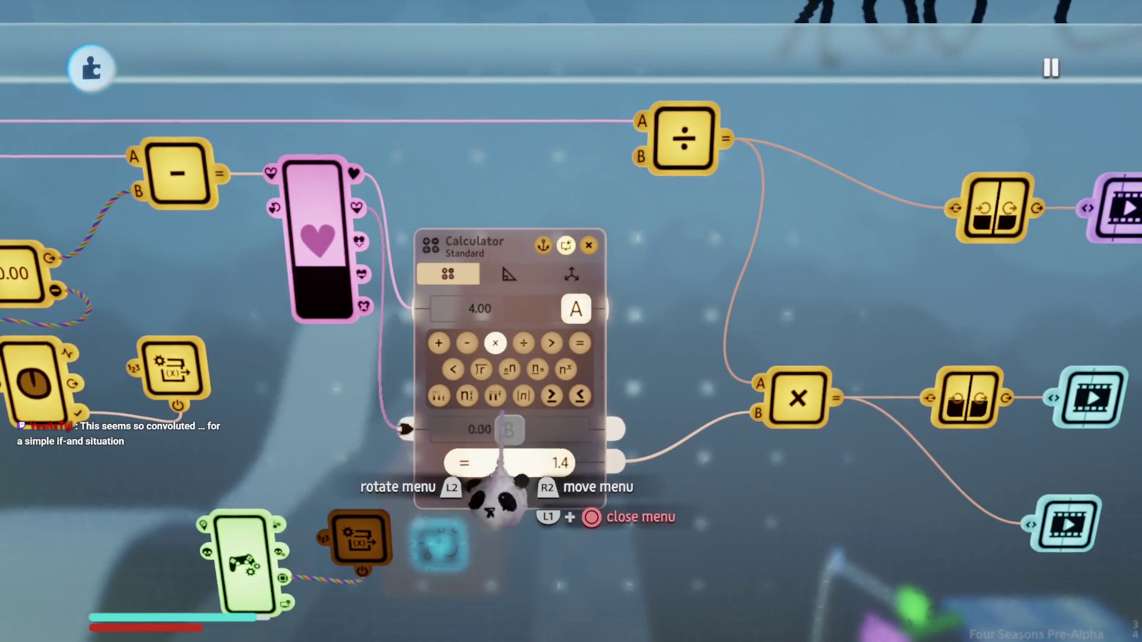
click(318, 286)
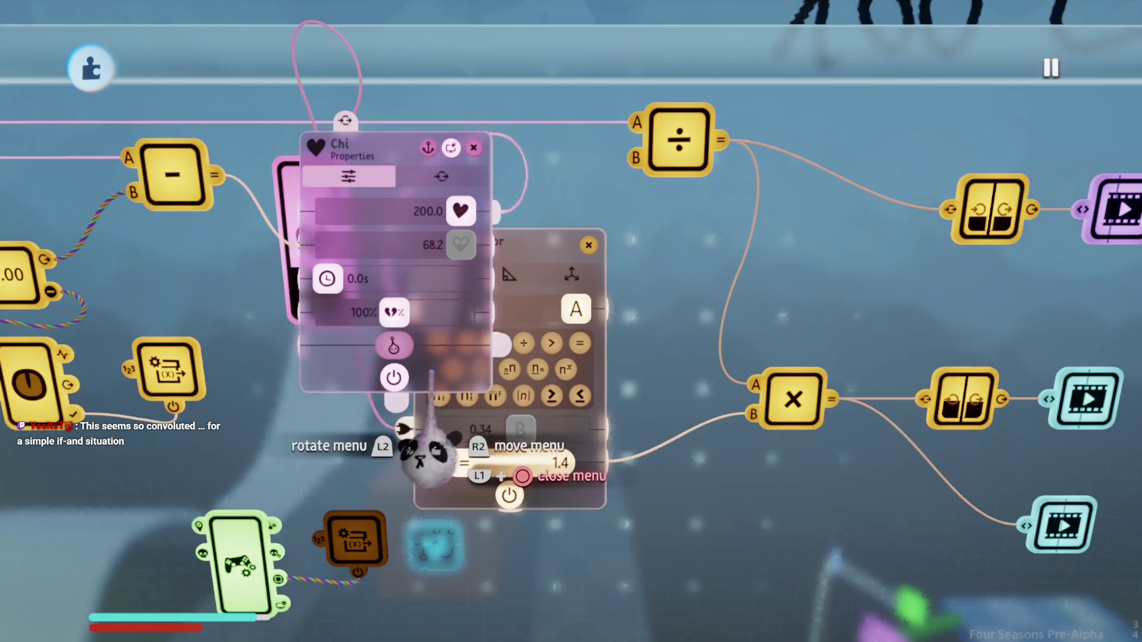
mouse_move(428, 355)
mouse_down()
mouse_move(357, 370)
mouse_move(262, 424)
mouse_up()
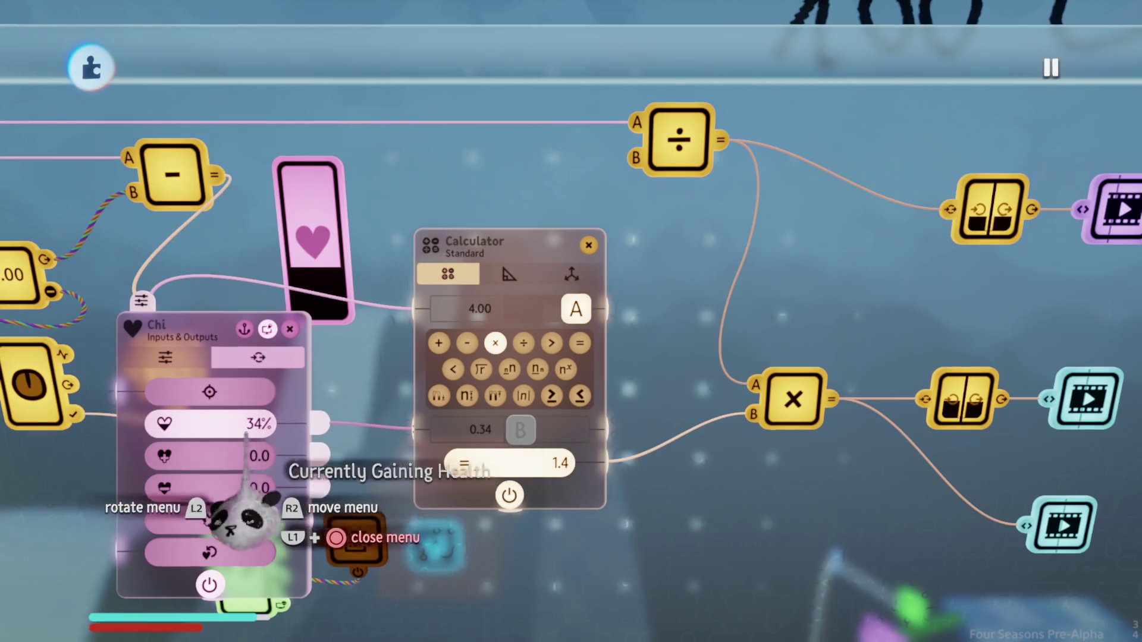
key(Escape)
key(Escape)
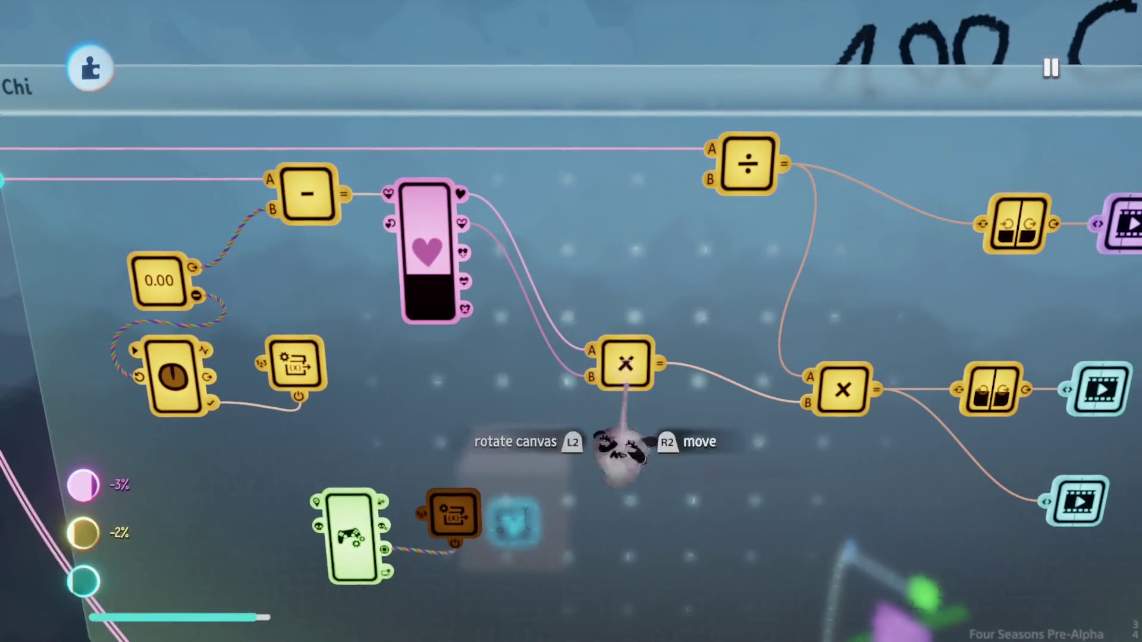
key(Delete)
key(Delete)
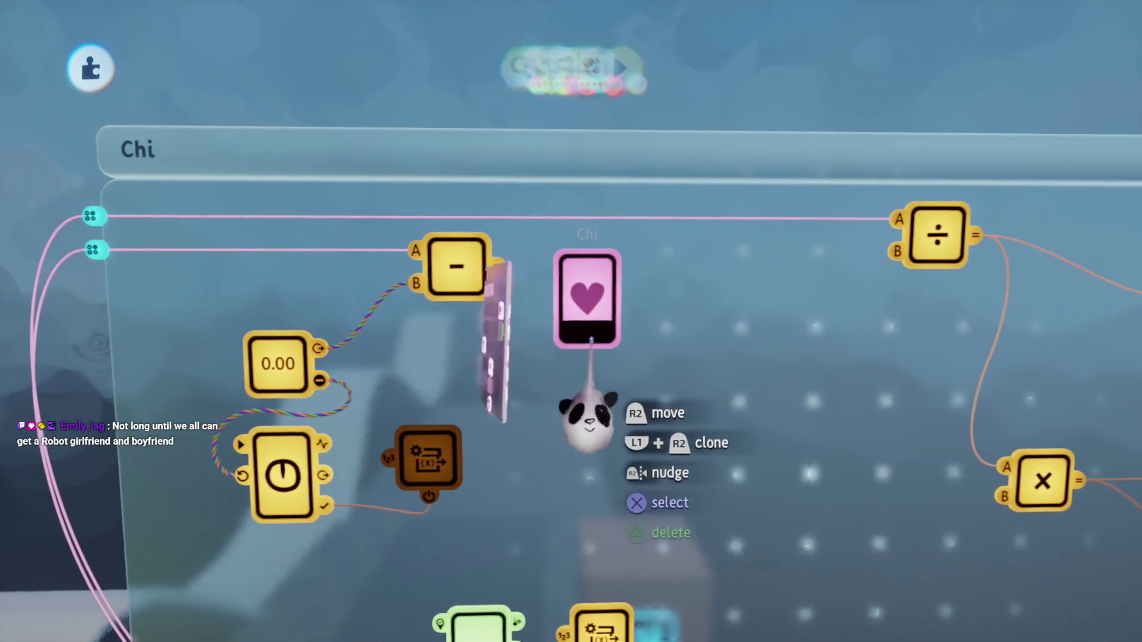
Step: Lower Chi's current health to 50 of 200 and show its inputs and outputs
click(589, 416)
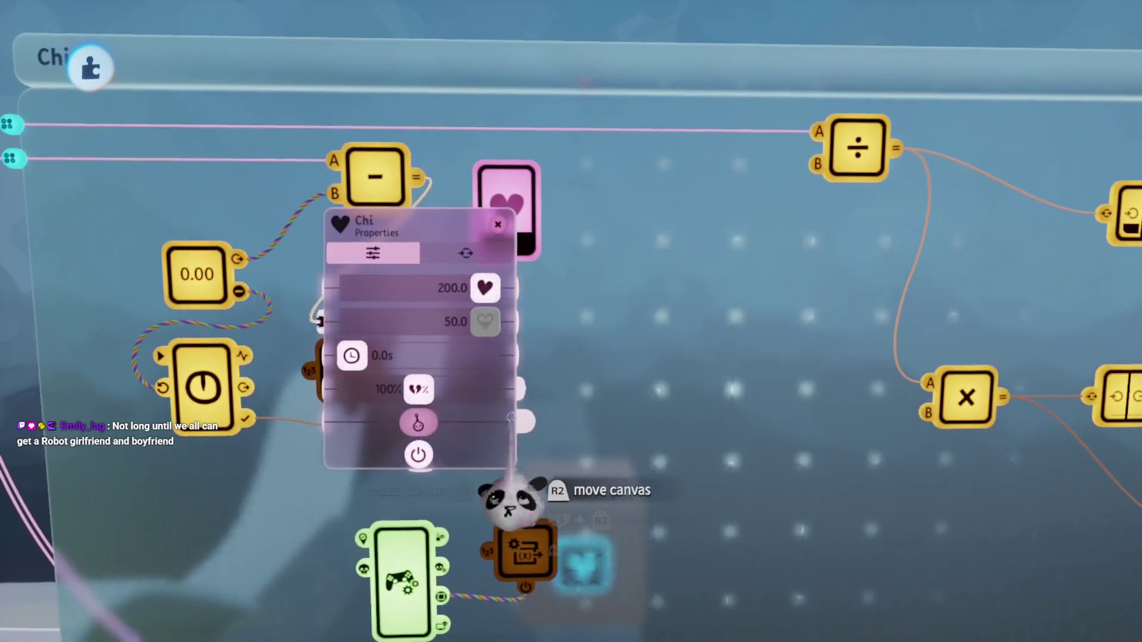
drag(485, 324, 452, 324)
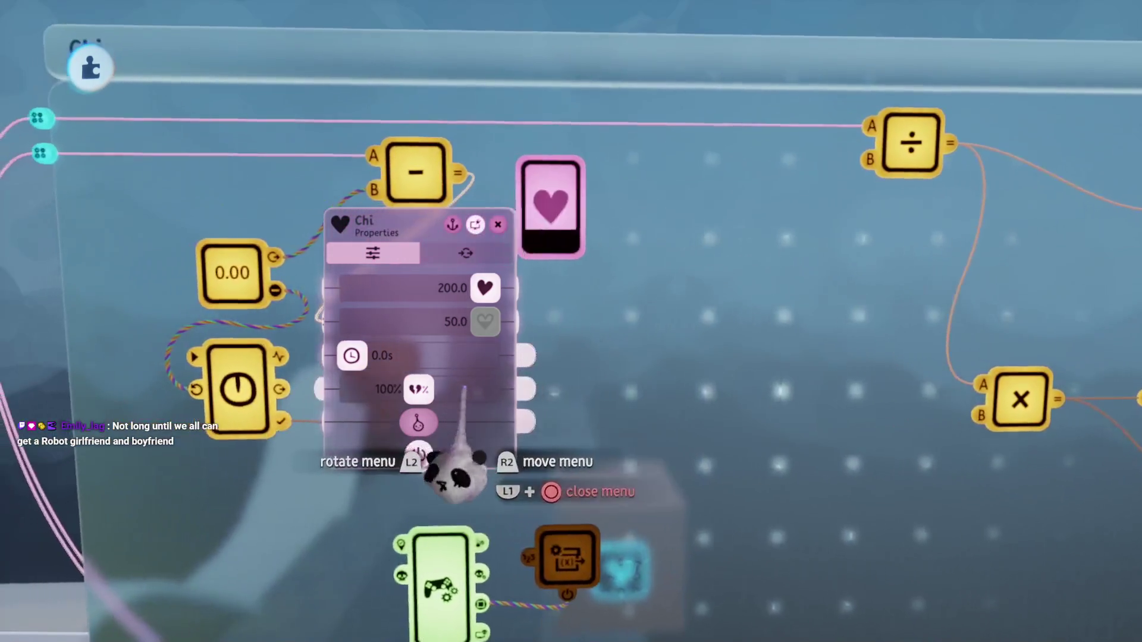
key(Tab)
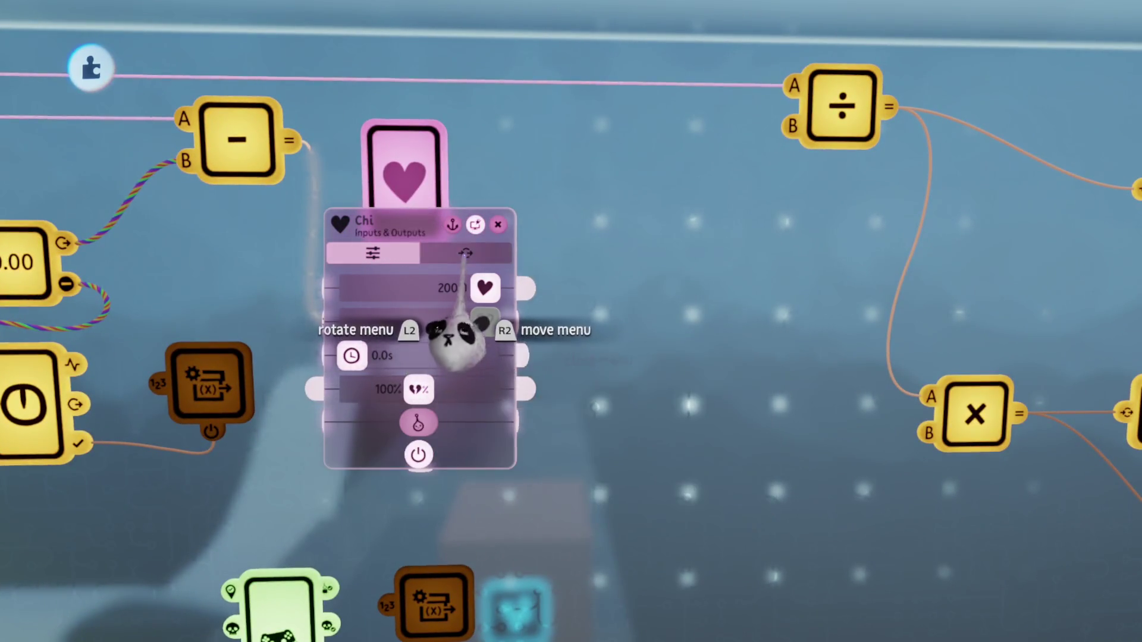
mouse_move(444, 324)
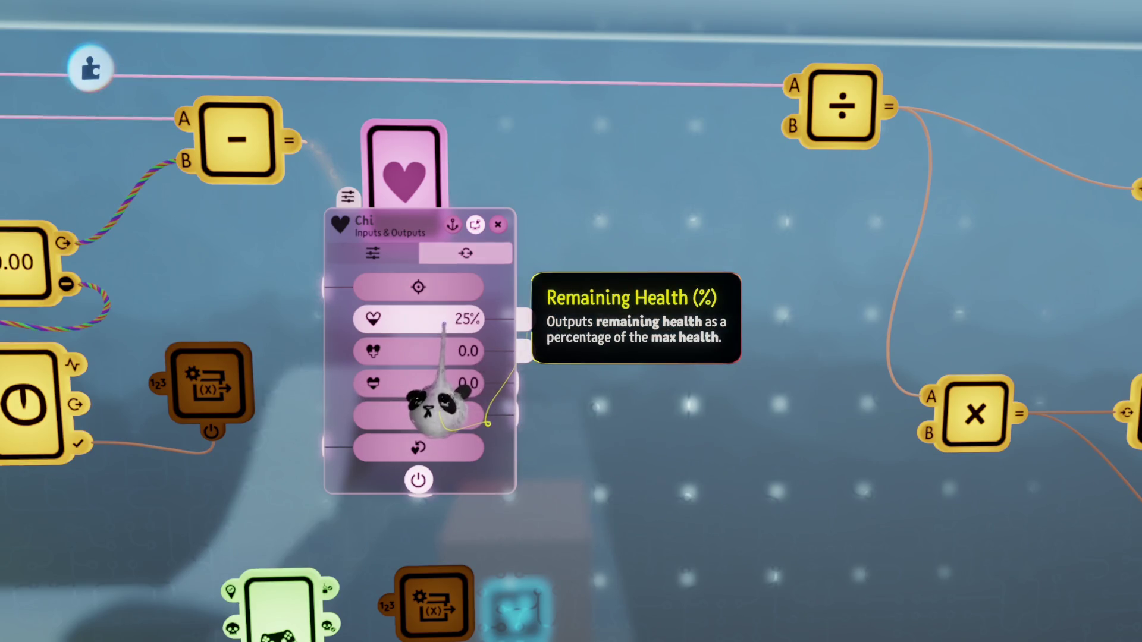
Step: Place a new calculator set to multiply, taking Chi's 25% remaining health times 4.00
key(Escape)
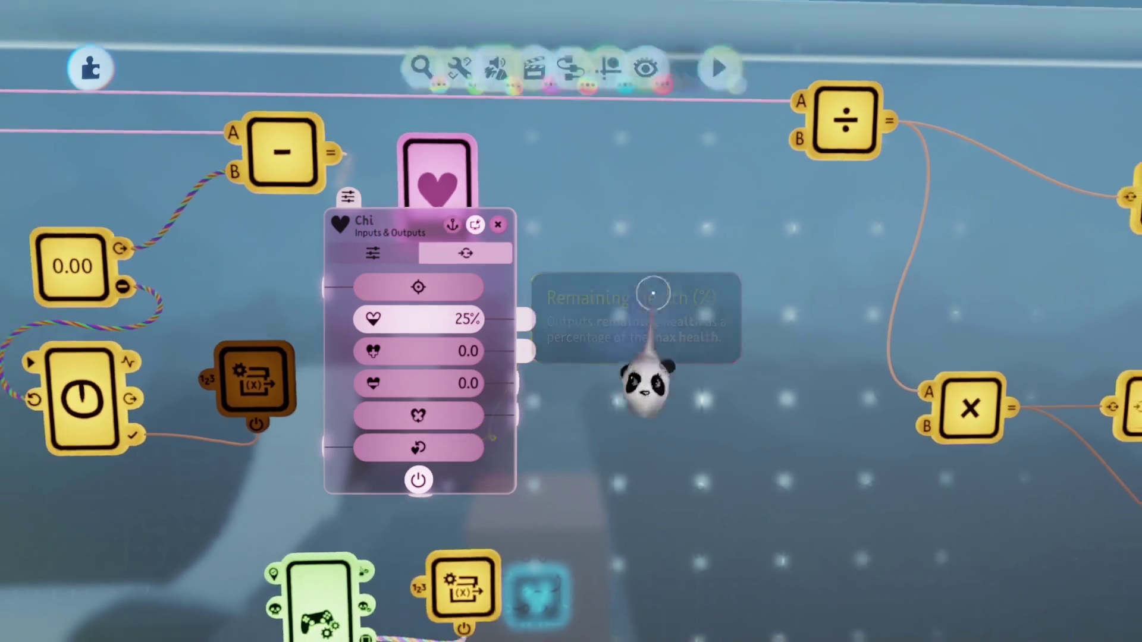
click(608, 128)
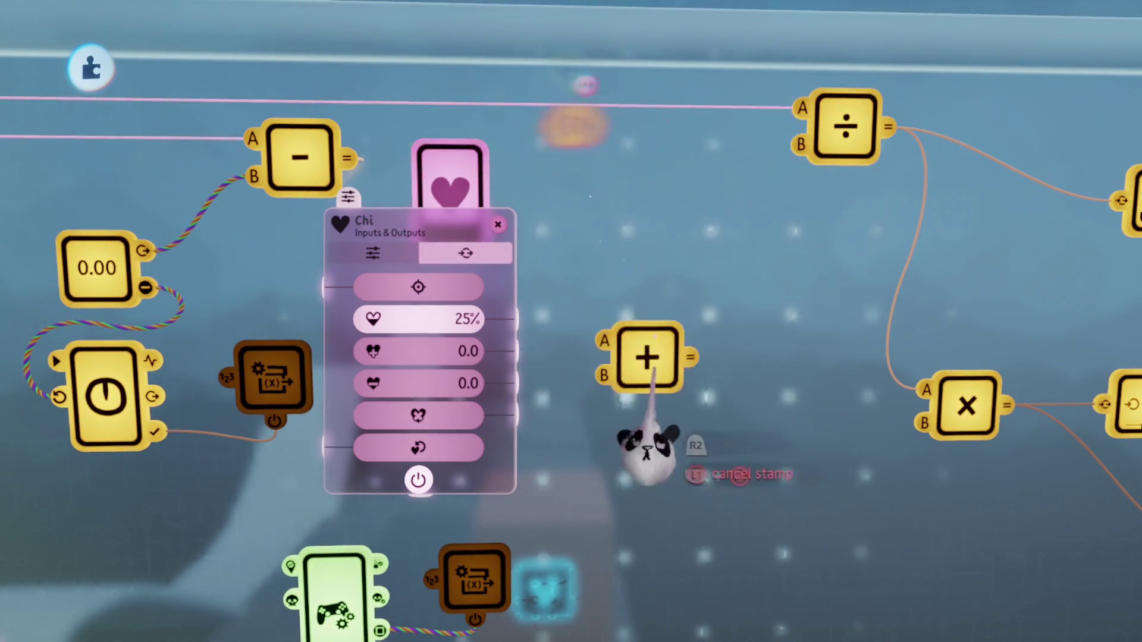
click(648, 363)
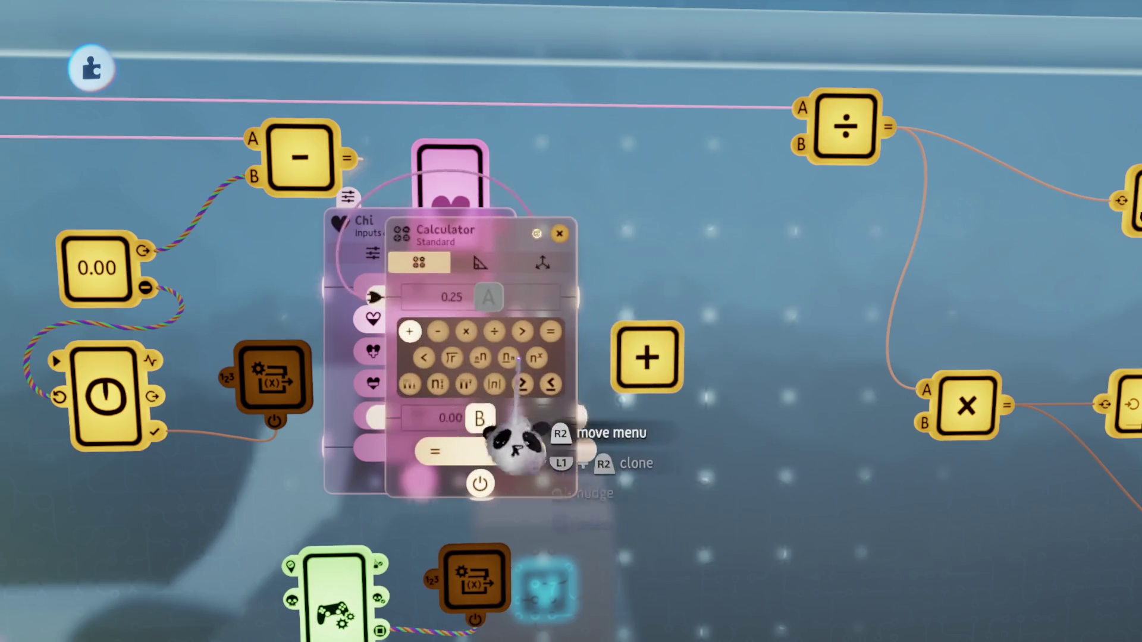
click(467, 331)
click(451, 418)
click(517, 411)
click(571, 591)
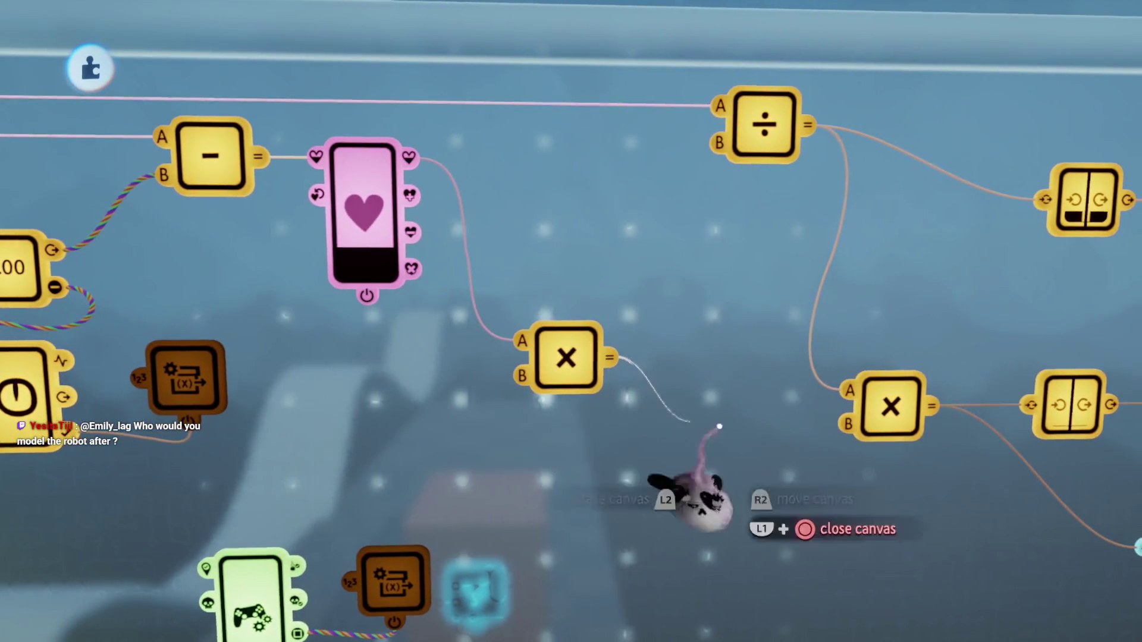
key(Escape)
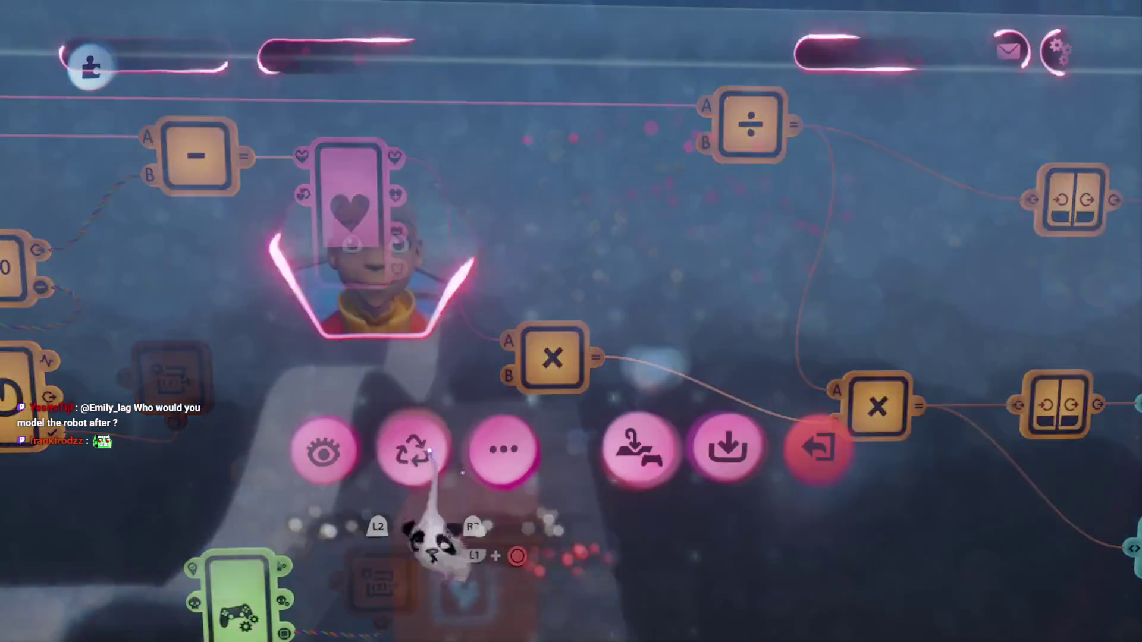
key(Escape)
key(w)
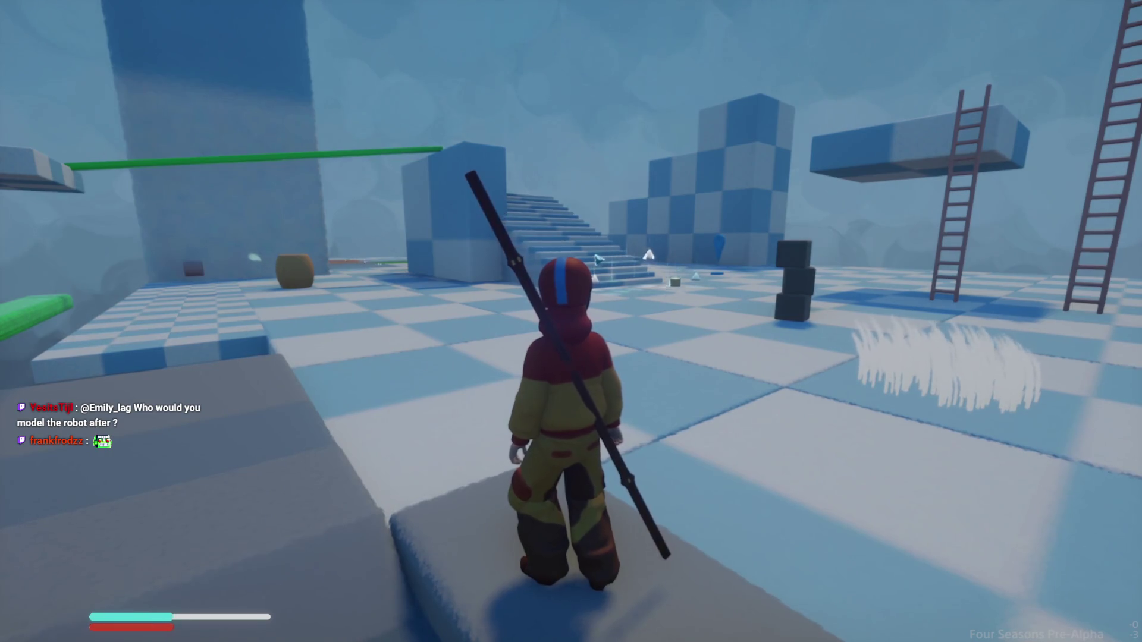
key(w)
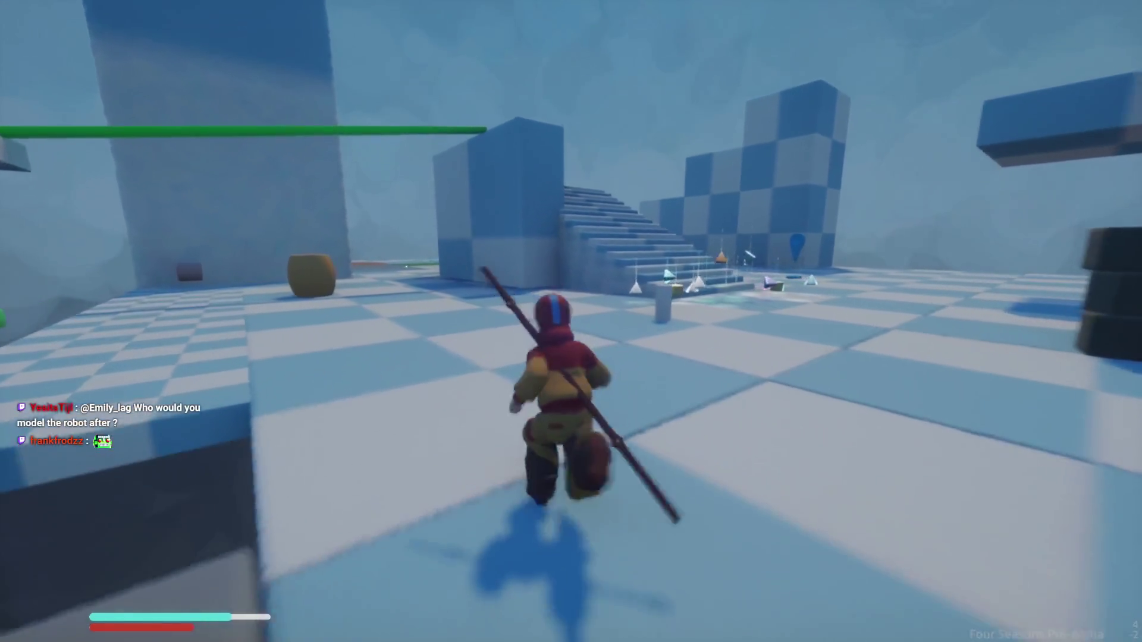
key(Escape)
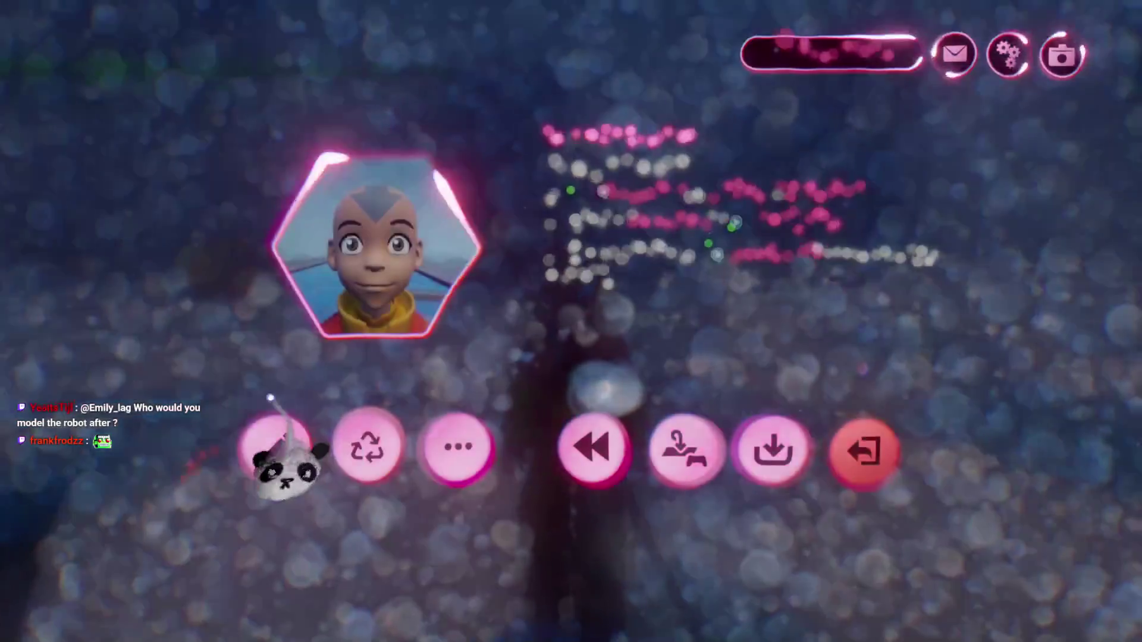
key(Return)
key(w)
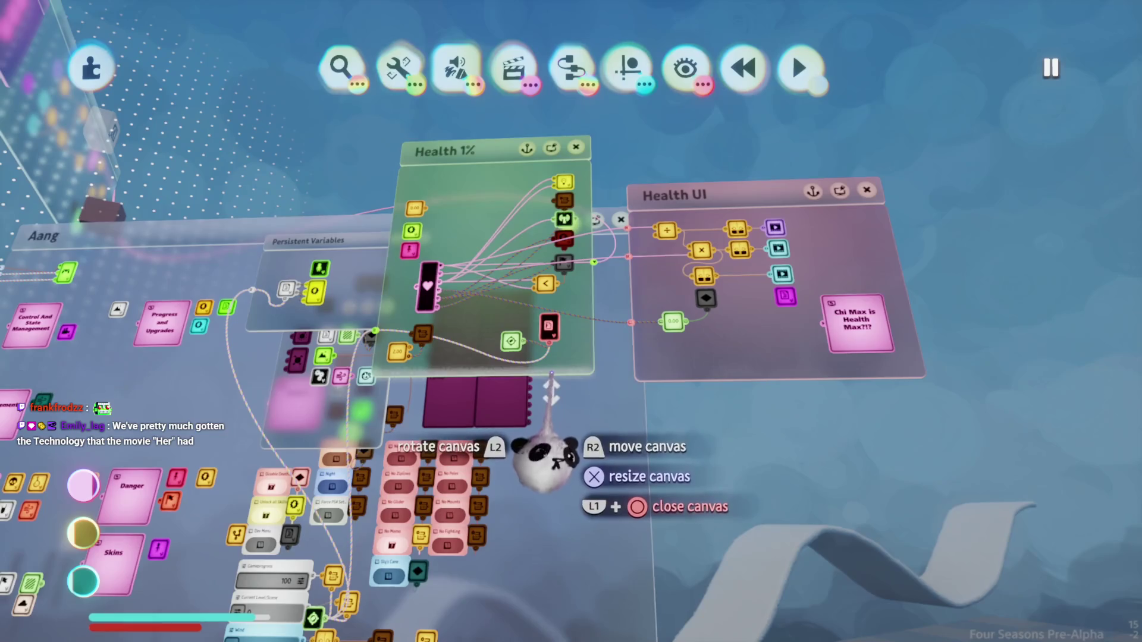
key(a)
key(d)
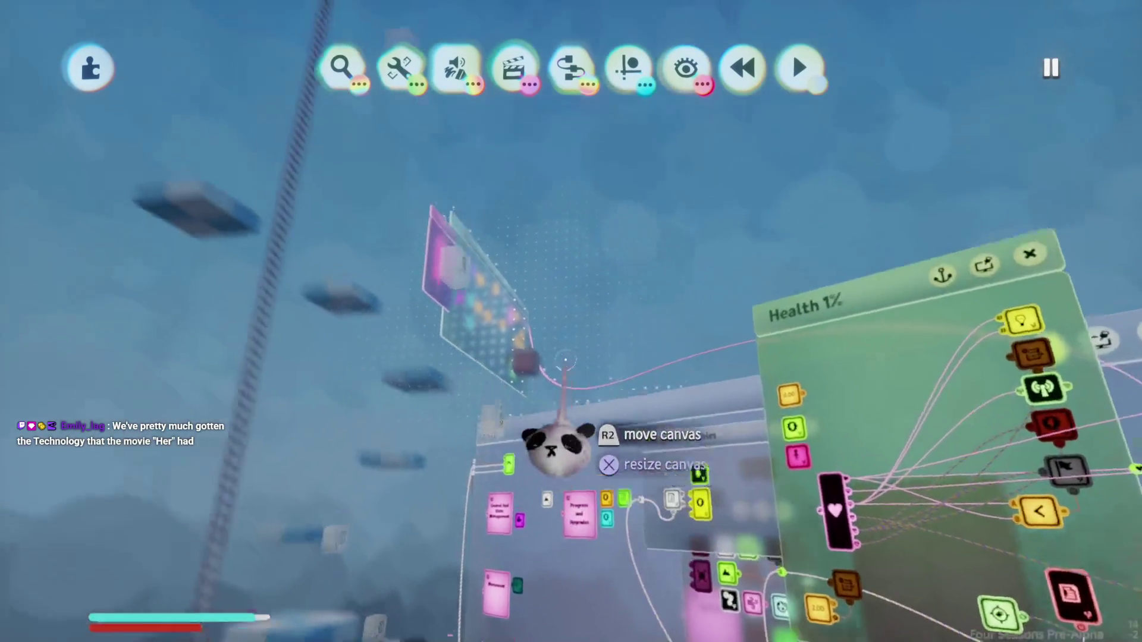
key(w)
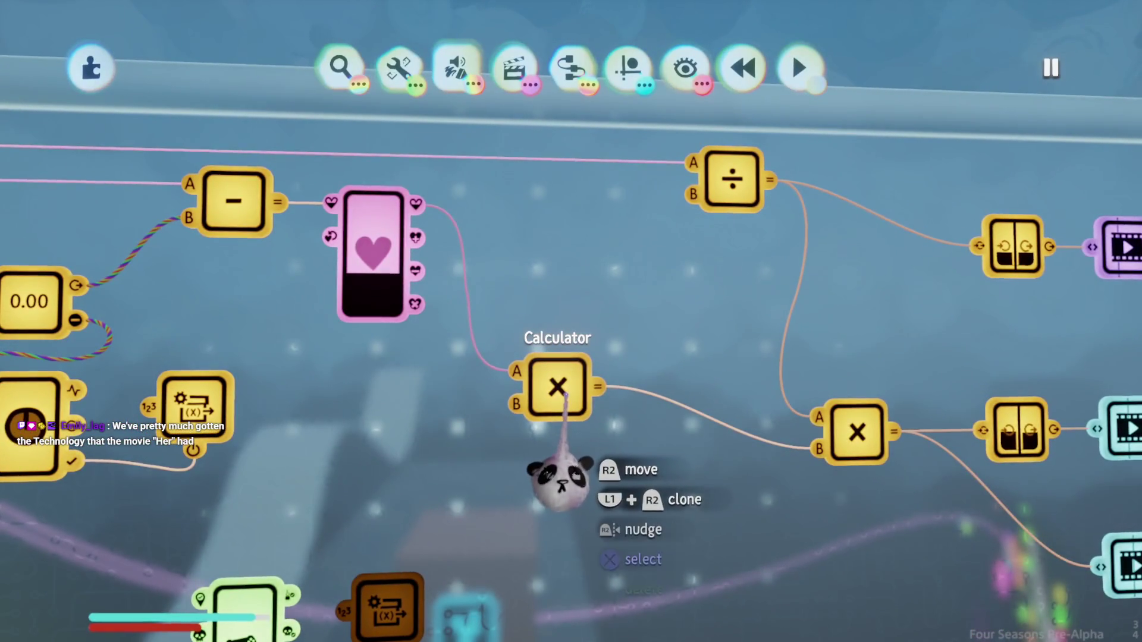
Step: Wire Chi's max health and current health outputs into the calculator
click(370, 298)
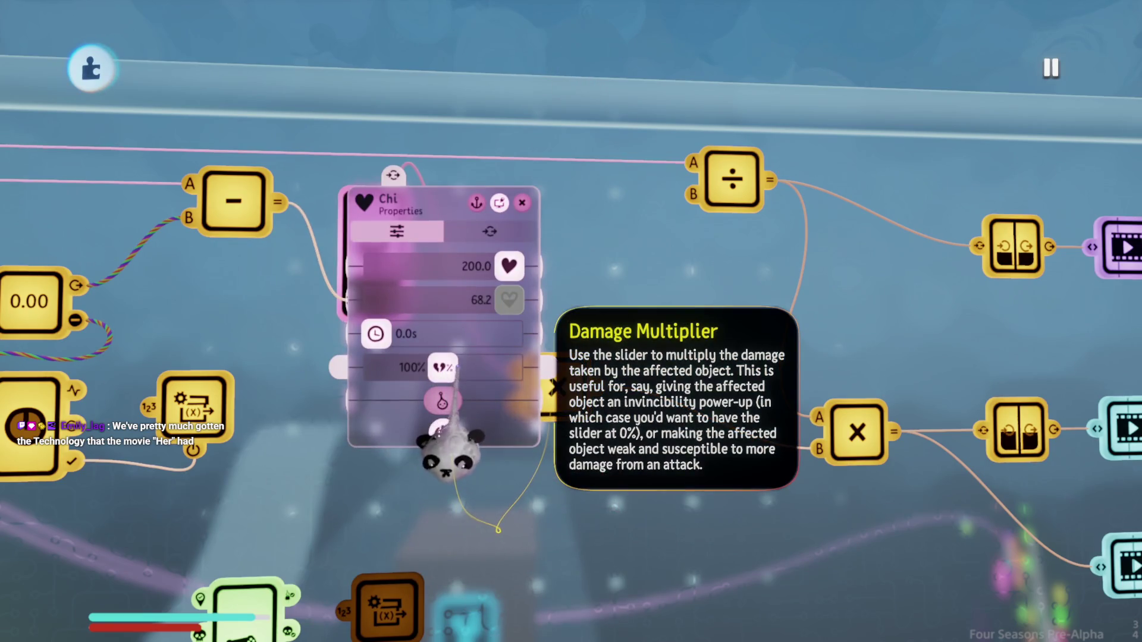
scroll(455, 458, down, 3)
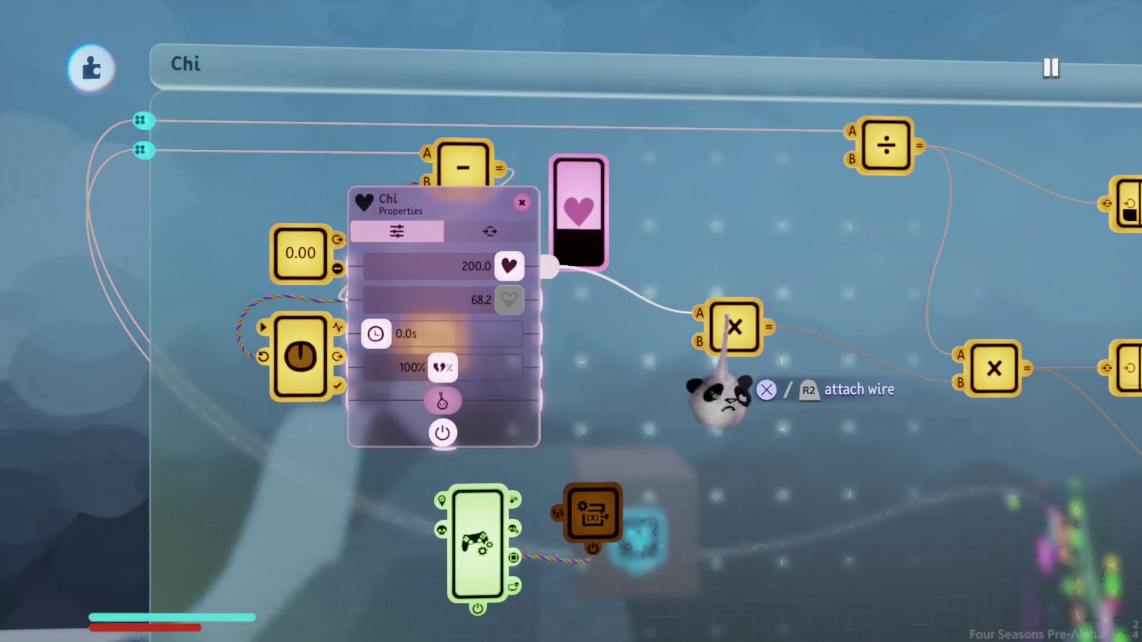
mouse_move(551, 296)
mouse_down()
mouse_move(689, 386)
mouse_move(720, 357)
mouse_move(701, 341)
mouse_up()
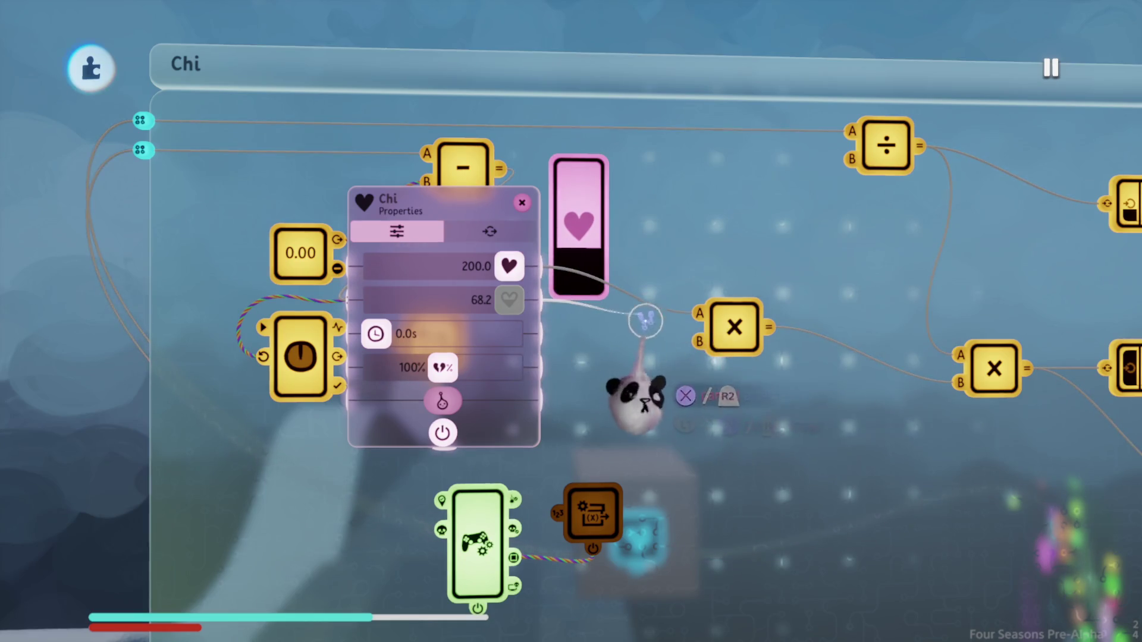
Step: Cycle the calculator through divide, square root and multiply, ending on divide (200.00 ÷ 68.16 = 2.9)
click(733, 327)
click(566, 304)
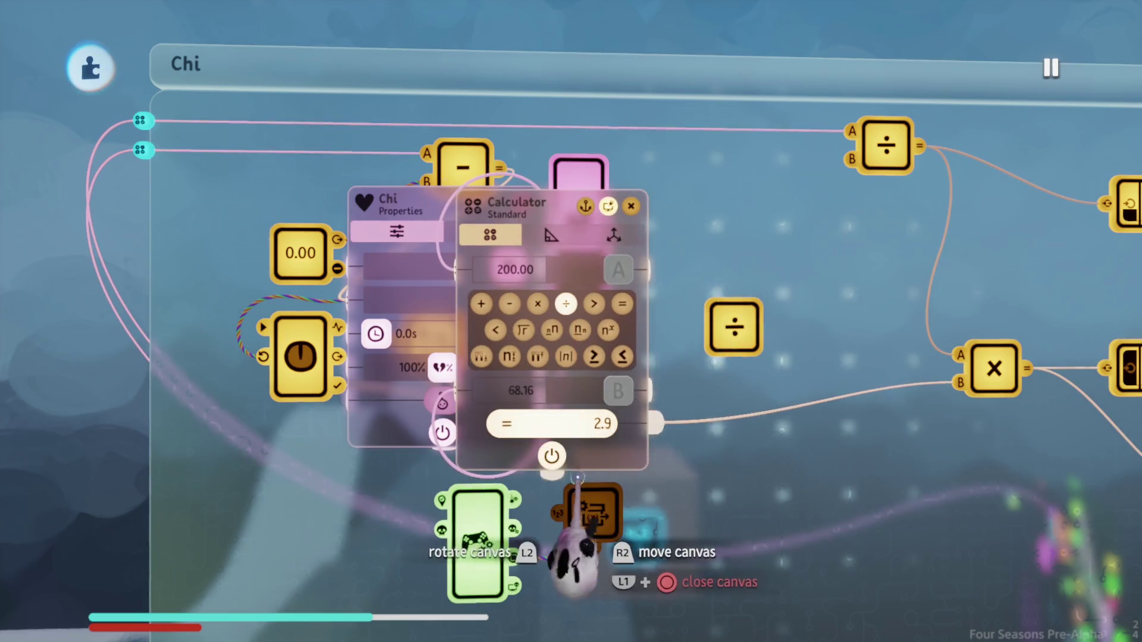
mouse_move(541, 470)
mouse_down()
mouse_move(725, 361)
mouse_move(753, 364)
mouse_up()
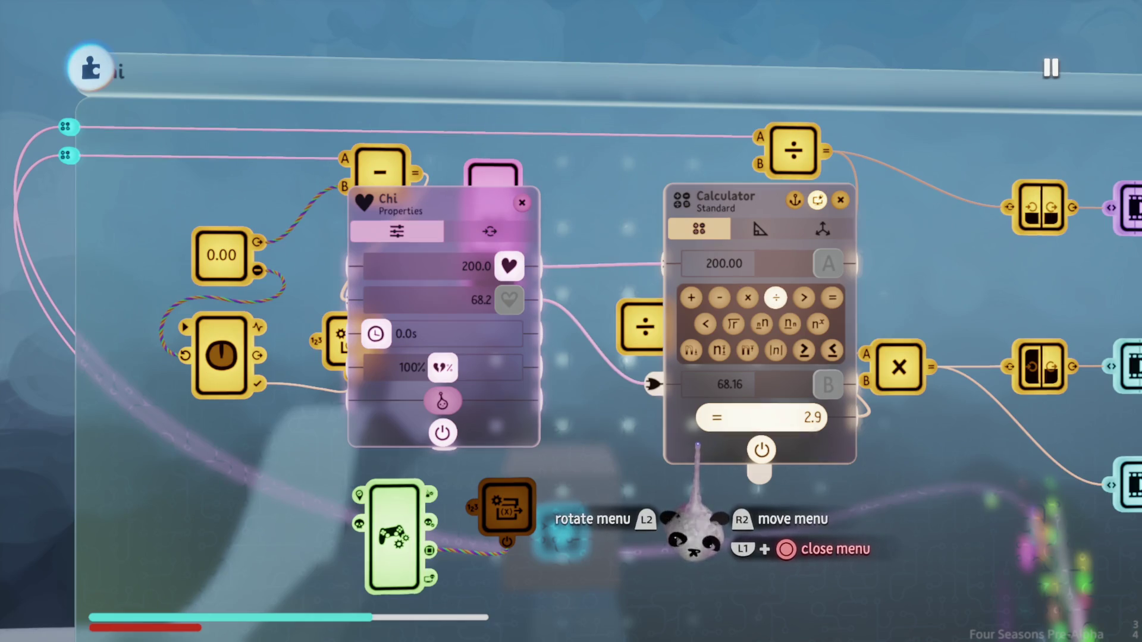
click(733, 325)
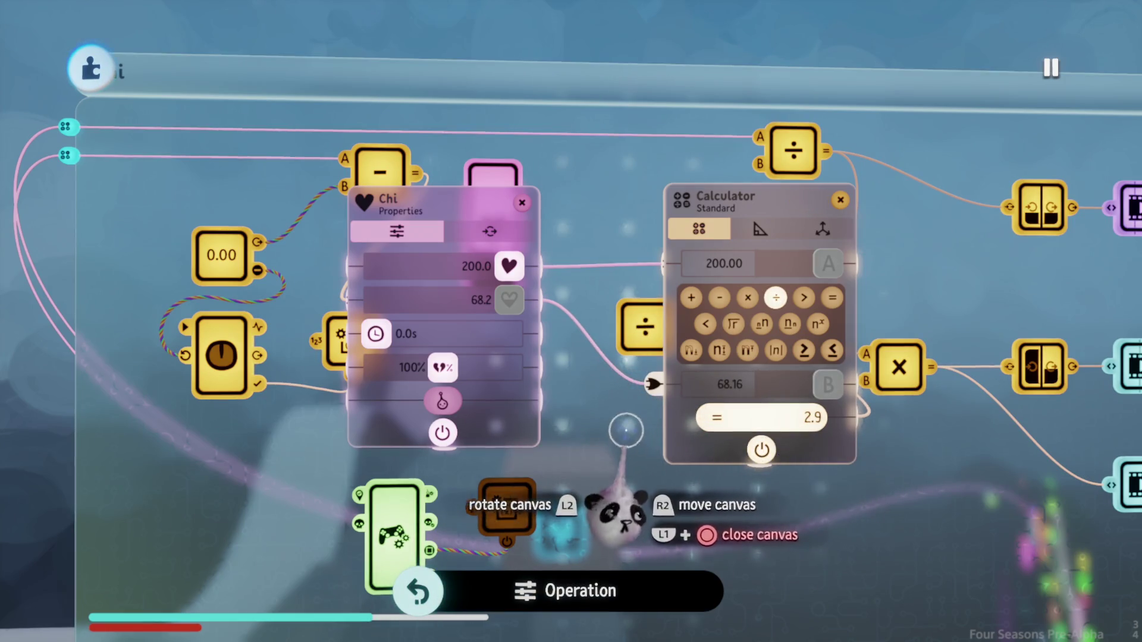
click(747, 298)
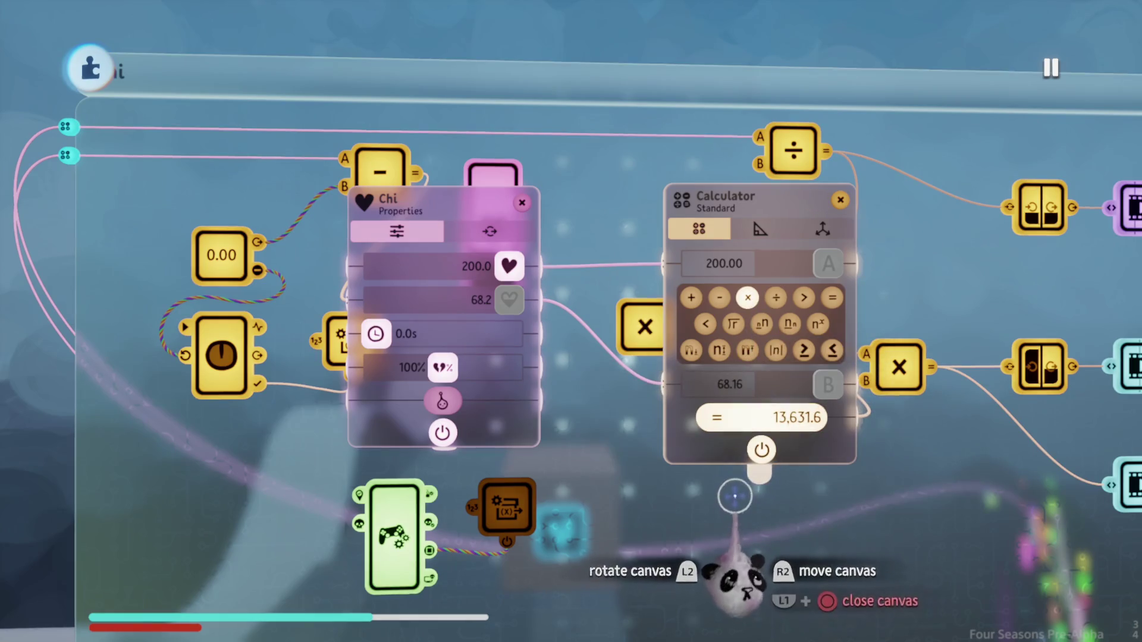
click(776, 298)
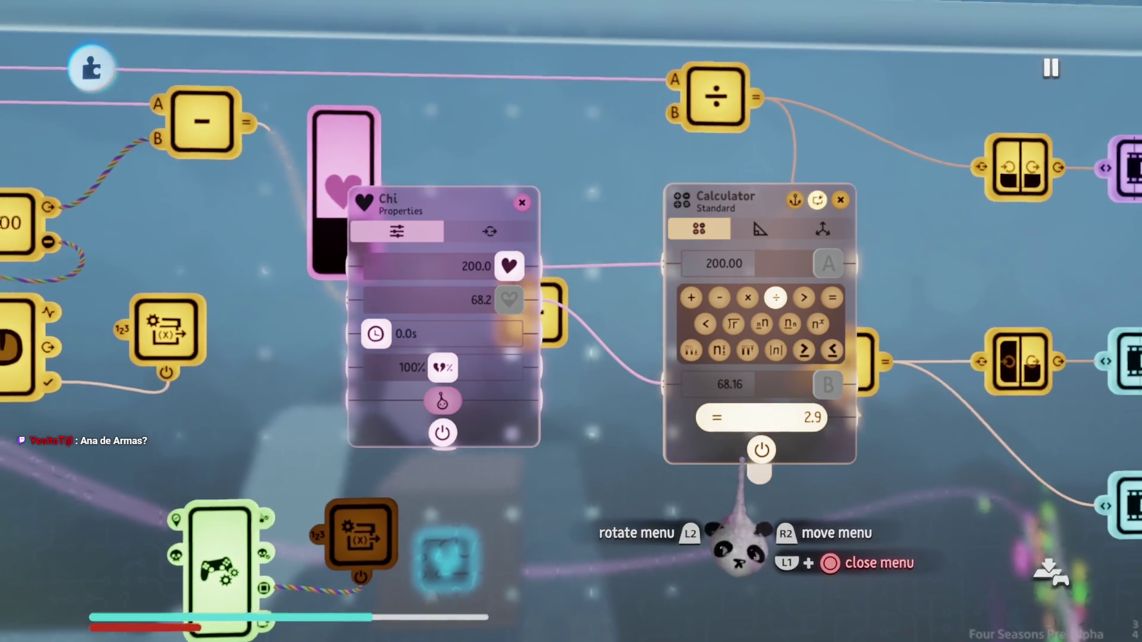
Step: Switch the calculator to subtraction, 200.00 − 68.16 = 131.8, then close the Chi and calculator panels
mouse_move(803, 426)
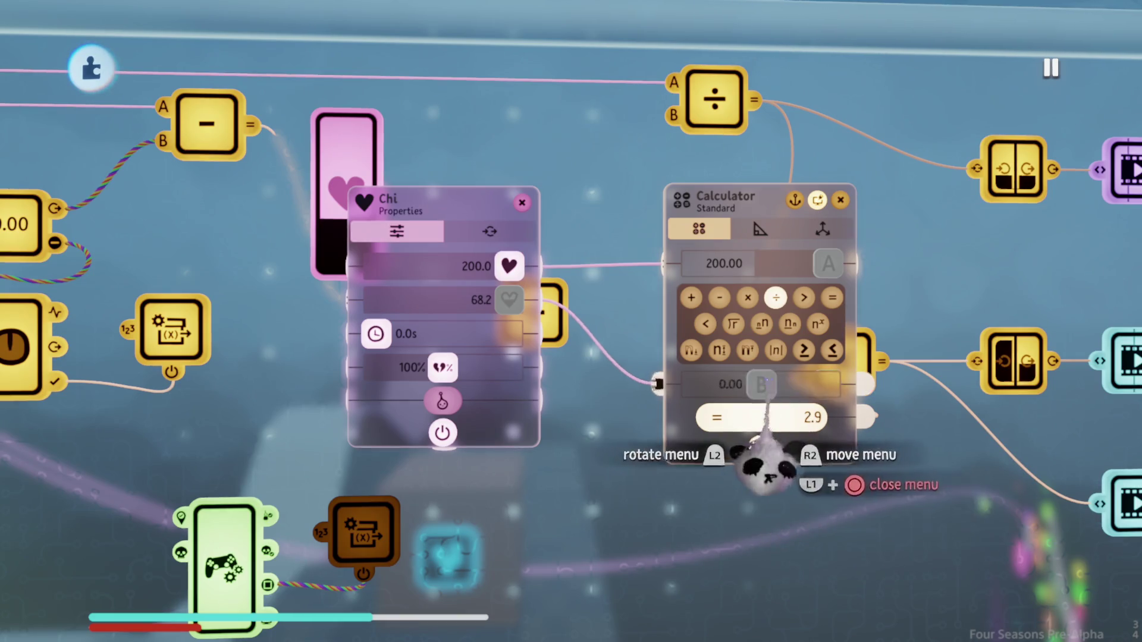
click(719, 297)
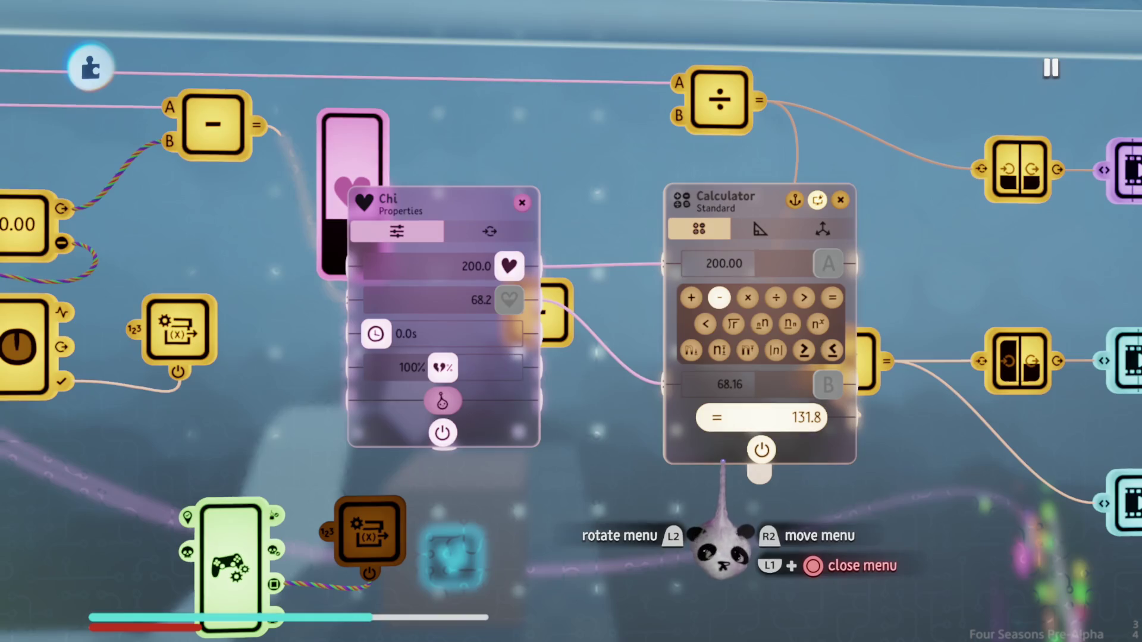
scroll(723, 462, right, 2)
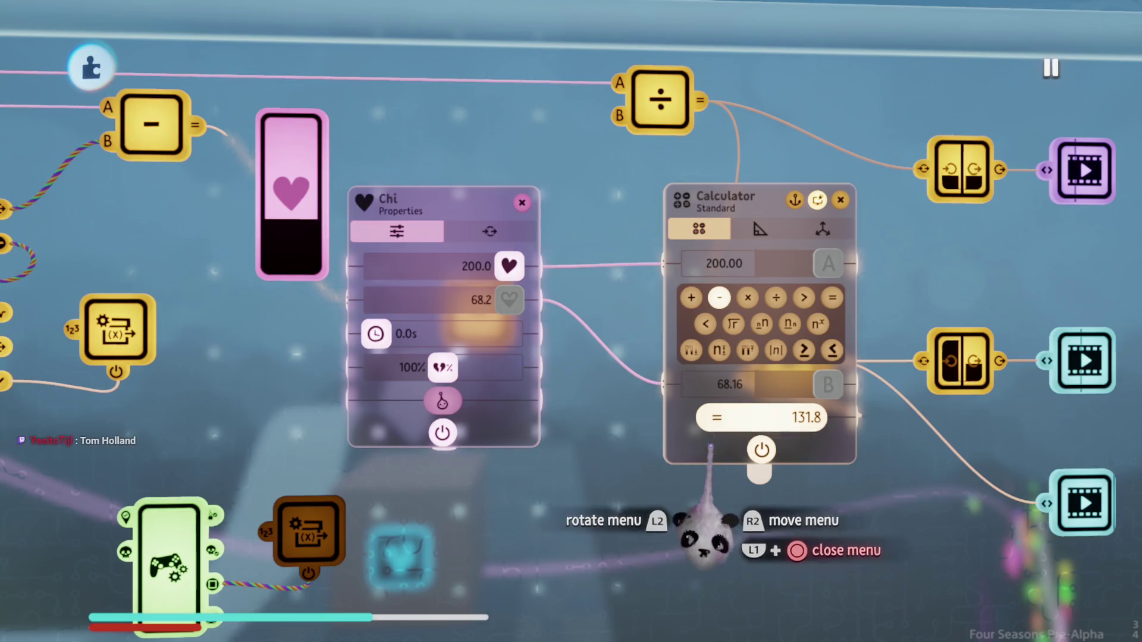
key(Escape)
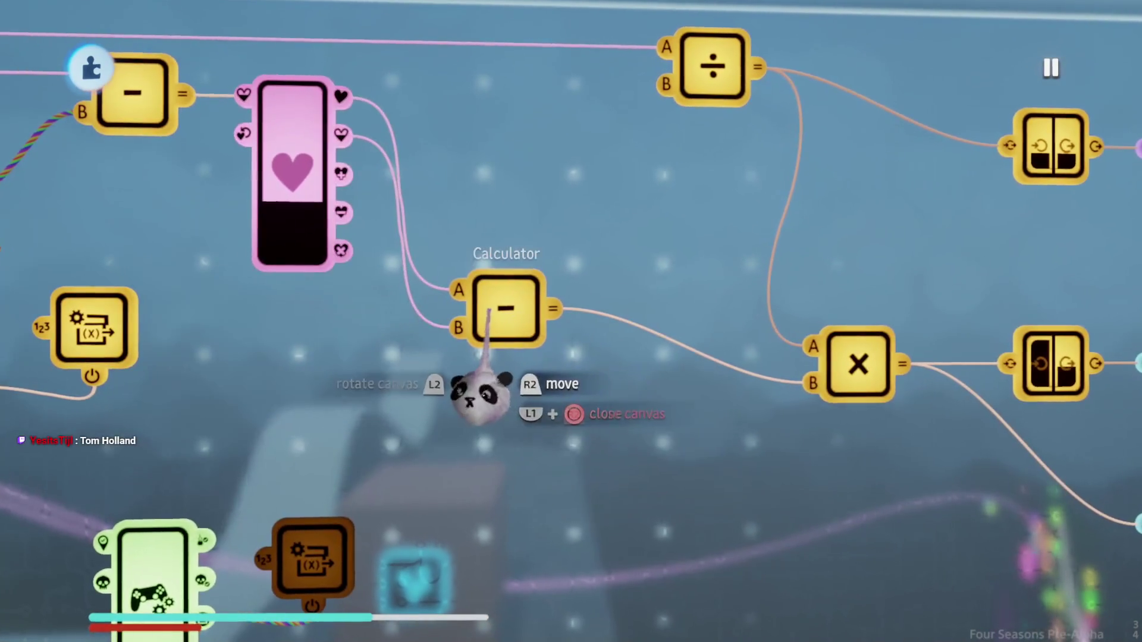
Step: Wire Chi's maximum health into a calculator and set its input value to 200
key(s)
click(571, 67)
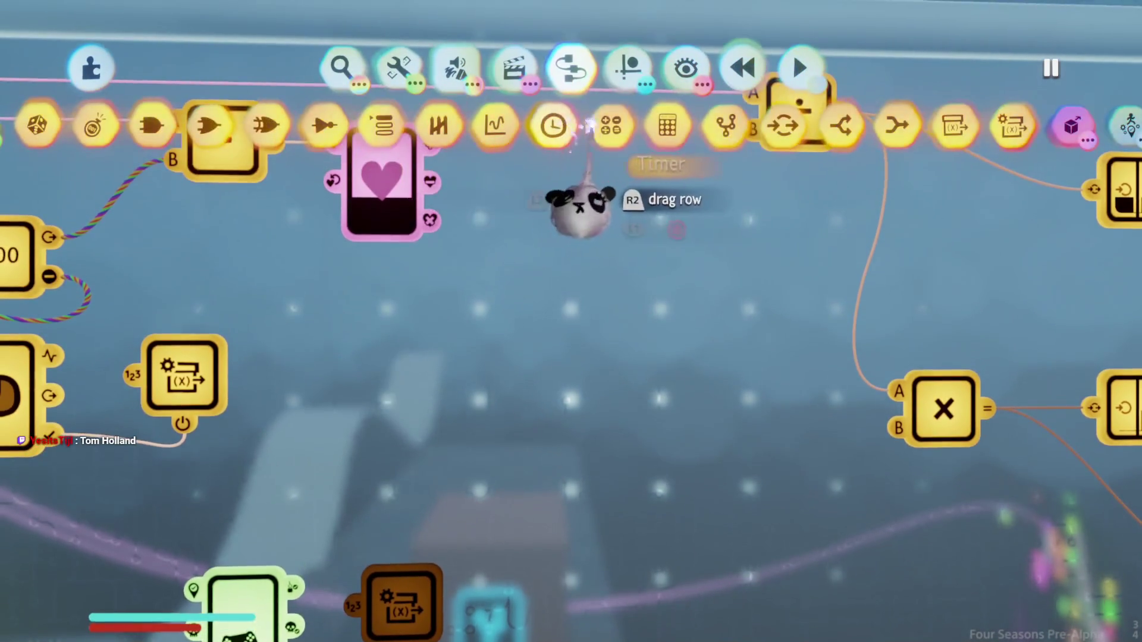
key(Escape)
click(380, 178)
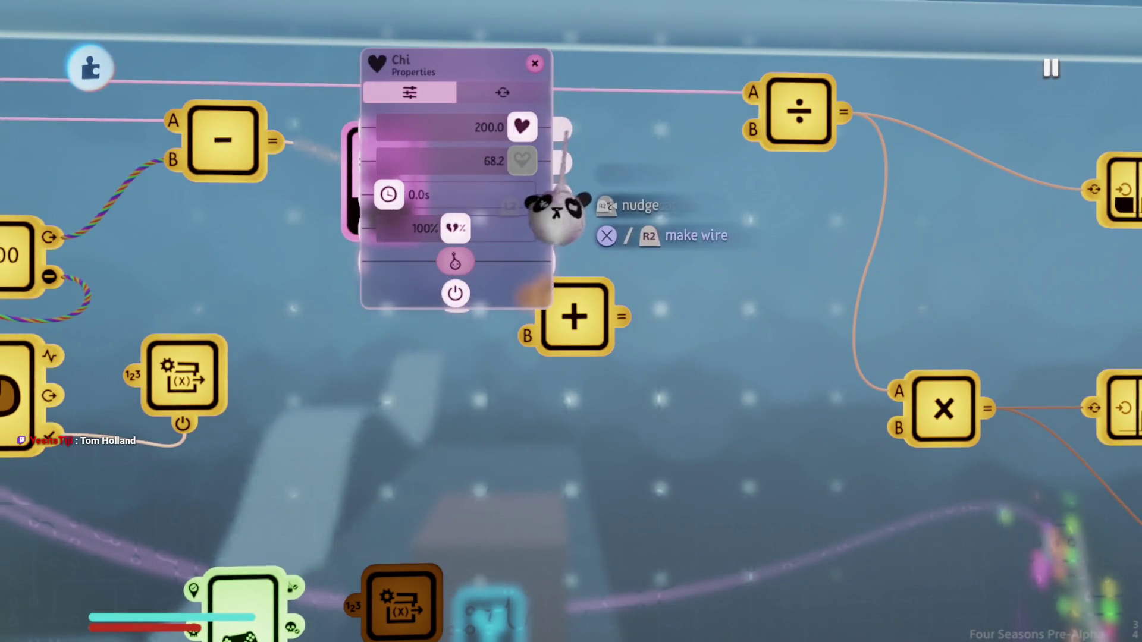
click(562, 128)
click(539, 316)
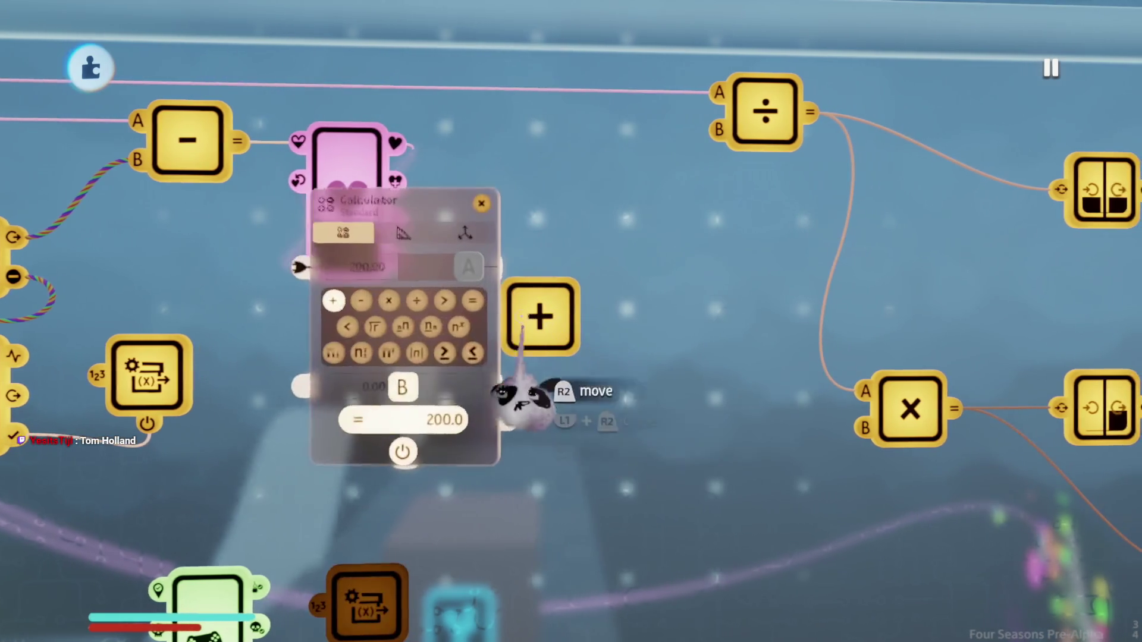
click(387, 417)
text(2)
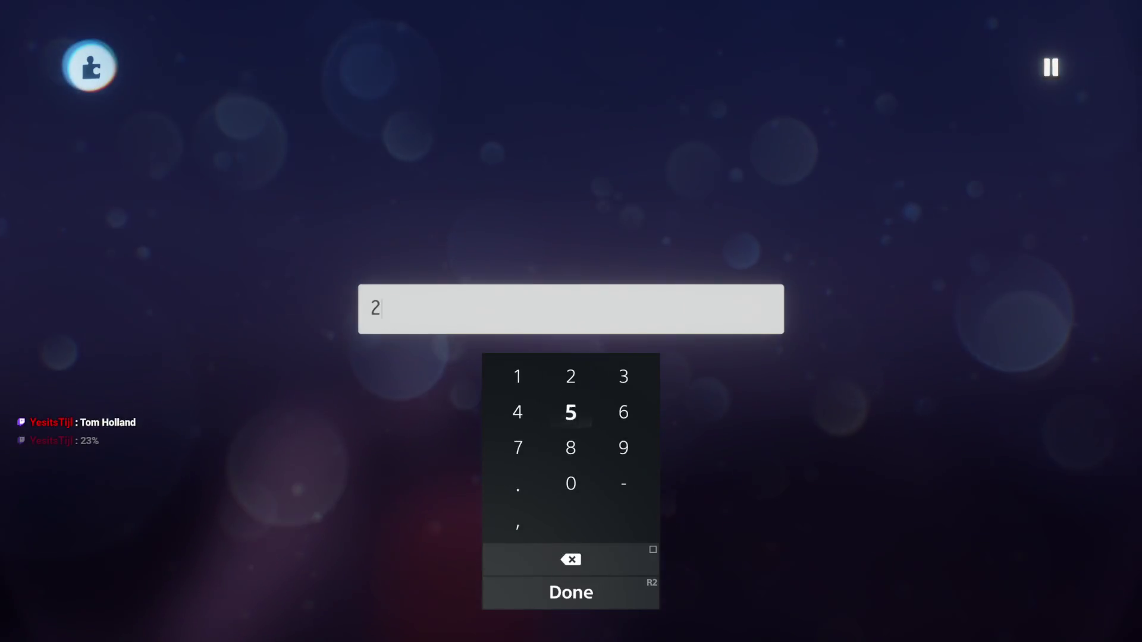
text(00.00)
key(Return)
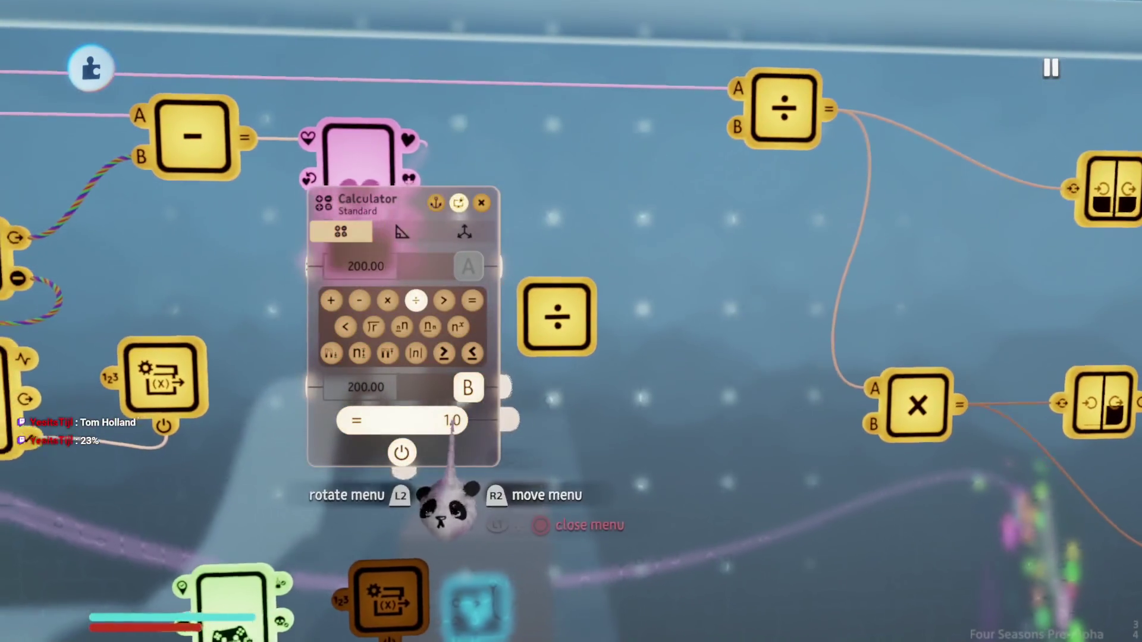
key(Escape)
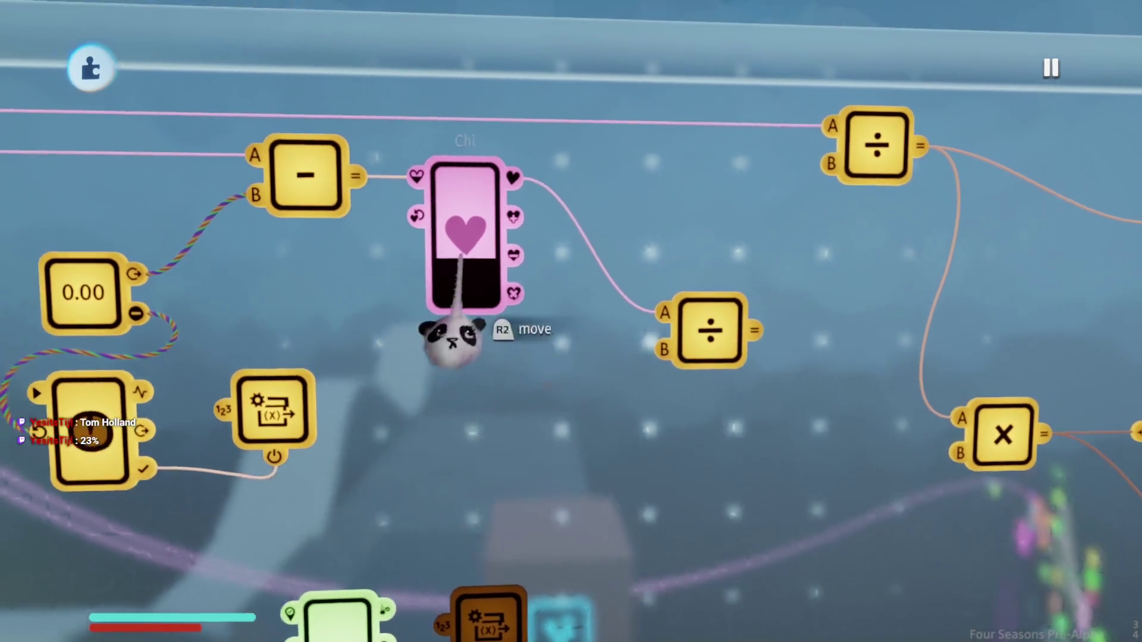
Step: Check the divide calculator, add a second calculator set to multiply, then pick a fresh Calculator
click(452, 333)
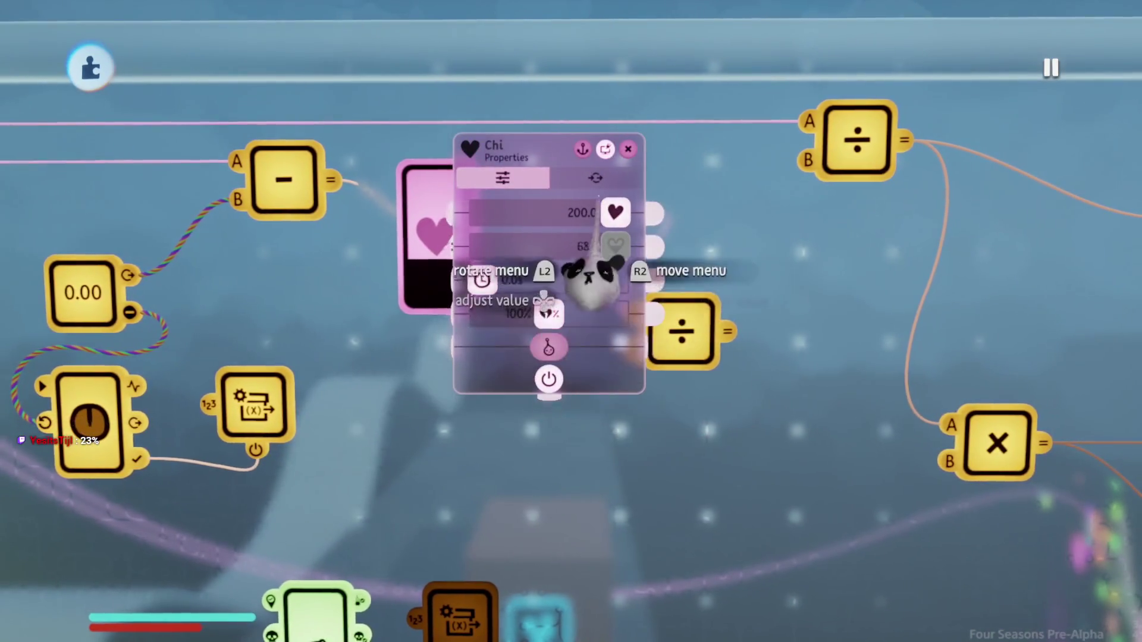
scroll(598, 297, down, 3)
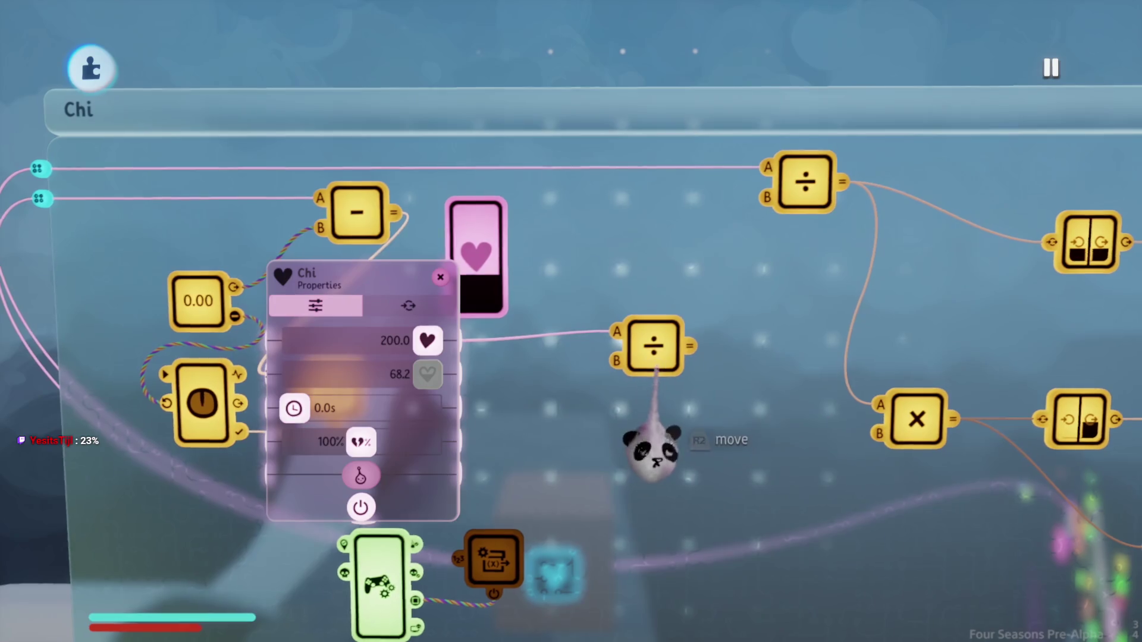
click(643, 436)
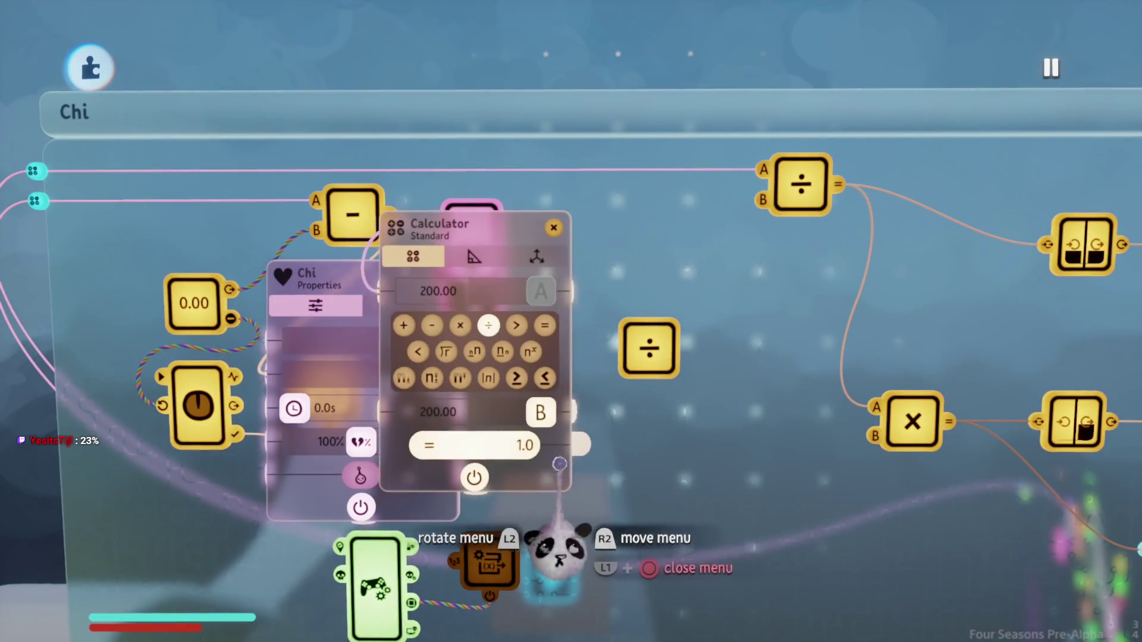
drag(544, 539, 553, 533)
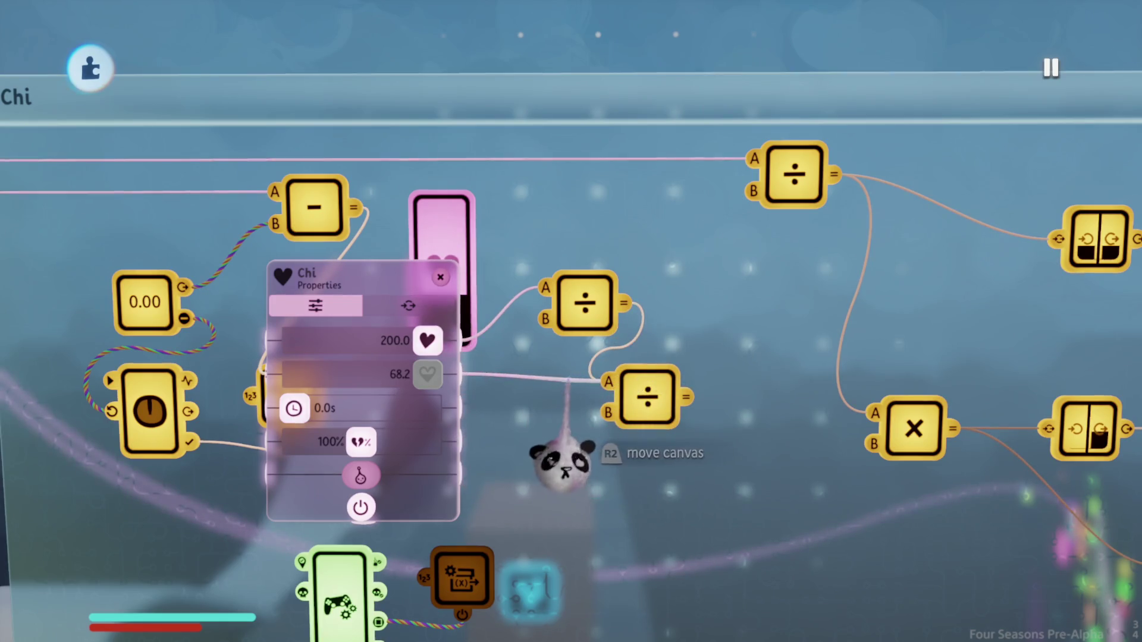
click(650, 396)
click(468, 383)
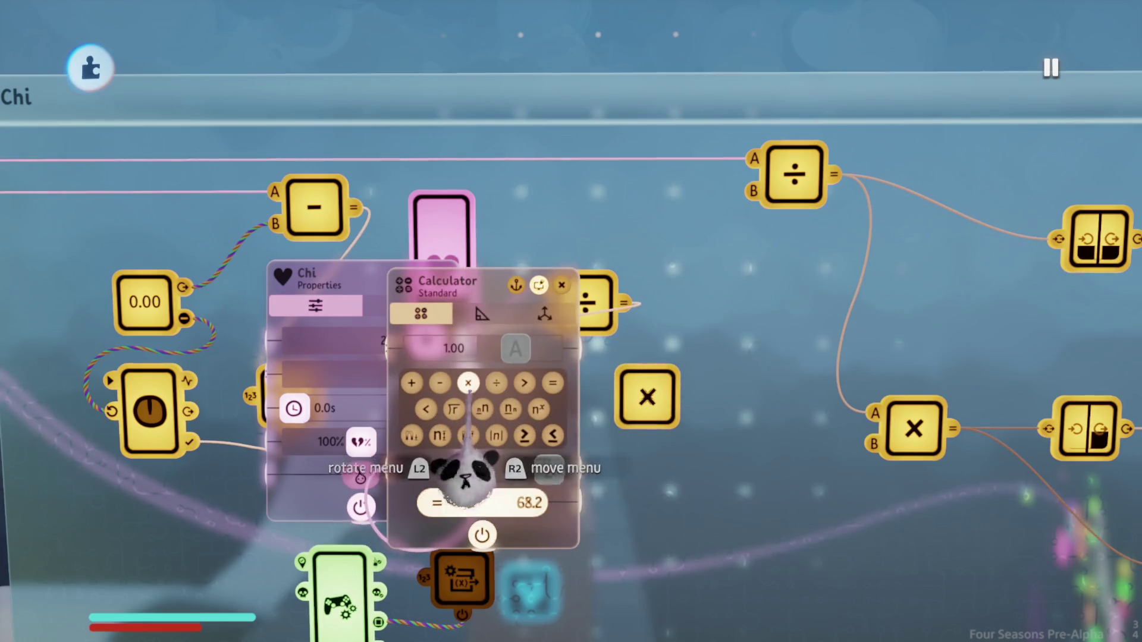
mouse_move(482, 536)
mouse_down()
mouse_move(565, 523)
mouse_move(689, 528)
mouse_move(669, 473)
mouse_move(682, 494)
mouse_up()
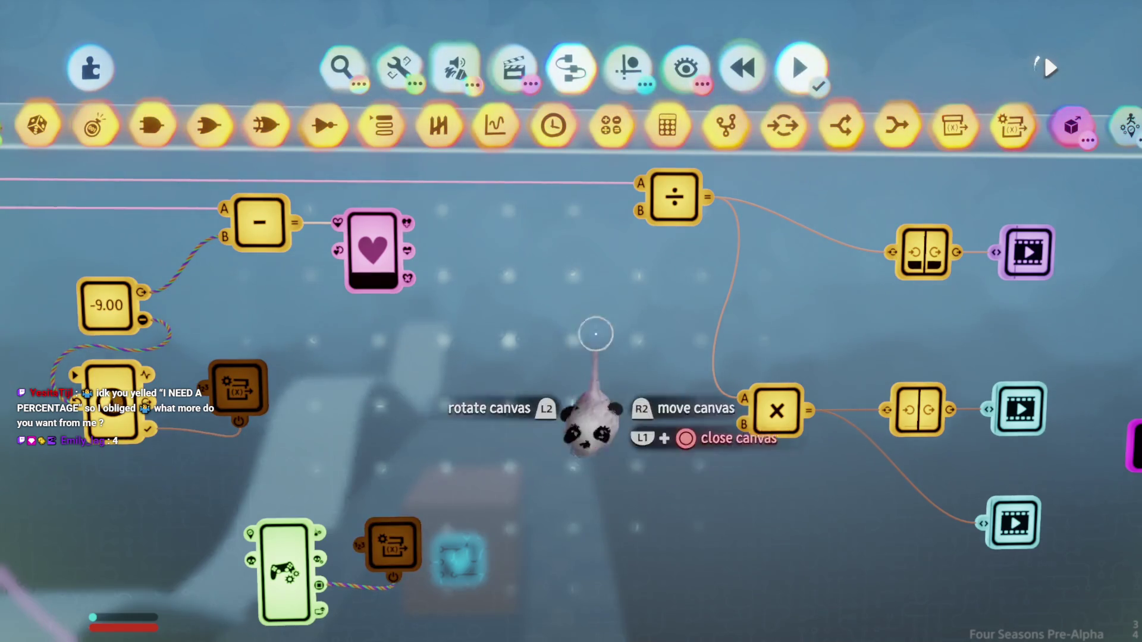
click(607, 126)
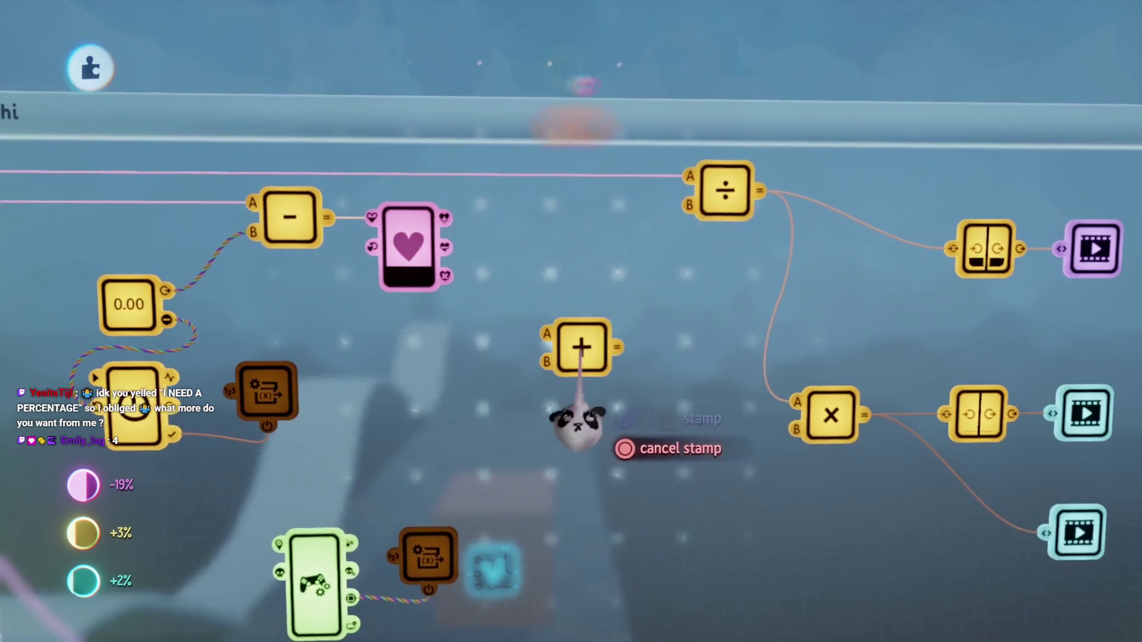
Step: Place a vector dot product calculator fed by Chi's Current Health and wire it onward
click(580, 434)
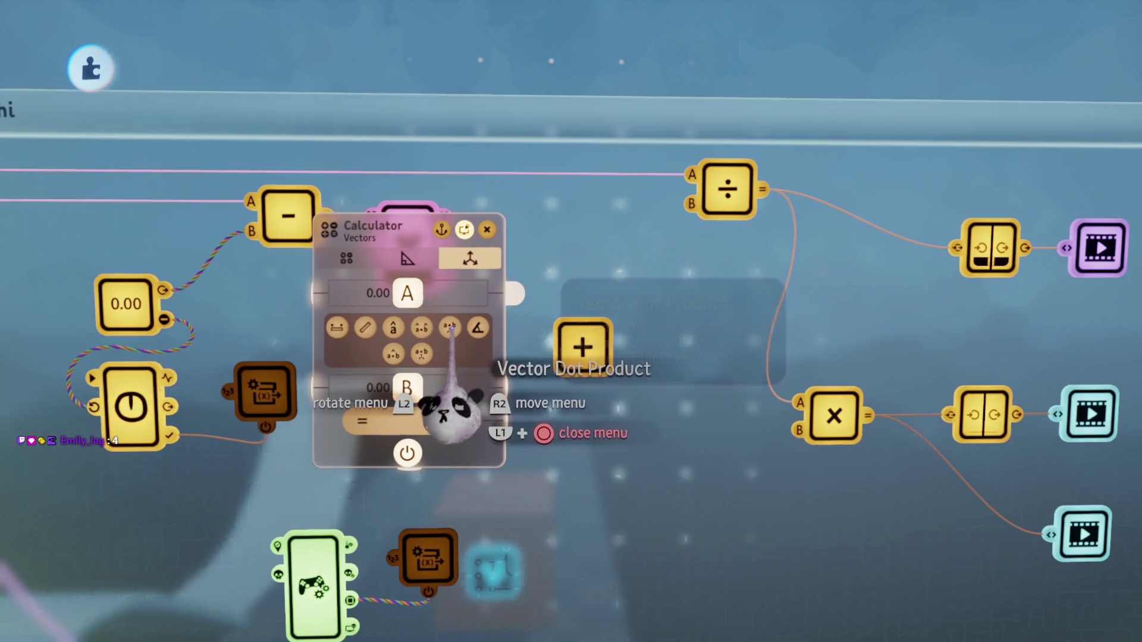
key(Escape)
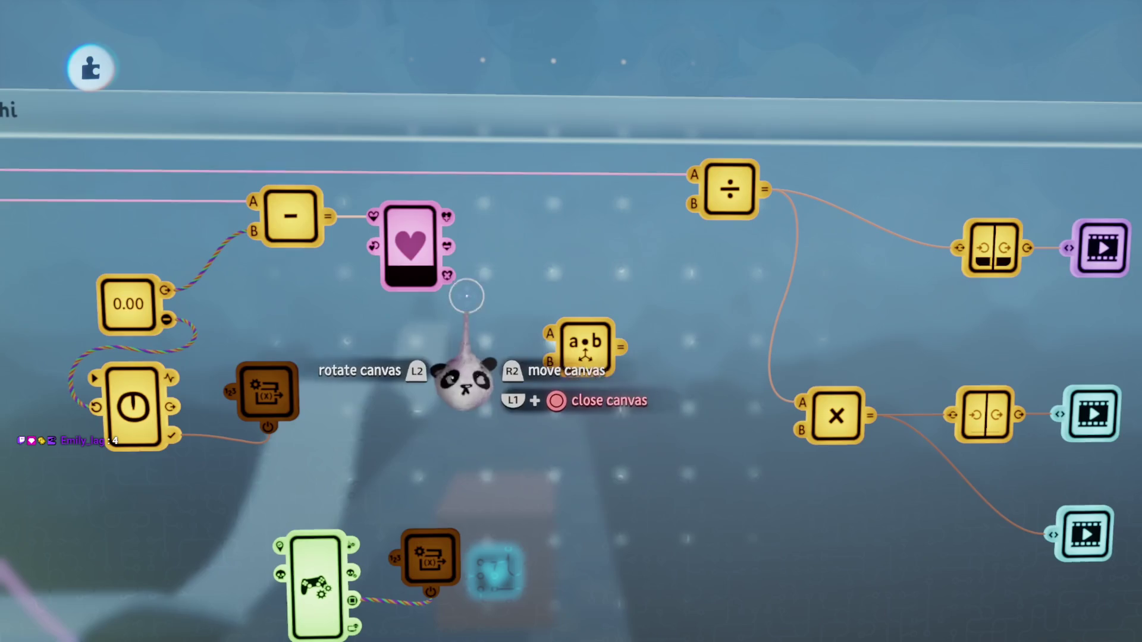
mouse_move(503, 384)
mouse_down()
mouse_move(658, 505)
mouse_move(675, 561)
mouse_move(578, 562)
mouse_up()
mouse_move(582, 476)
mouse_down()
mouse_move(717, 536)
mouse_move(512, 517)
mouse_move(573, 458)
mouse_up()
click(581, 532)
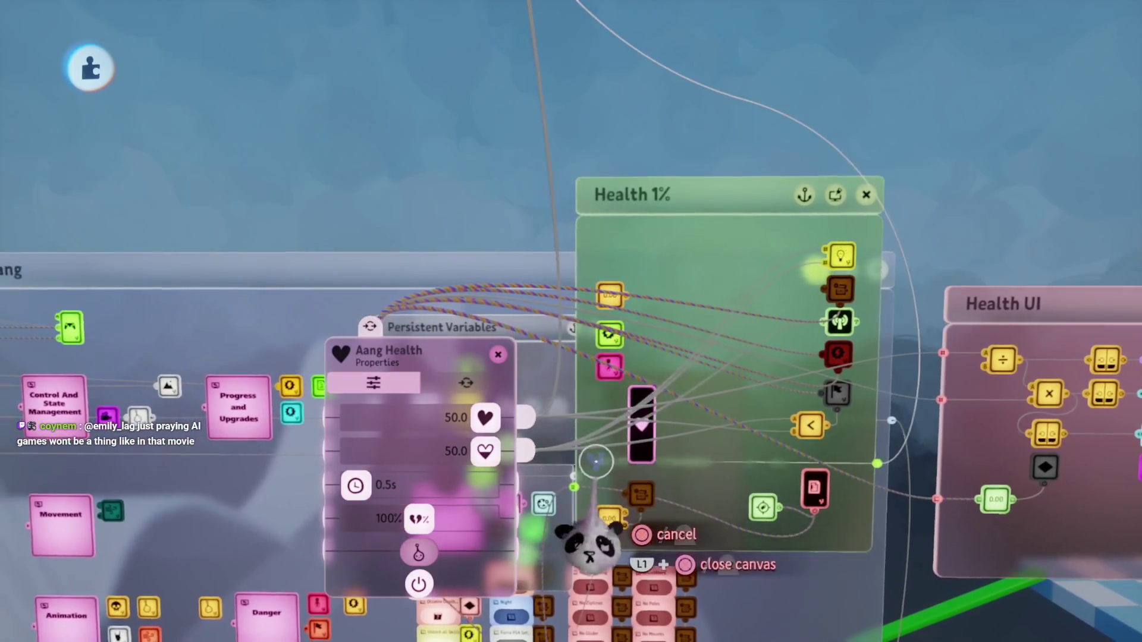
mouse_move(510, 497)
mouse_down()
mouse_move(454, 529)
mouse_move(523, 446)
mouse_move(572, 241)
mouse_move(562, 366)
mouse_move(617, 326)
mouse_up()
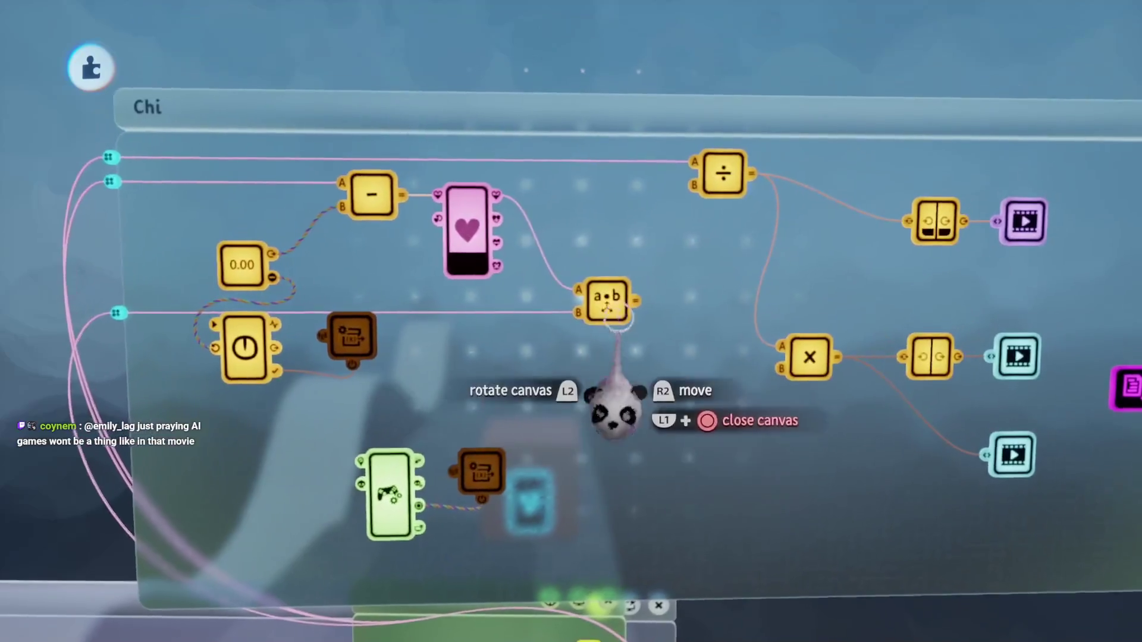
drag(517, 412, 451, 271)
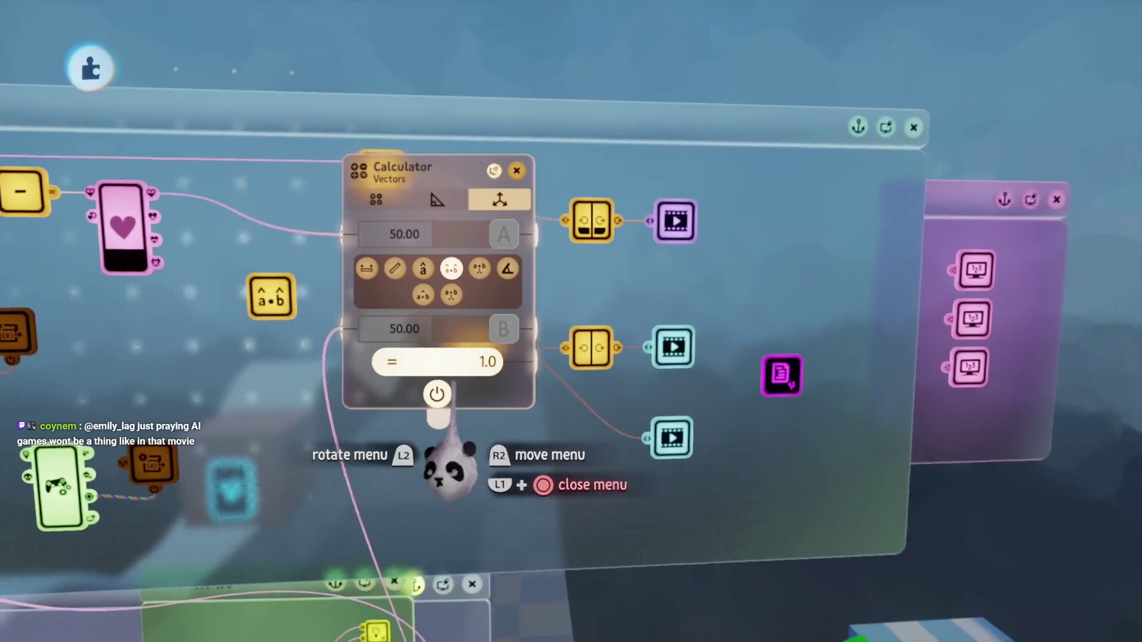
Step: Close the calculator settings and briefly play-test the level
key(Escape)
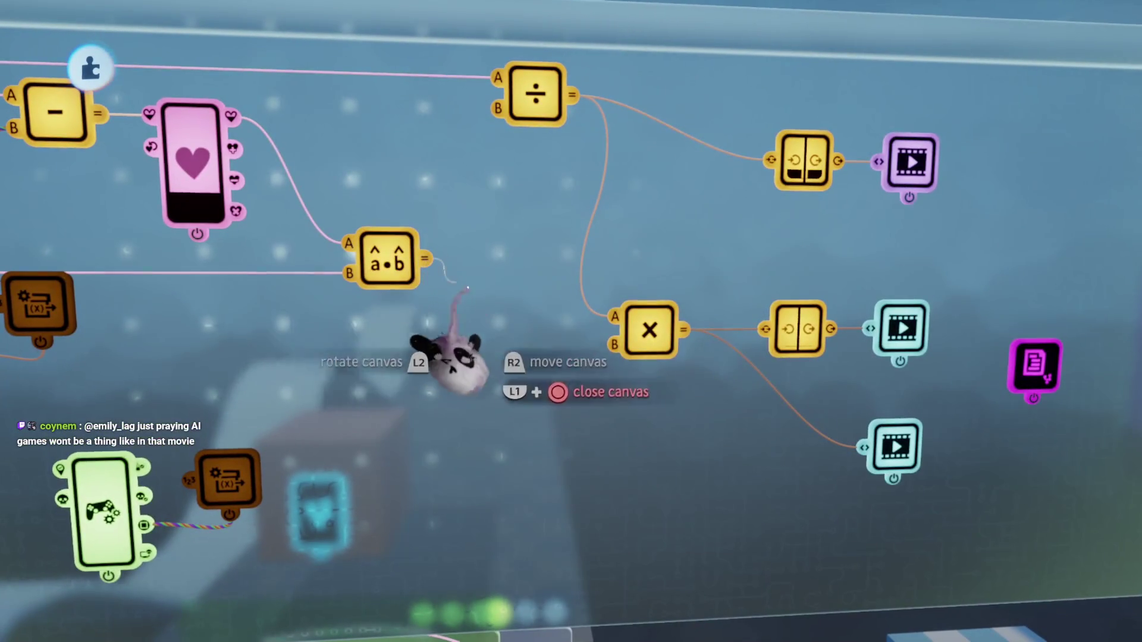
key(p)
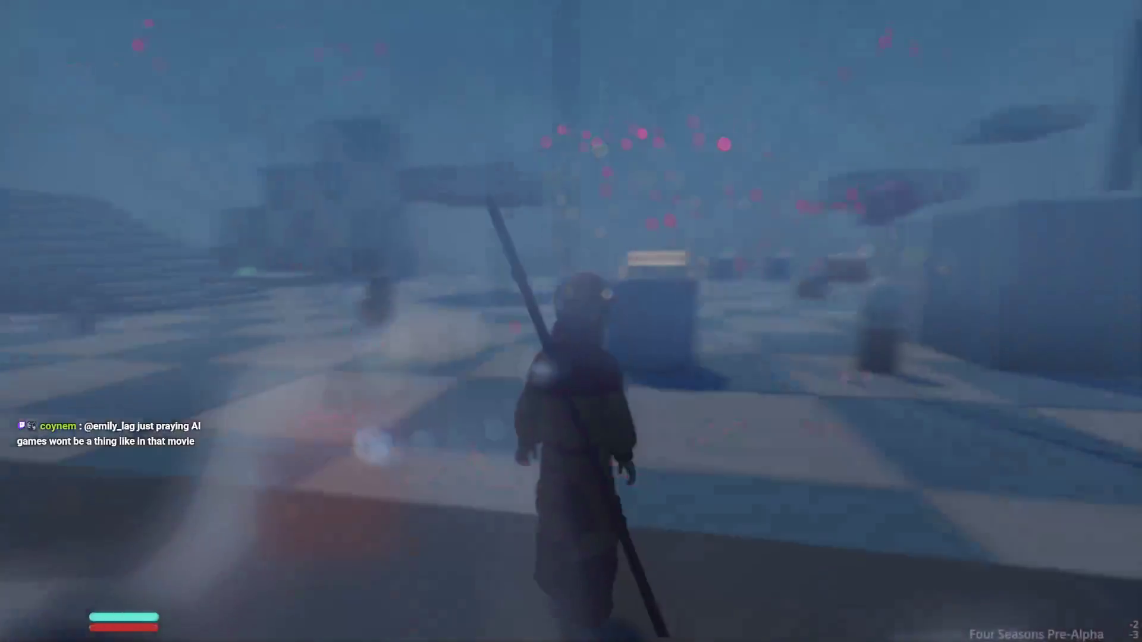
key(p)
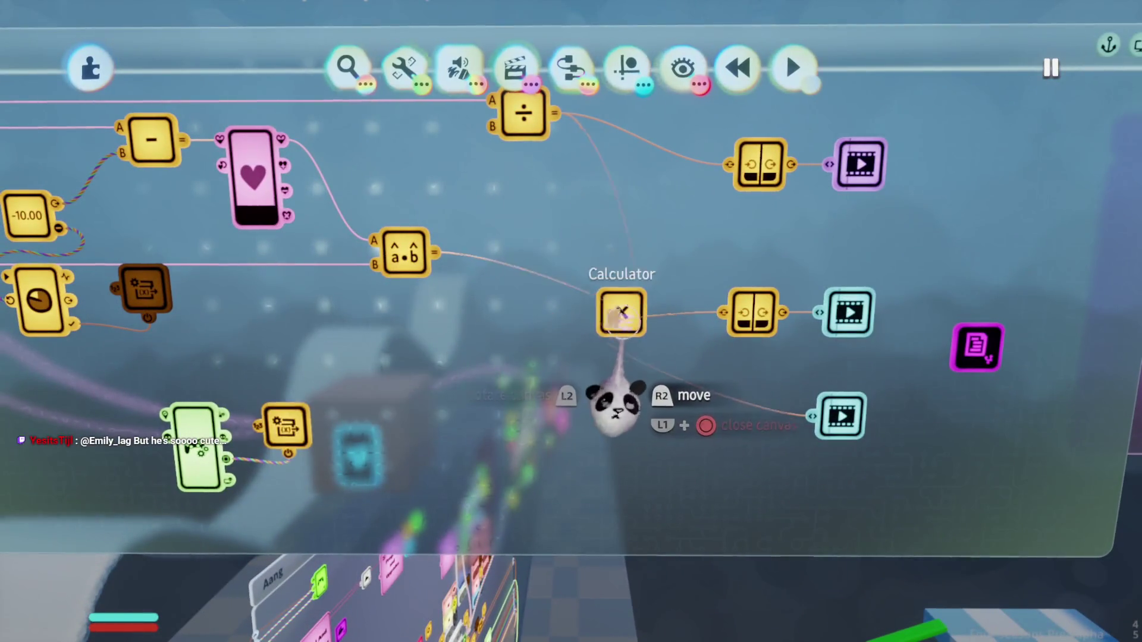
Step: Read the multiply calculator's result, then close its settings
click(500, 311)
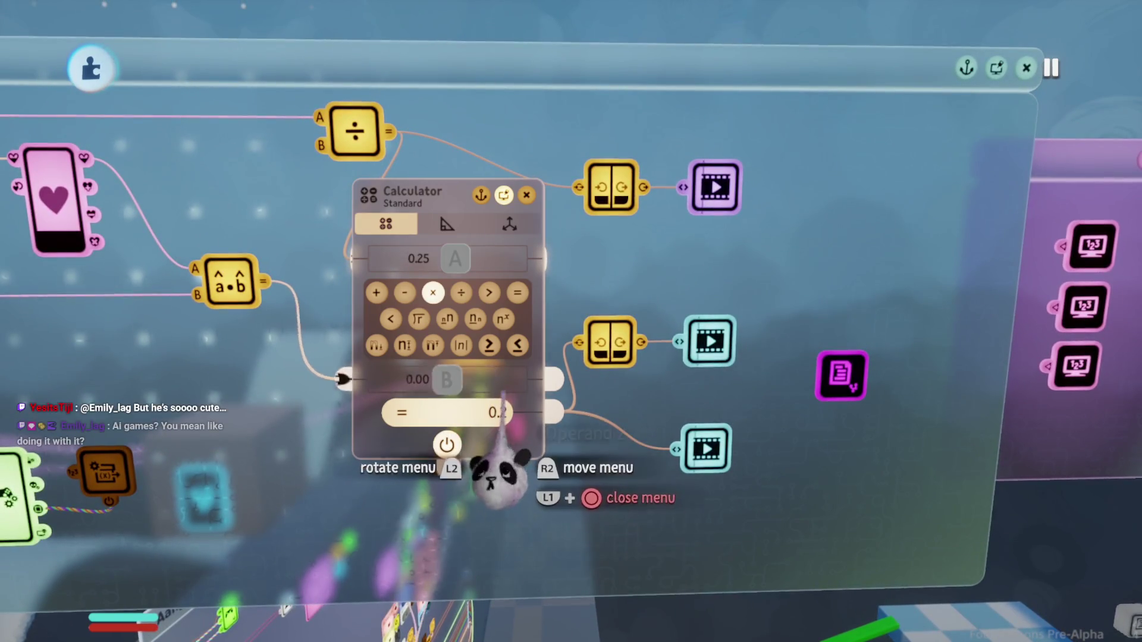
mouse_move(491, 503)
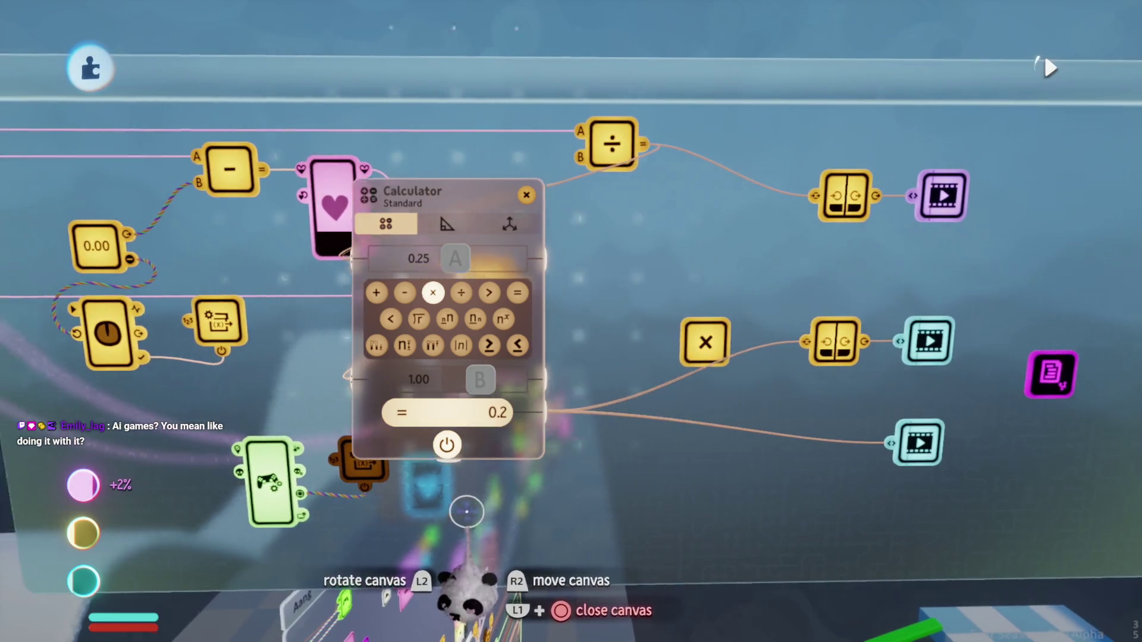
mouse_move(447, 435)
mouse_down()
mouse_move(841, 403)
mouse_move(816, 378)
mouse_move(849, 377)
mouse_up()
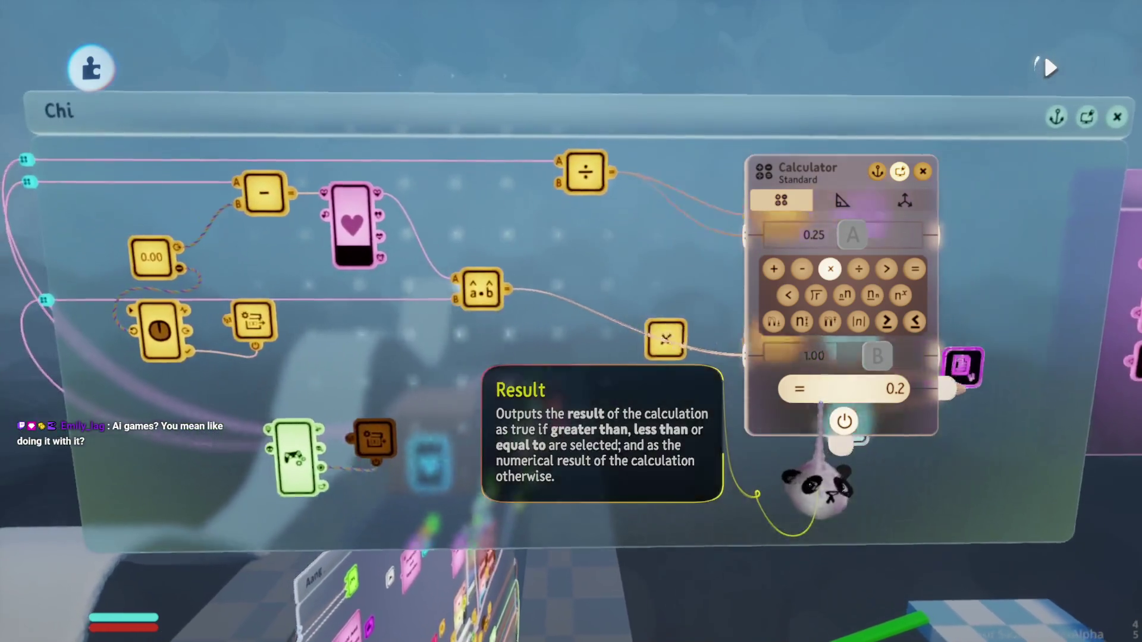
key(Escape)
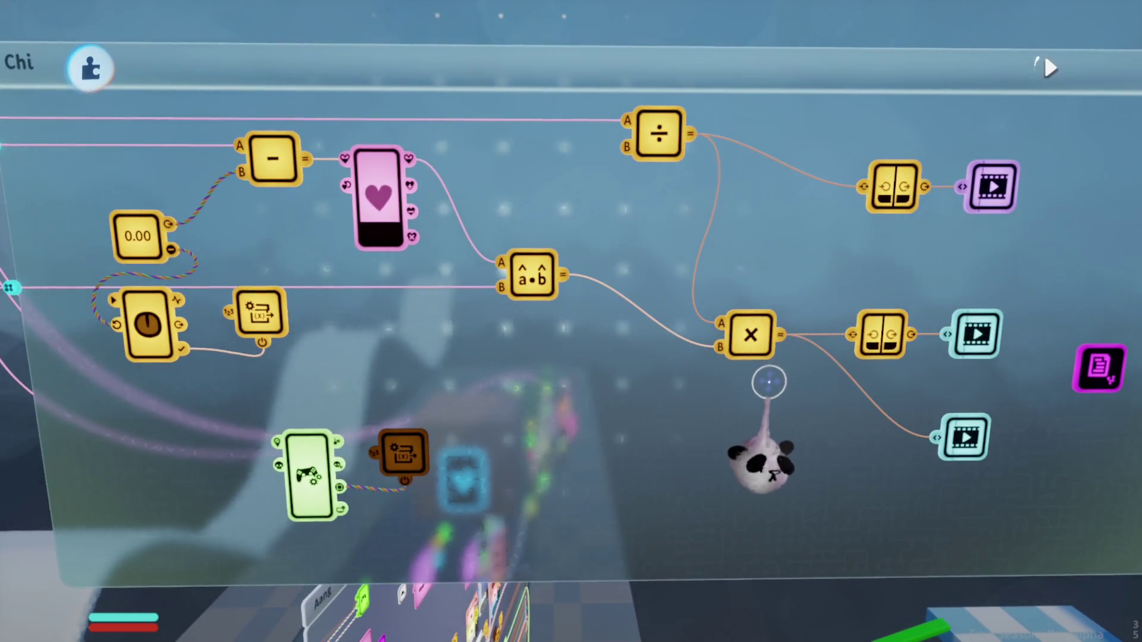
Step: Check the dot product calculator (50.00 · 50.00 = 2,500.0) and try the cross product
click(642, 339)
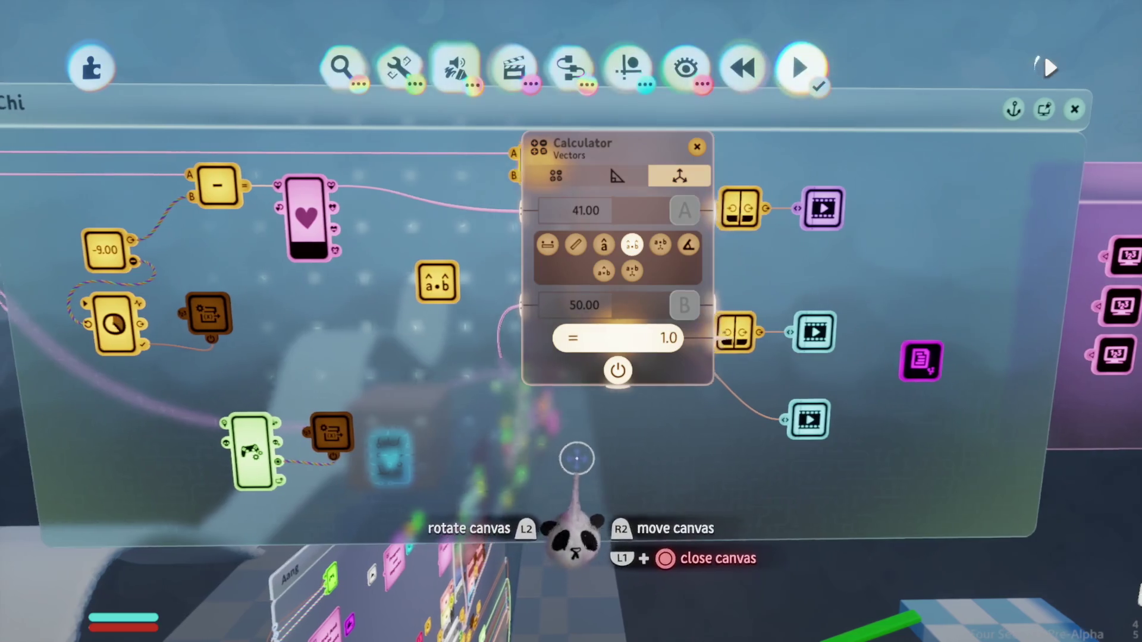
click(604, 272)
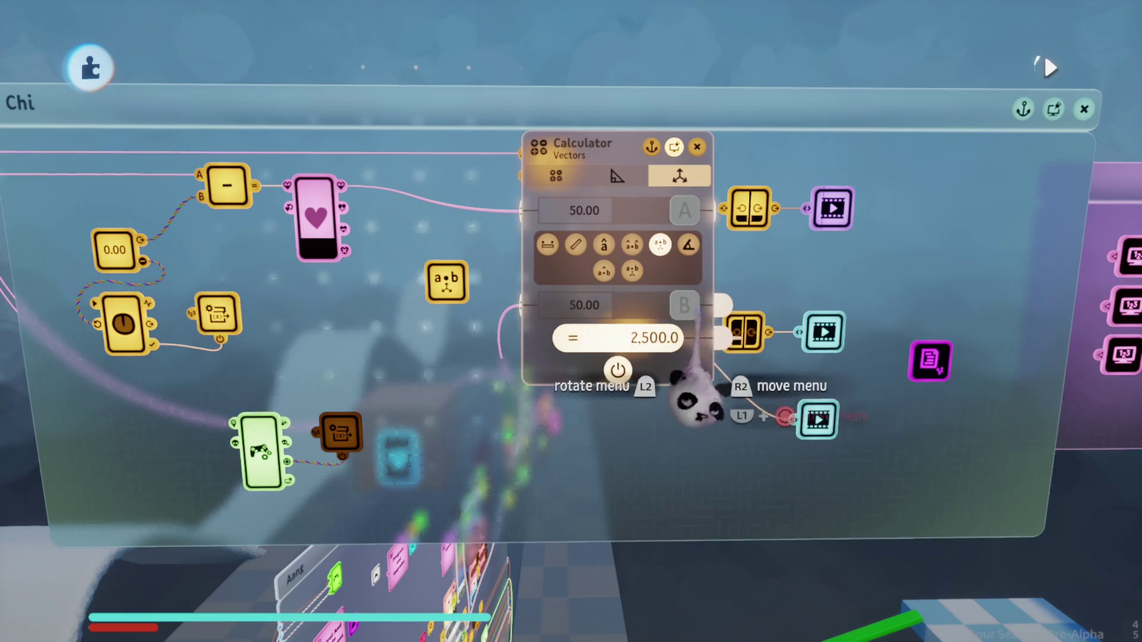
key(Escape)
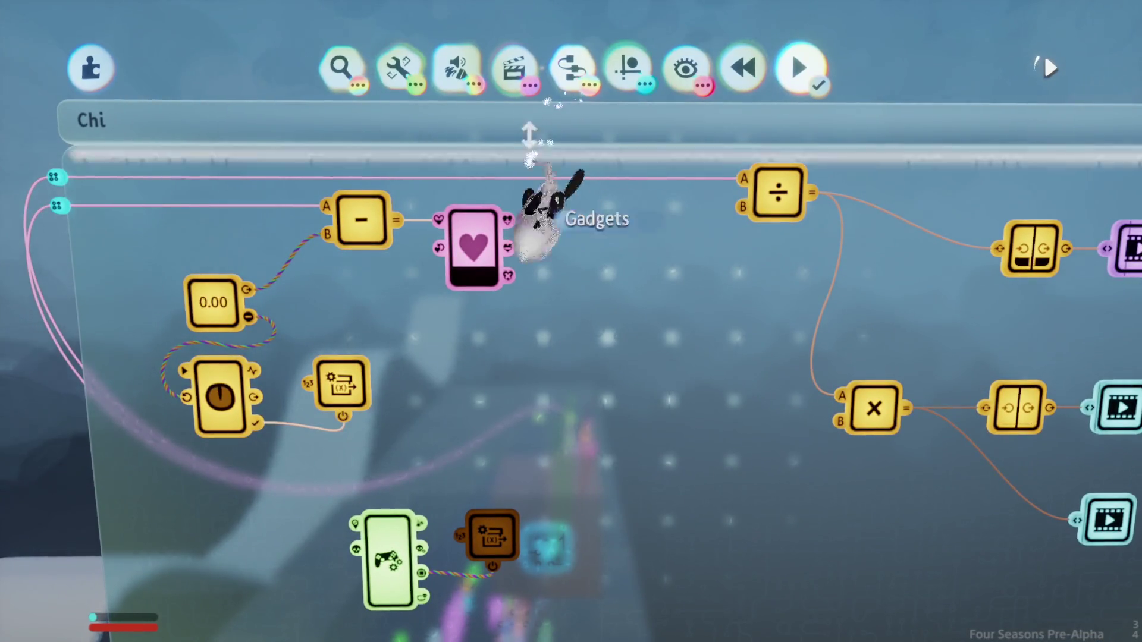
Step: Add a calculator set to divide, with Chi's Current Health wired into it
click(559, 98)
click(607, 134)
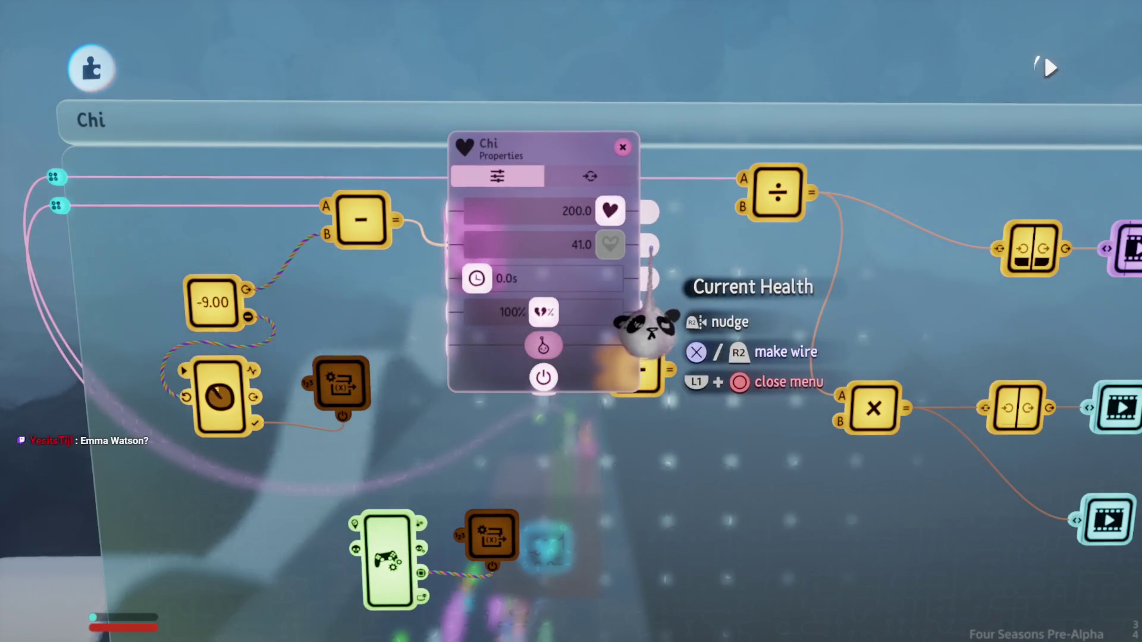
mouse_move(565, 375)
mouse_down()
mouse_move(515, 459)
mouse_move(624, 447)
mouse_move(612, 485)
mouse_up()
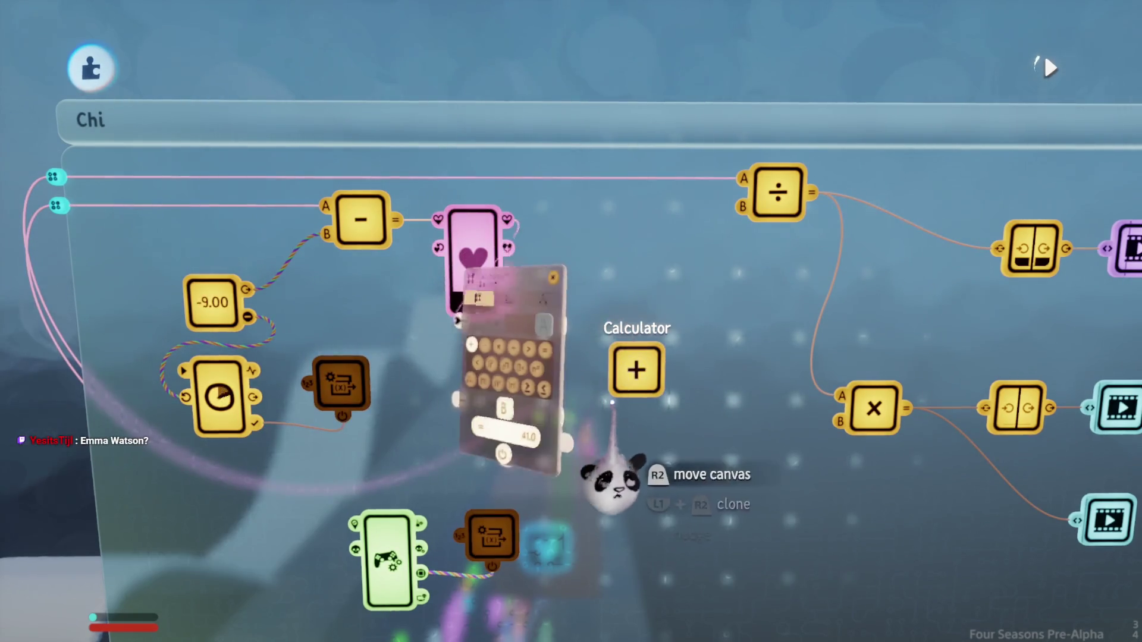
click(468, 339)
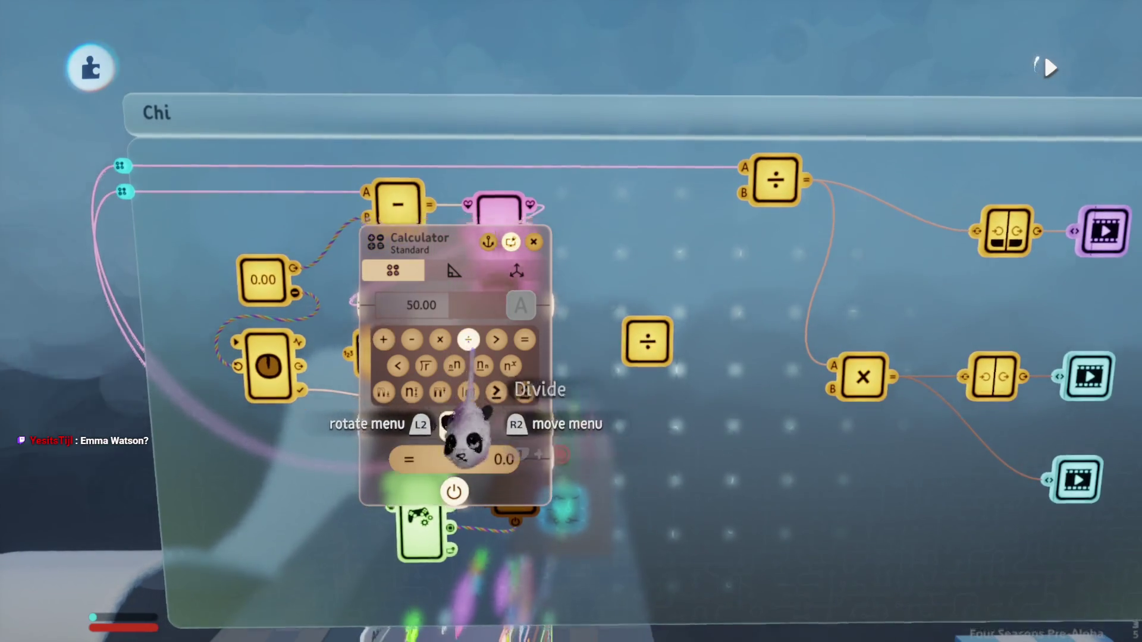
key(Escape)
click(564, 485)
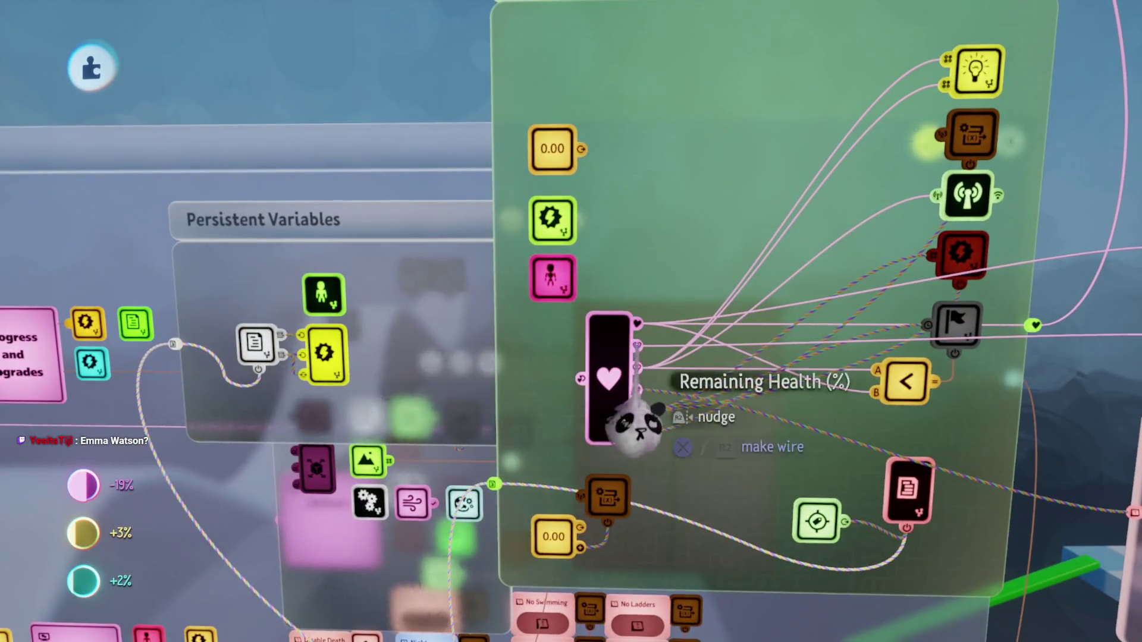
Step: Wire health into the divide node's B input and its result into the multiply node's B, then play
click(638, 366)
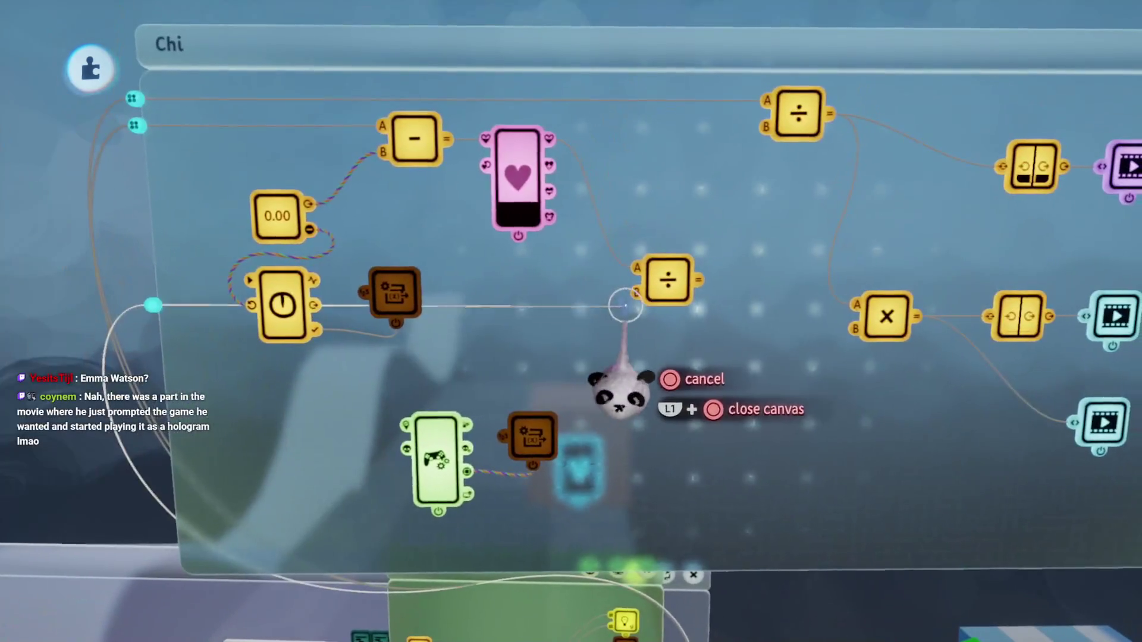
click(635, 292)
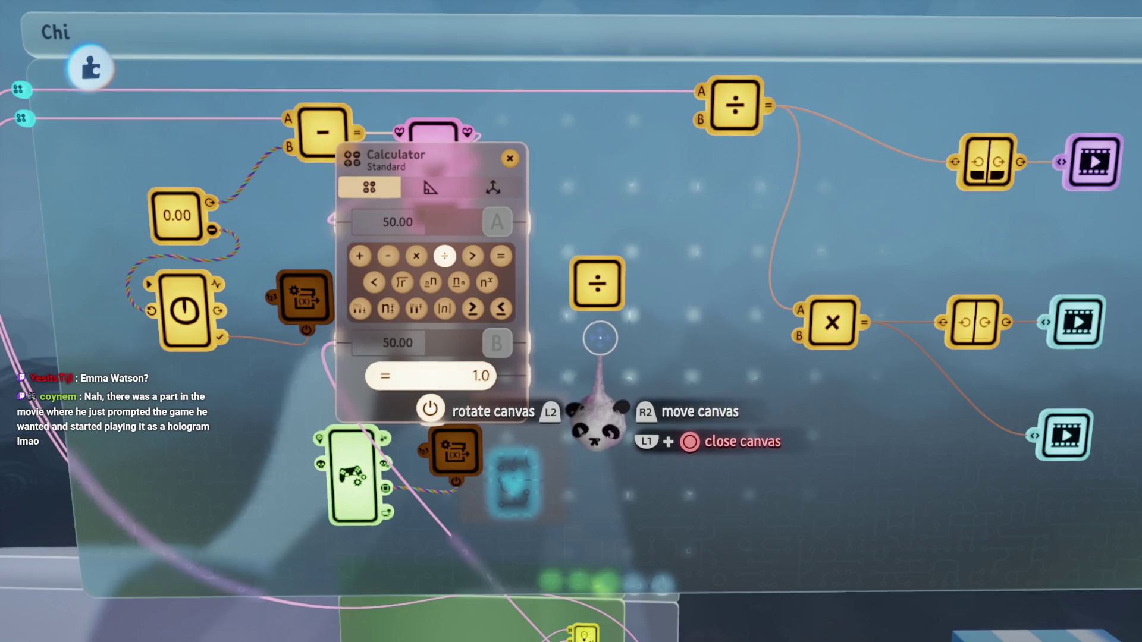
key(Escape)
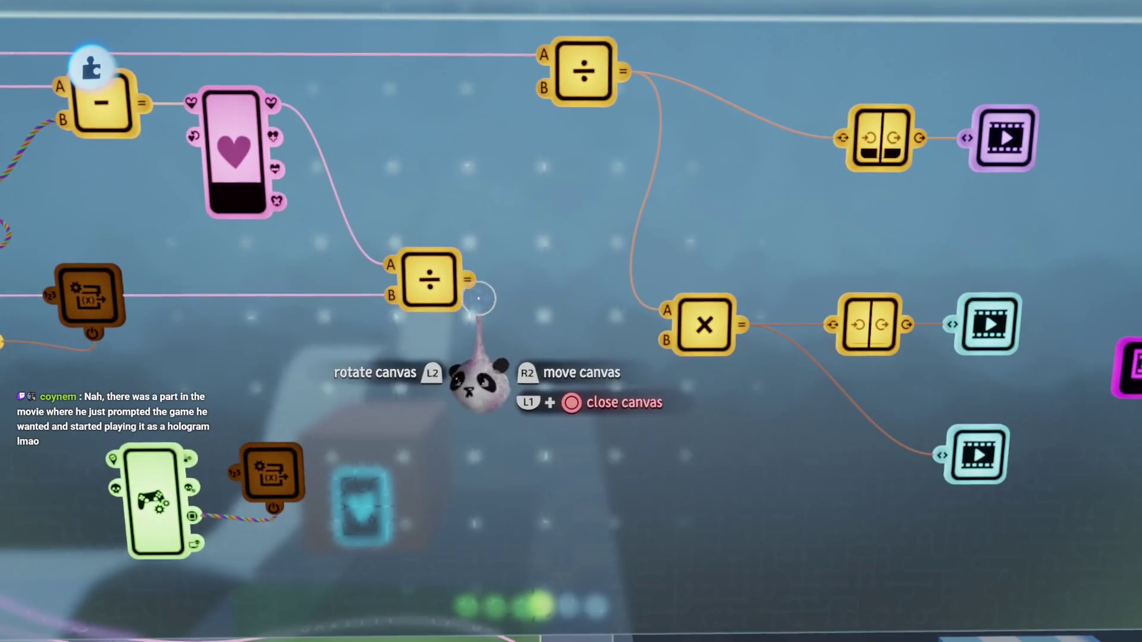
click(635, 335)
click(699, 326)
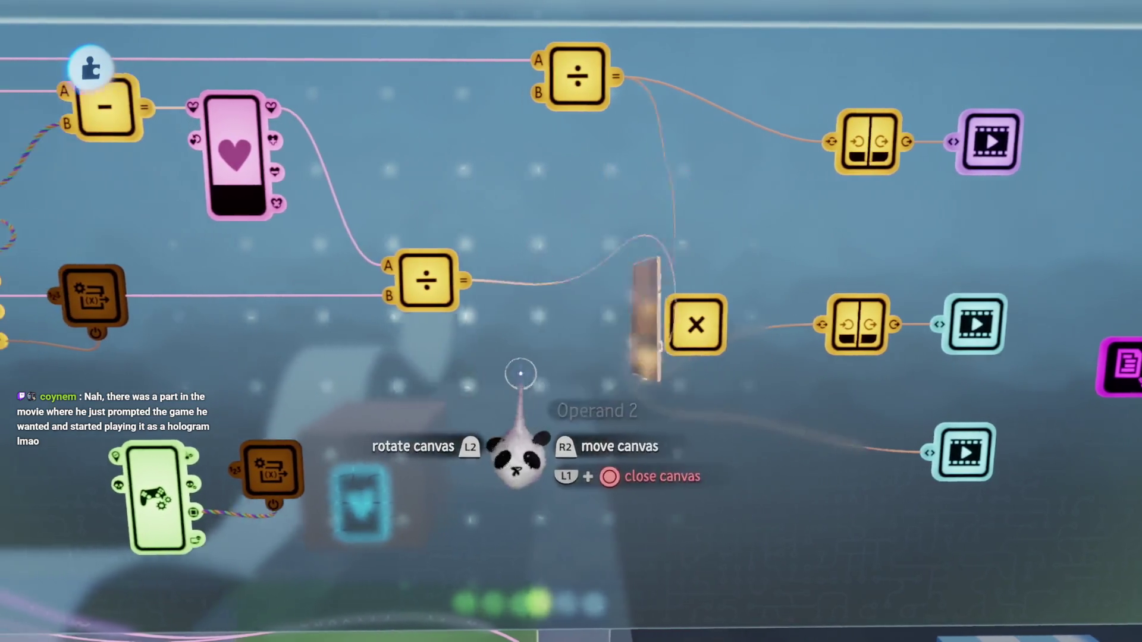
scroll(544, 382, down, 3)
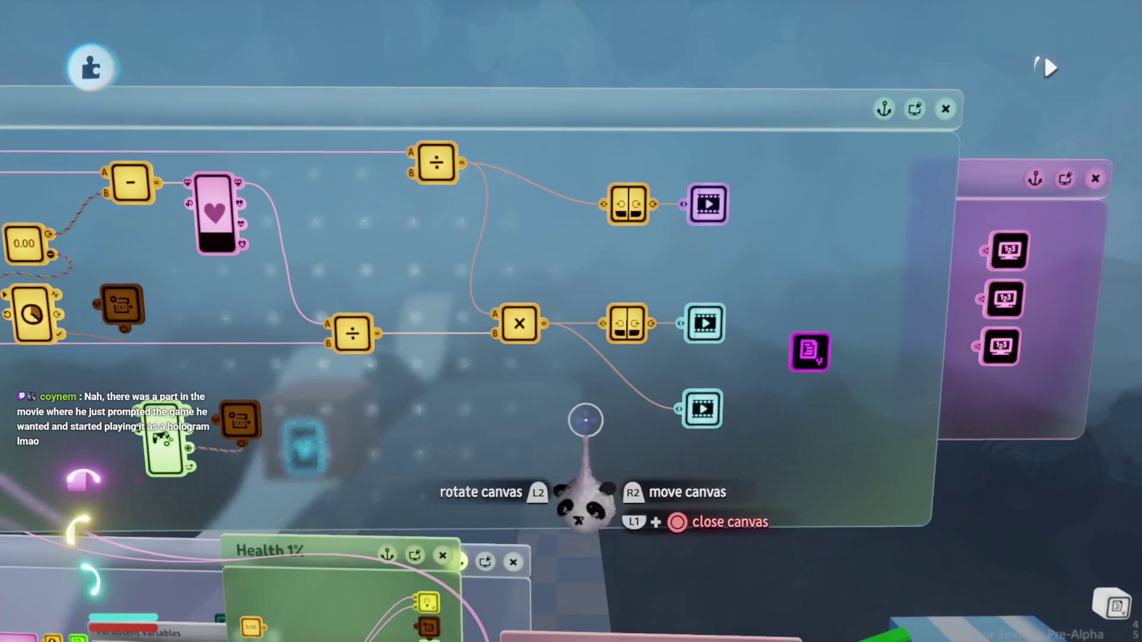
key(space)
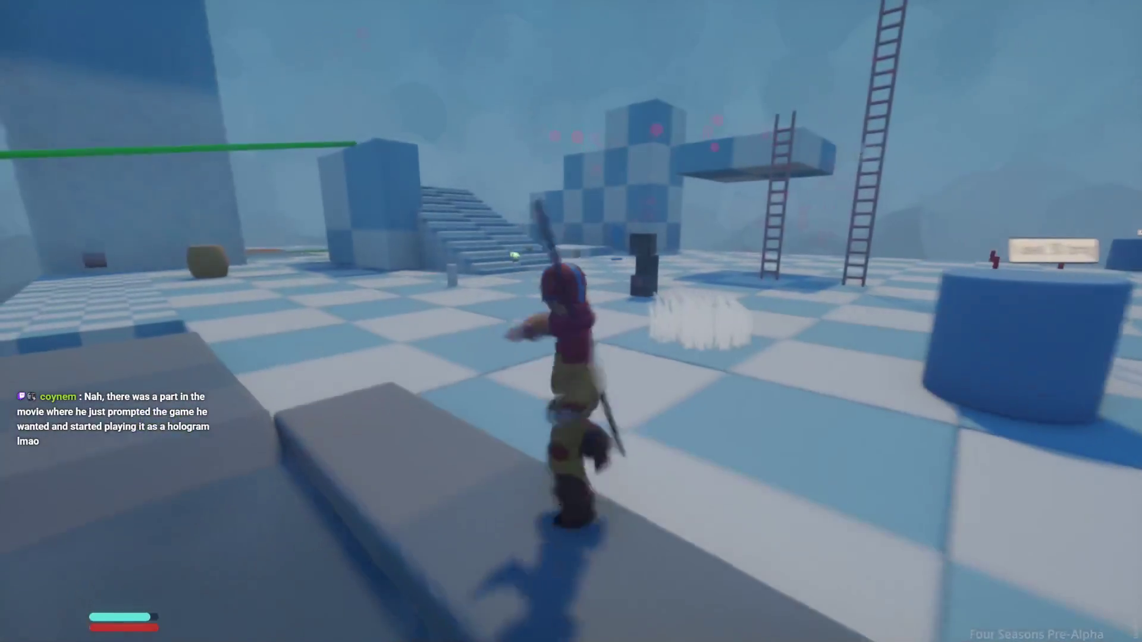
Step: Walk, run and air-blast into the blue cylinder to take damage, then pause and return to editing
key(w)
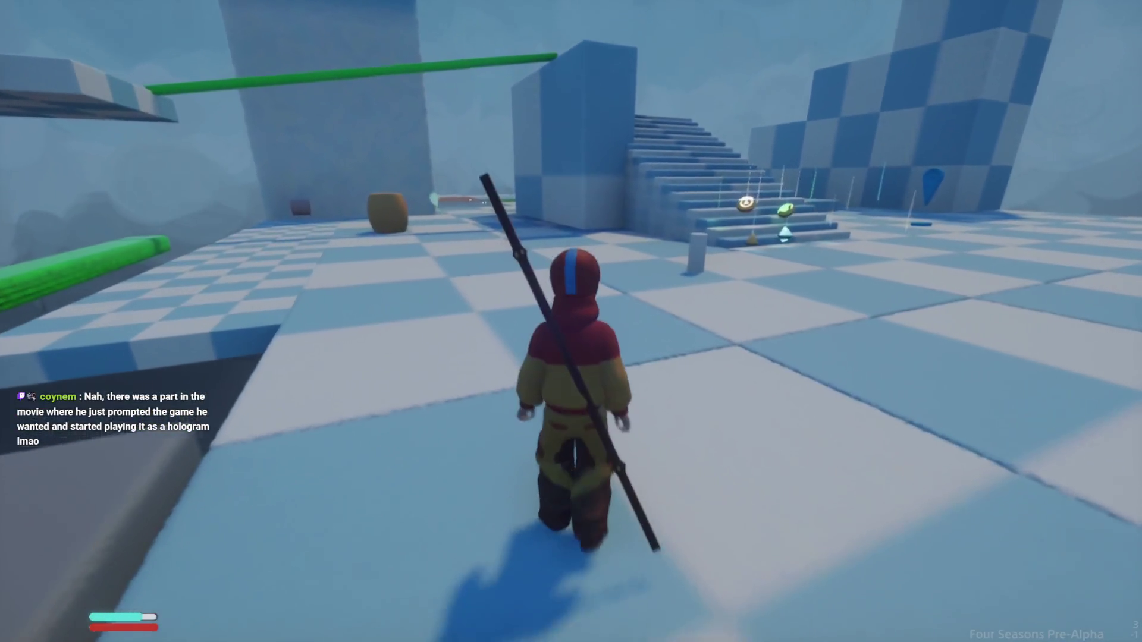
key(e)
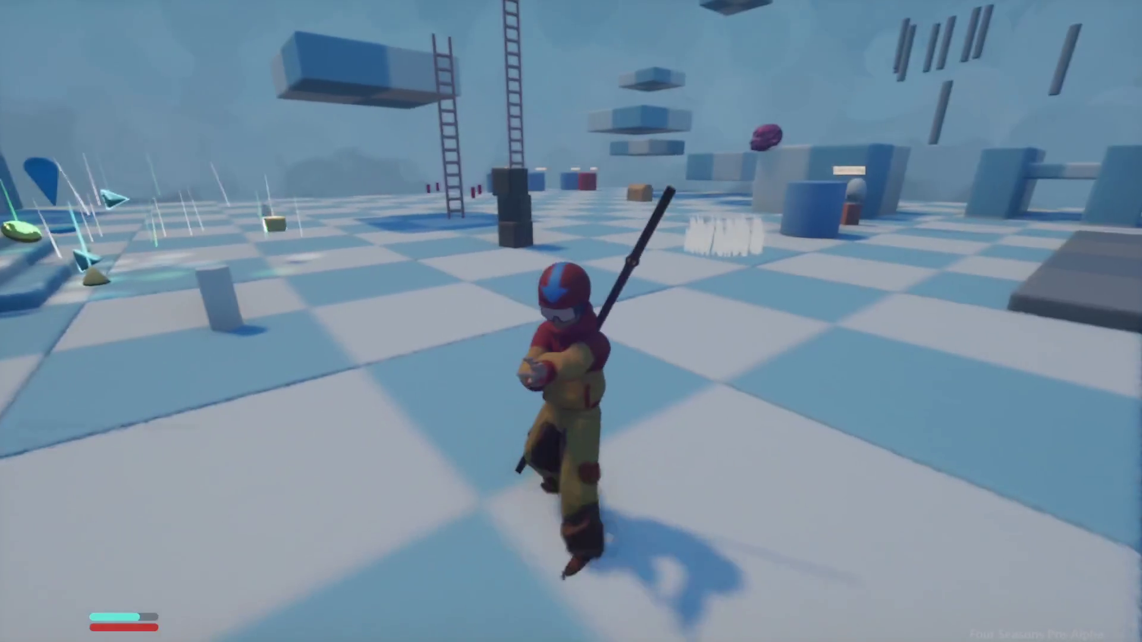
key(w)
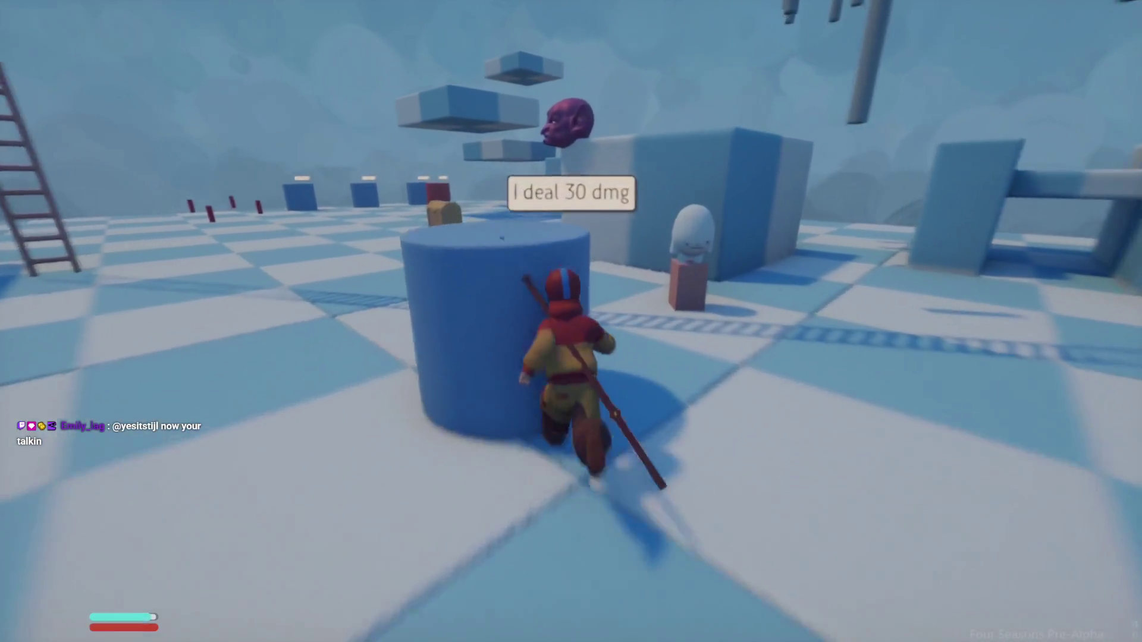
key(s)
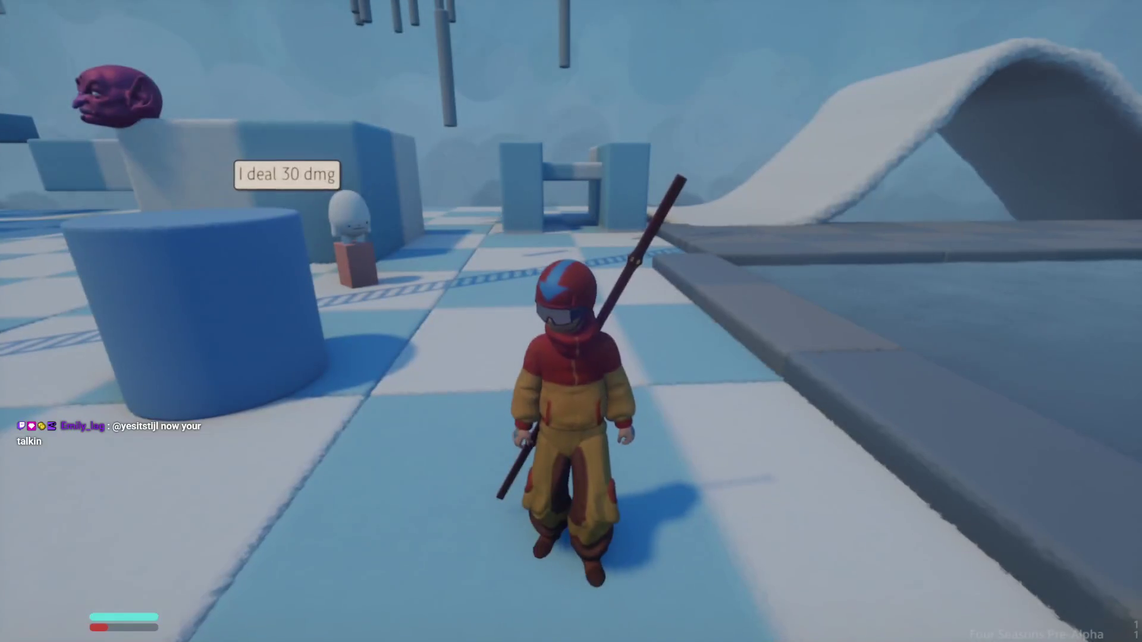
key(Escape)
click(277, 446)
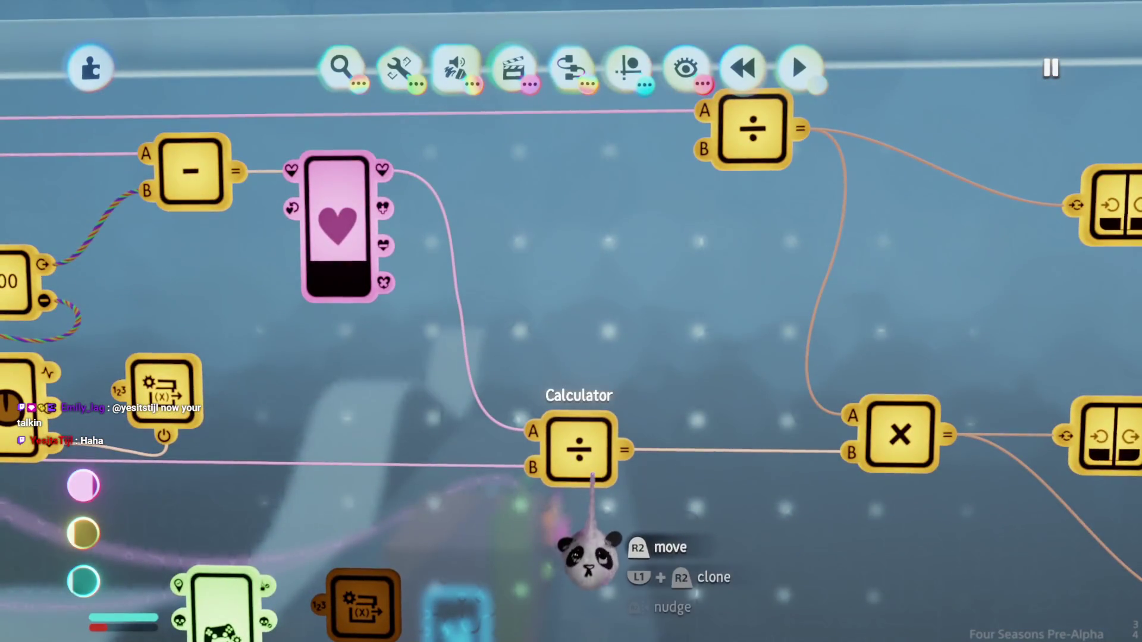
Step: Confirm the divide node reads 50.00 ÷ 50.00 = 1.0
scroll(591, 557, down, 5)
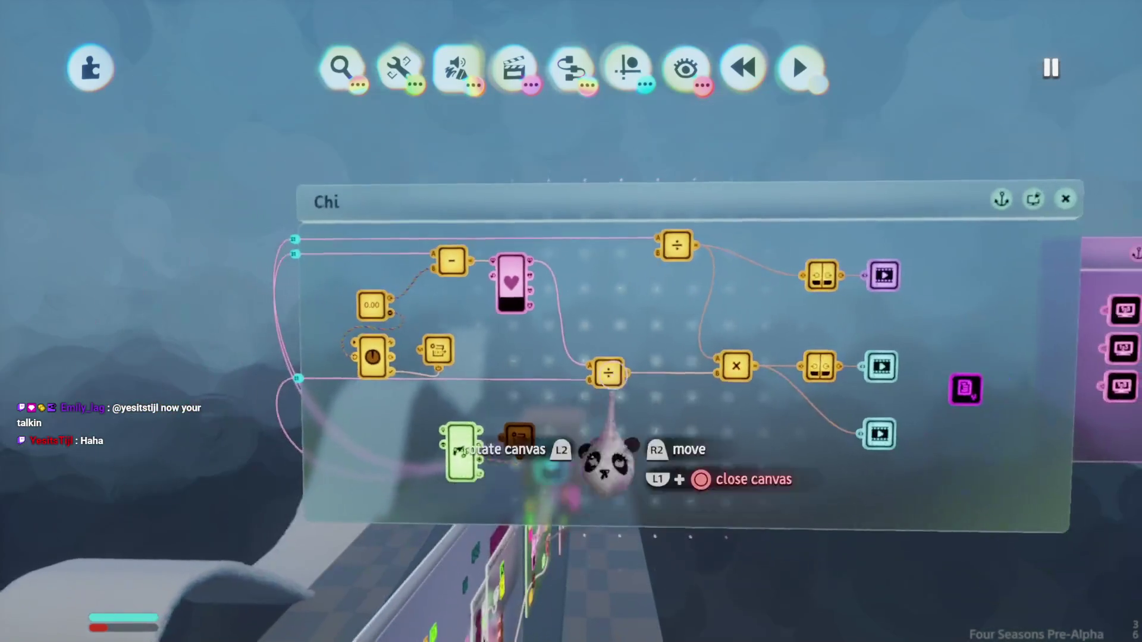
click(608, 373)
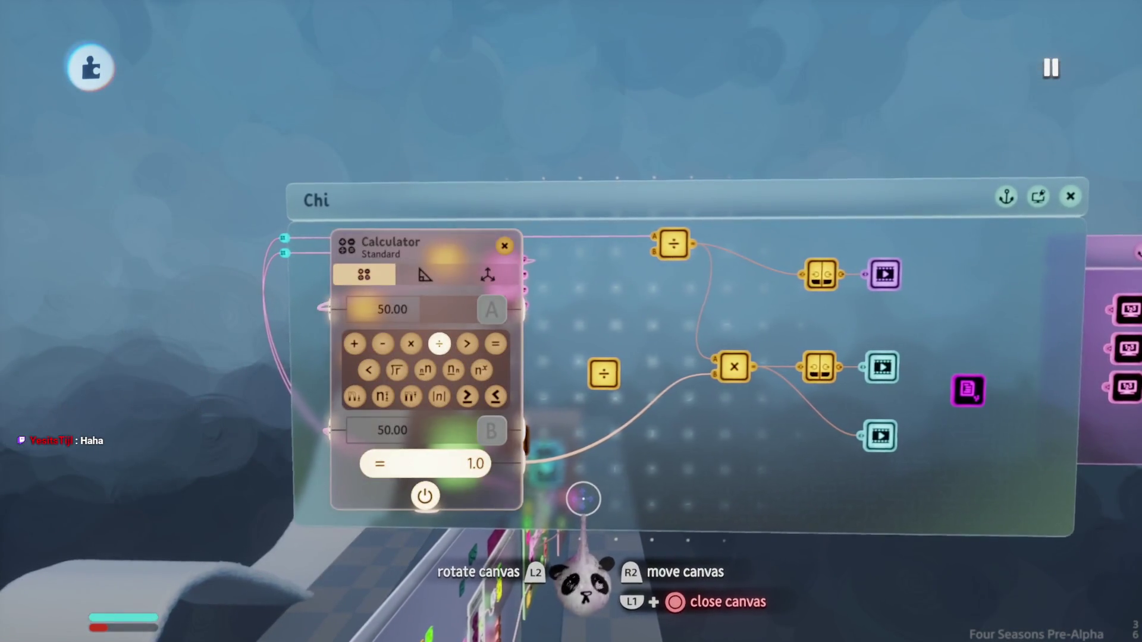
key(Escape)
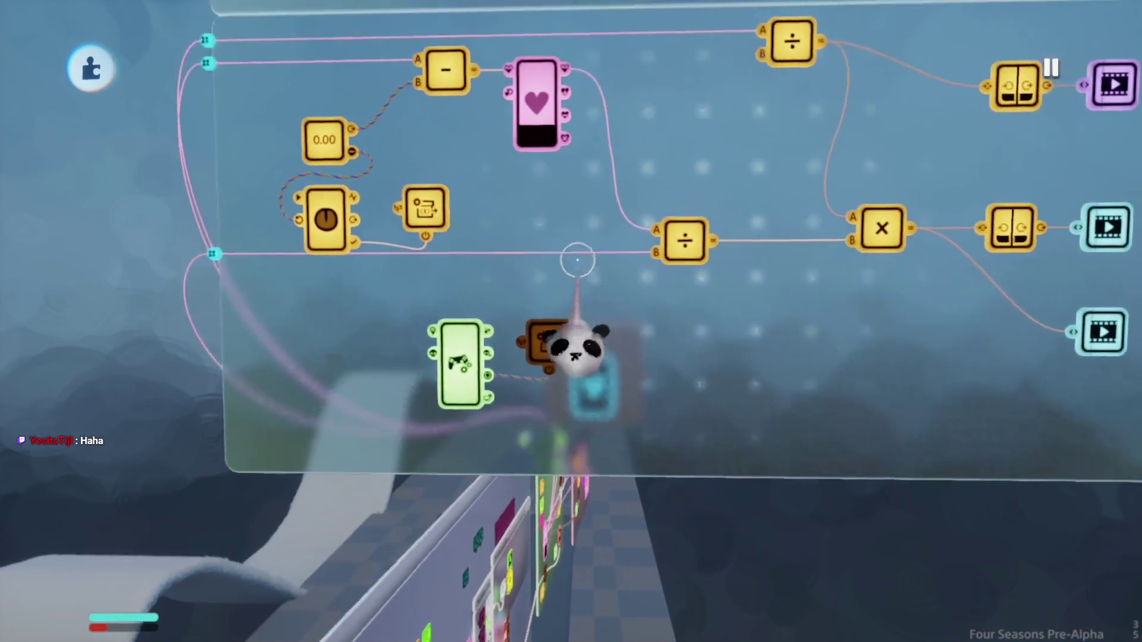
Step: Look over the Health and Chi logic canvases, then resume play-testing
key(Escape)
click(631, 407)
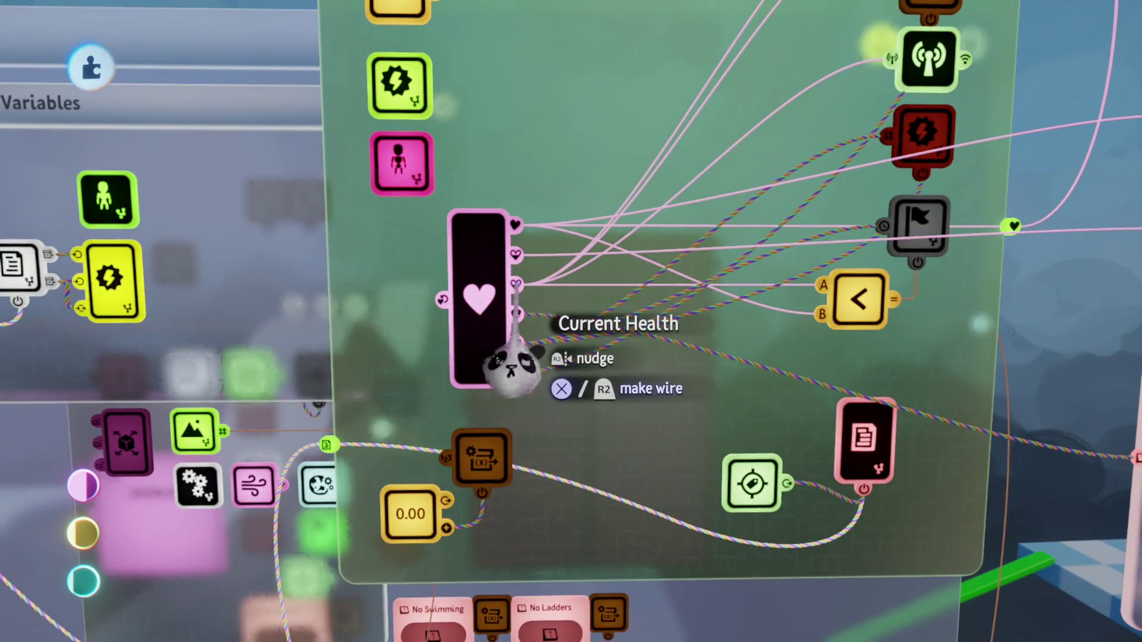
key(Escape)
click(595, 381)
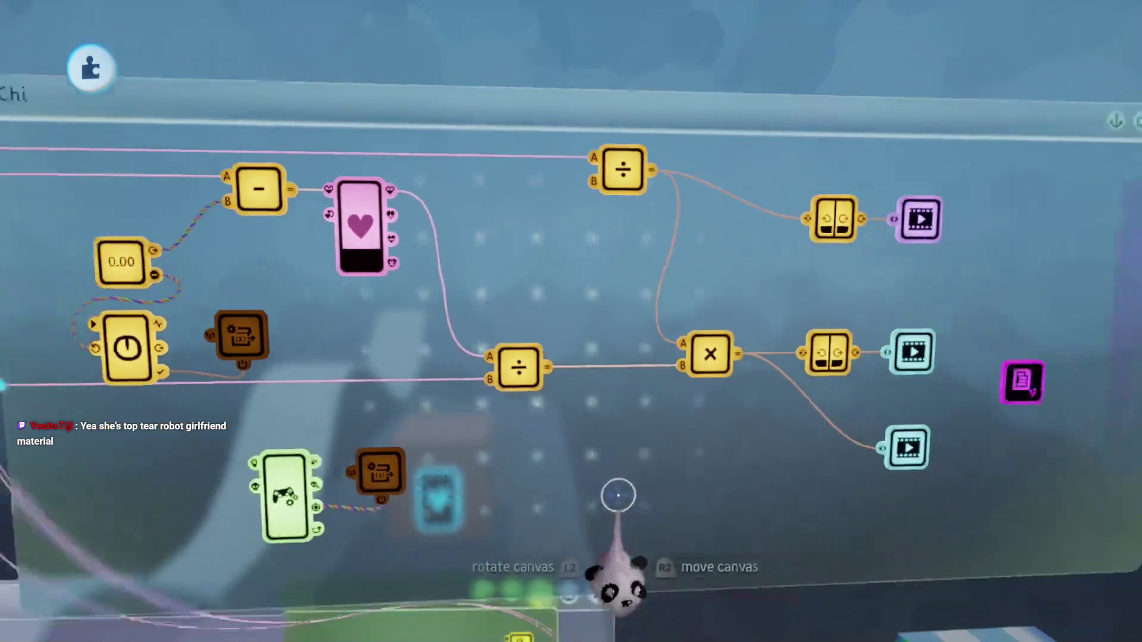
key(Escape)
key(Escape)
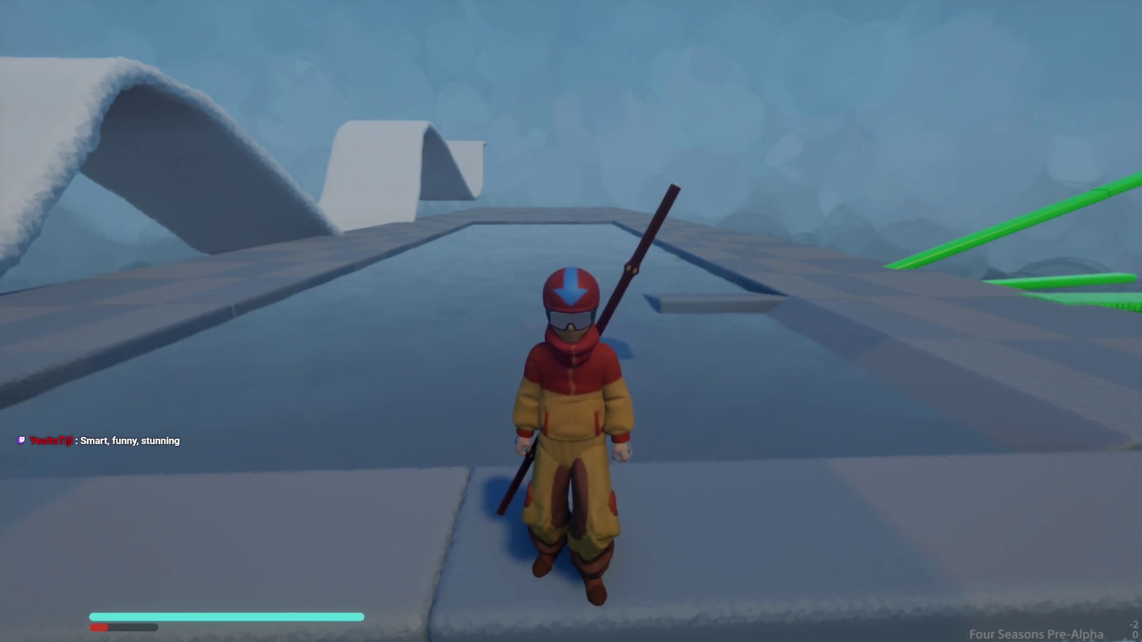
Step: Reopen the Chi ÷ calculator's settings in edit mode (50 ÷ 20 = 2.5), keeping Divide after trying Subtract
key(Escape)
click(276, 444)
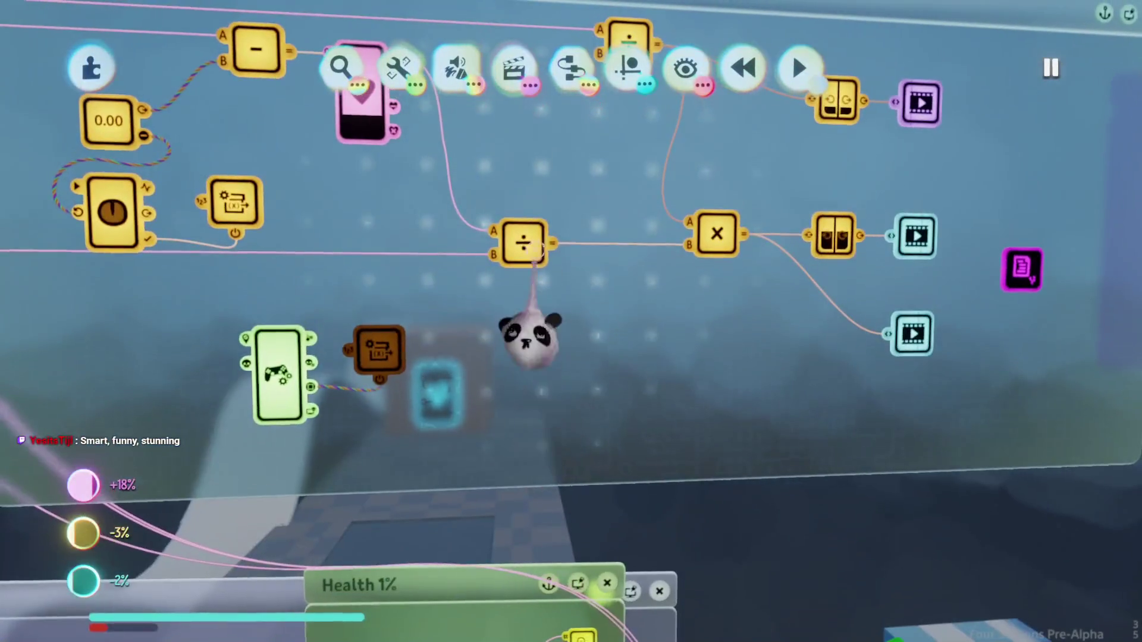
click(524, 238)
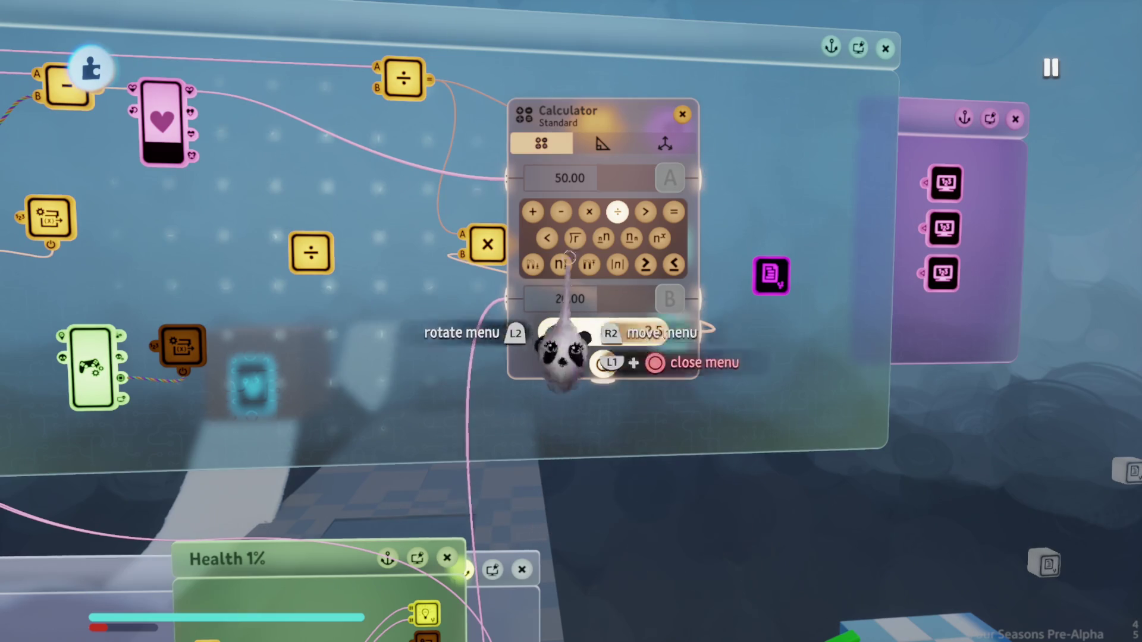
click(561, 212)
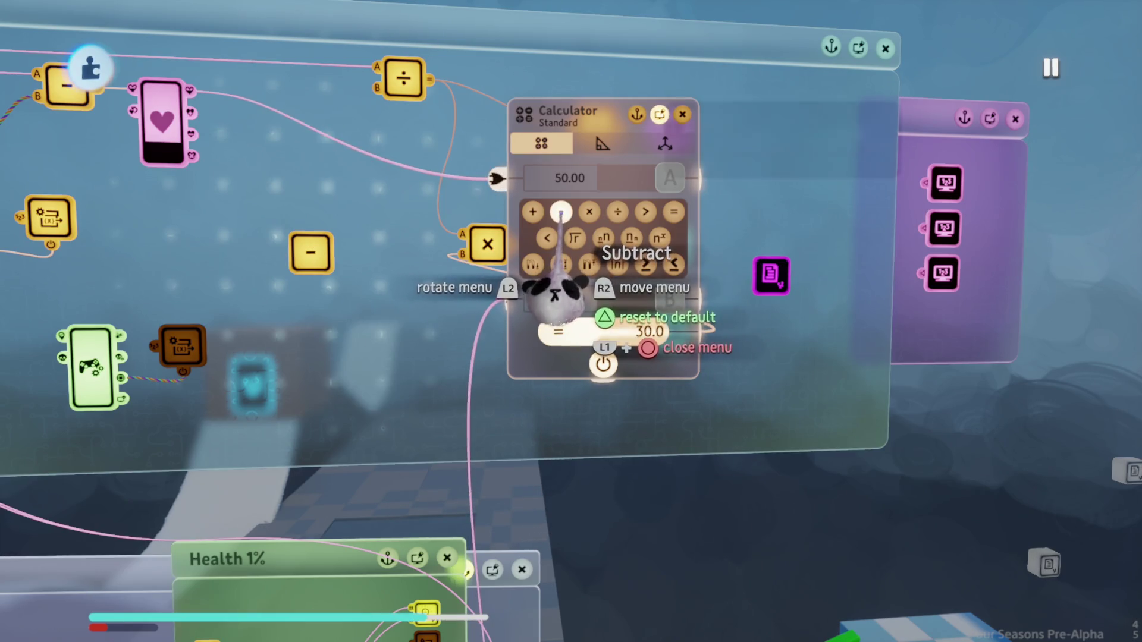
key(ctrl+z)
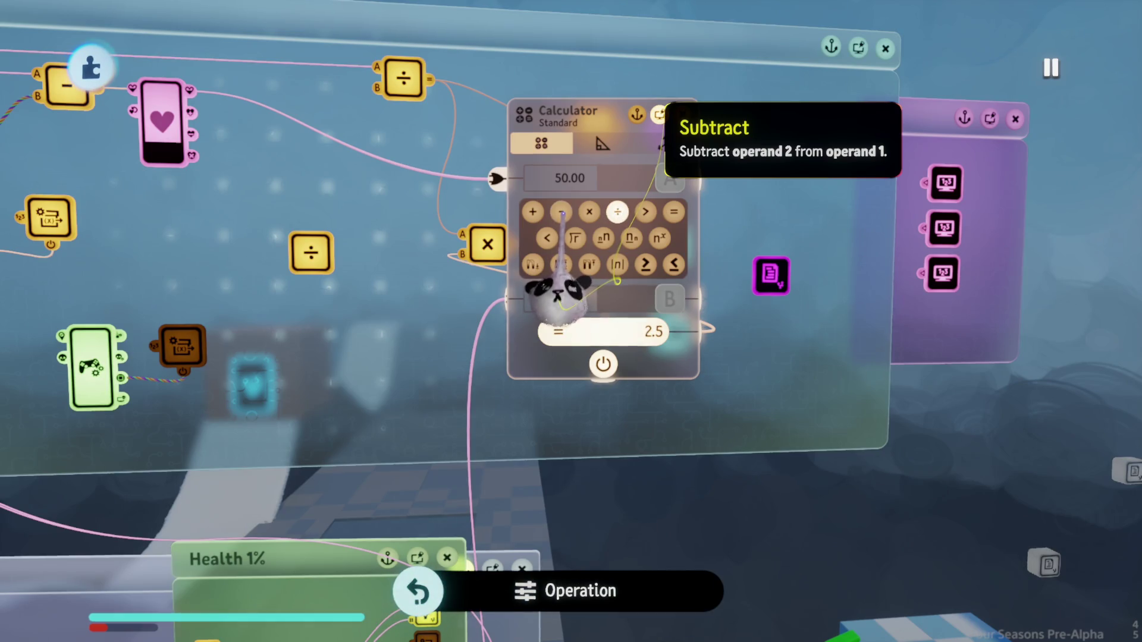
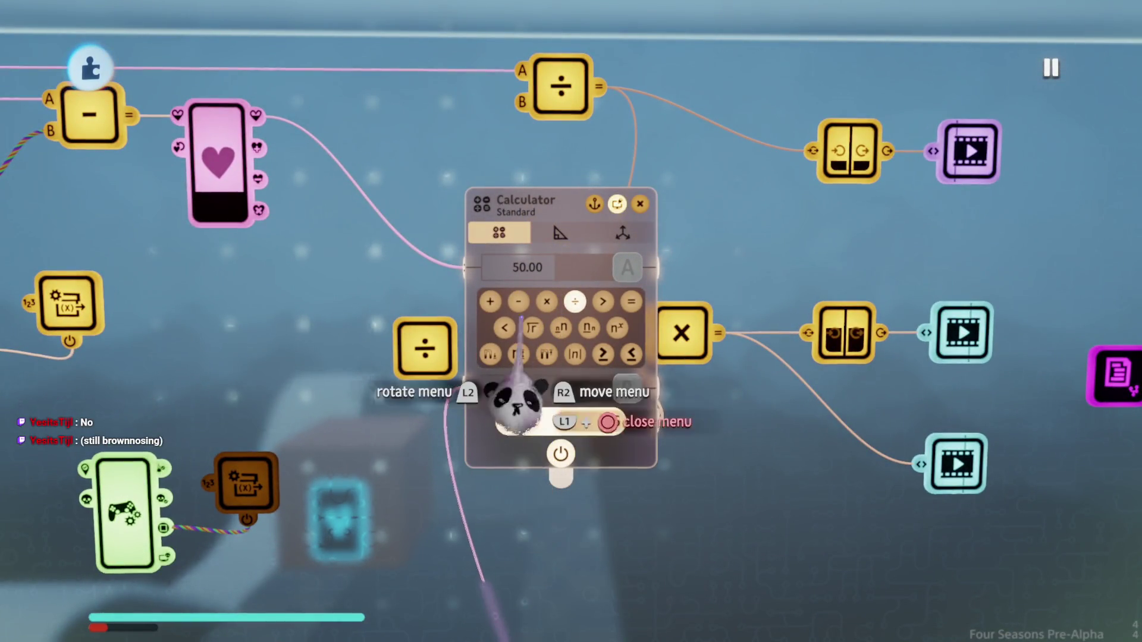
Step: Try switching the divide calculator to subtract, undo it, and shift the node canvas left
click(518, 301)
key(ctrl+z)
scroll(529, 452, down, 3)
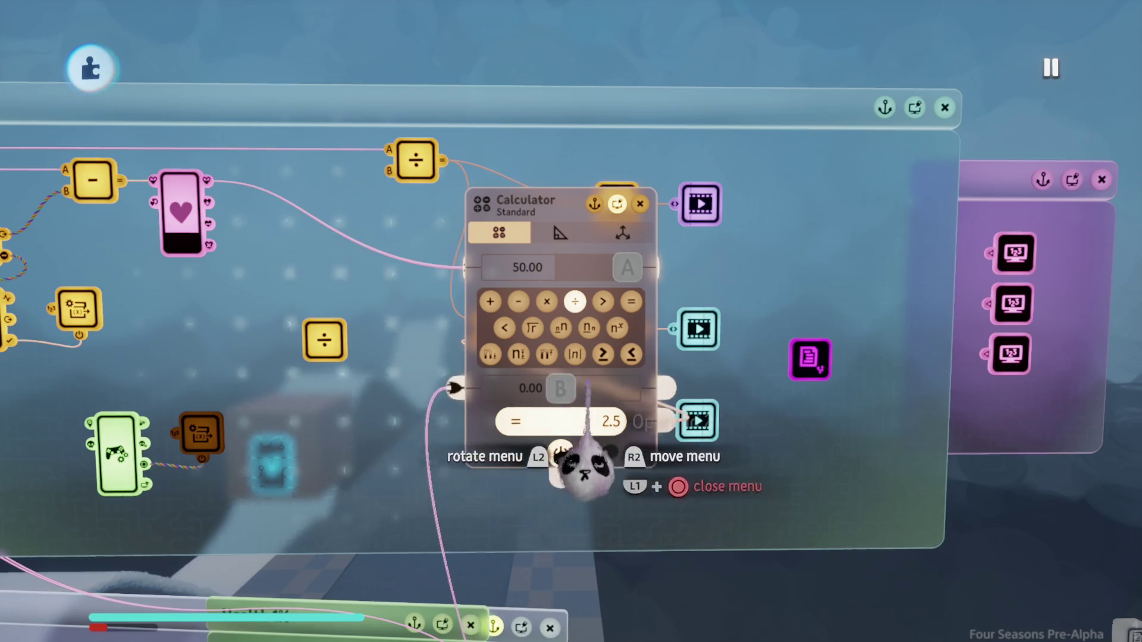
scroll(557, 434, down, 5)
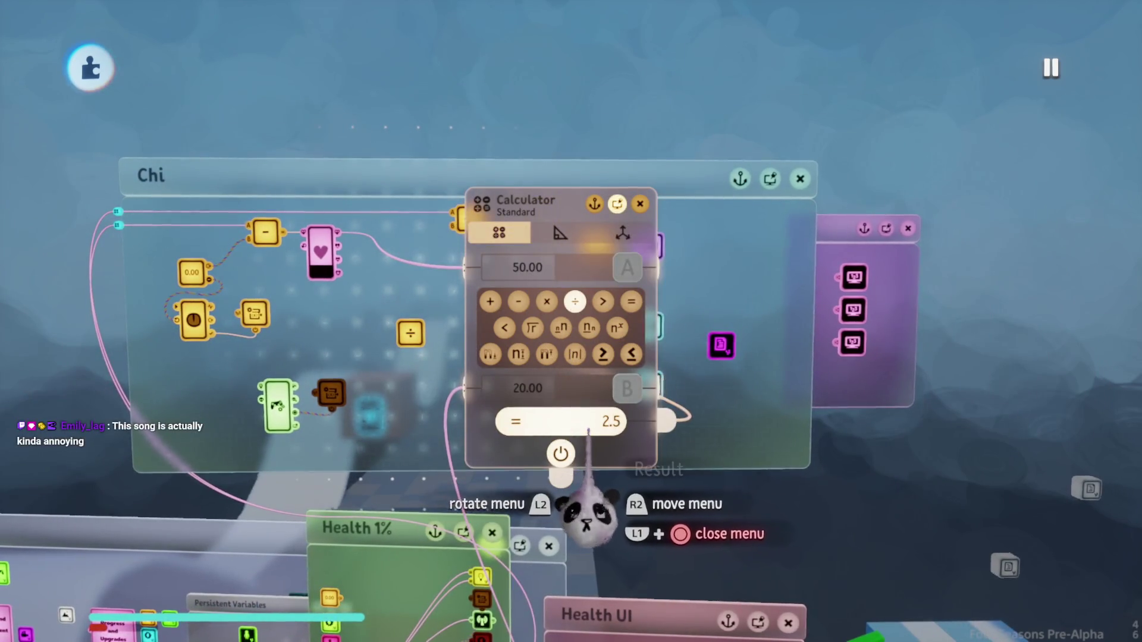
scroll(587, 423, up, 2)
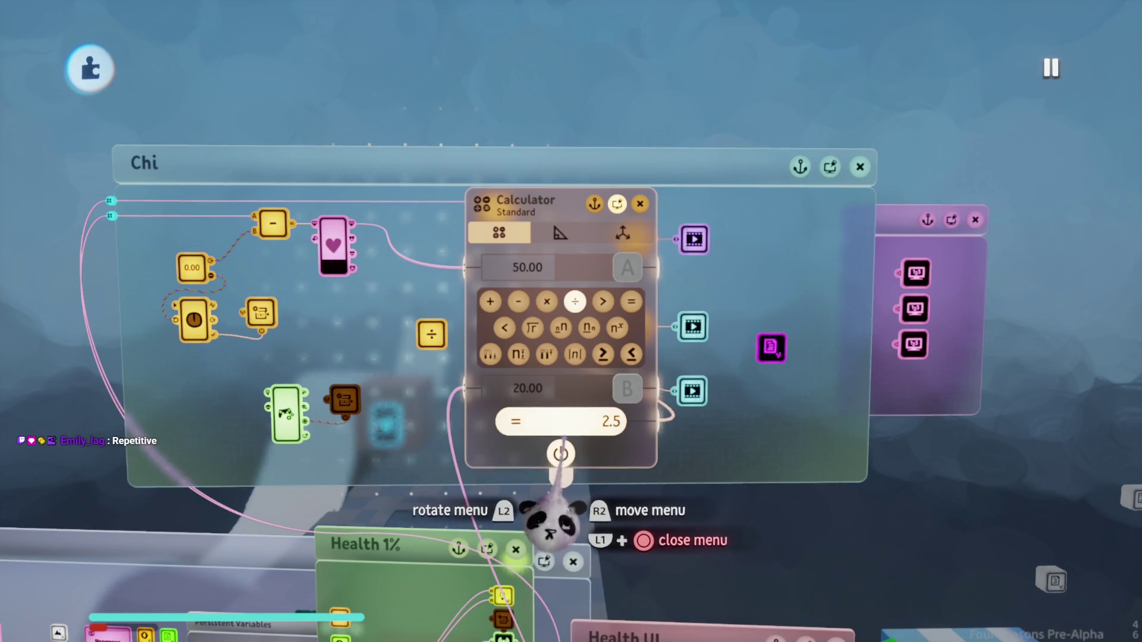
scroll(562, 443, up, 5)
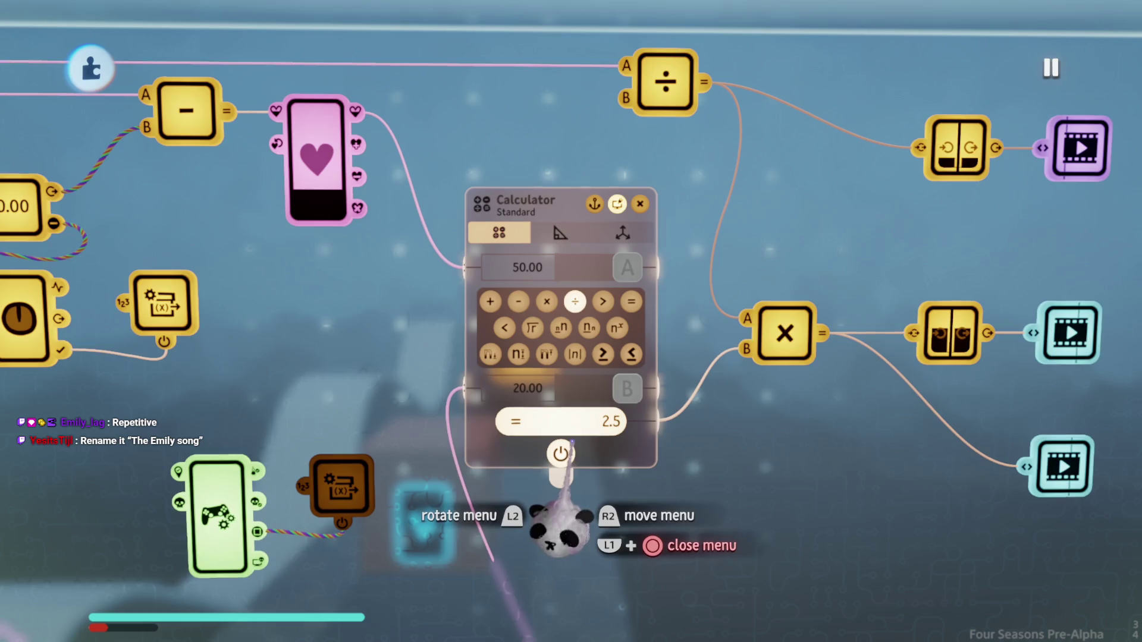
mouse_move(570, 445)
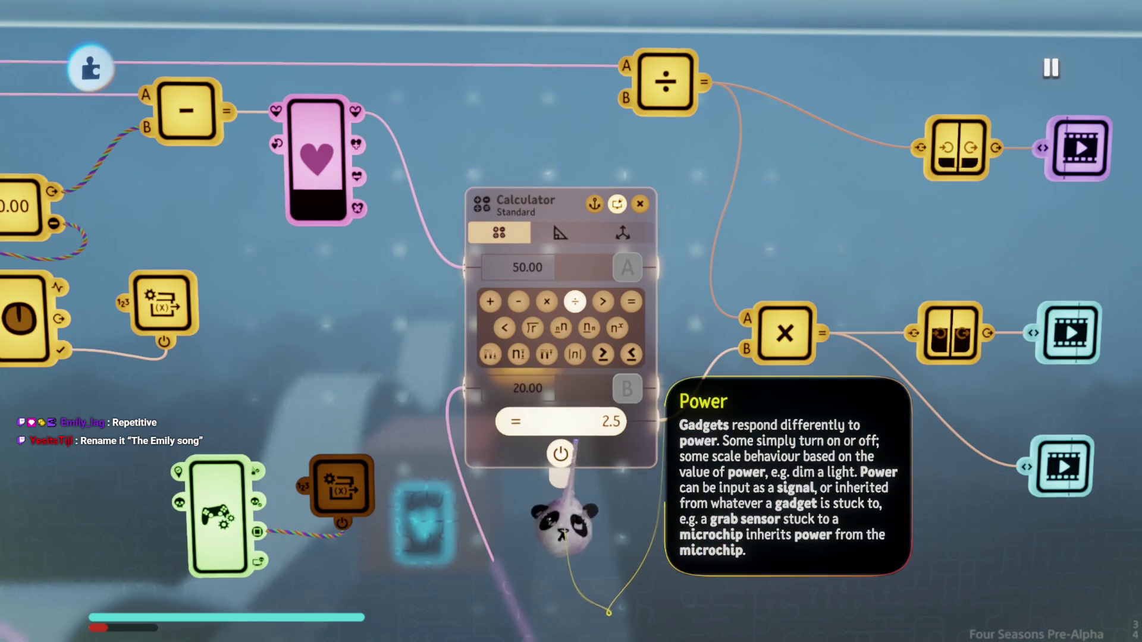
mouse_move(554, 386)
mouse_down()
mouse_move(612, 467)
mouse_move(588, 491)
mouse_up()
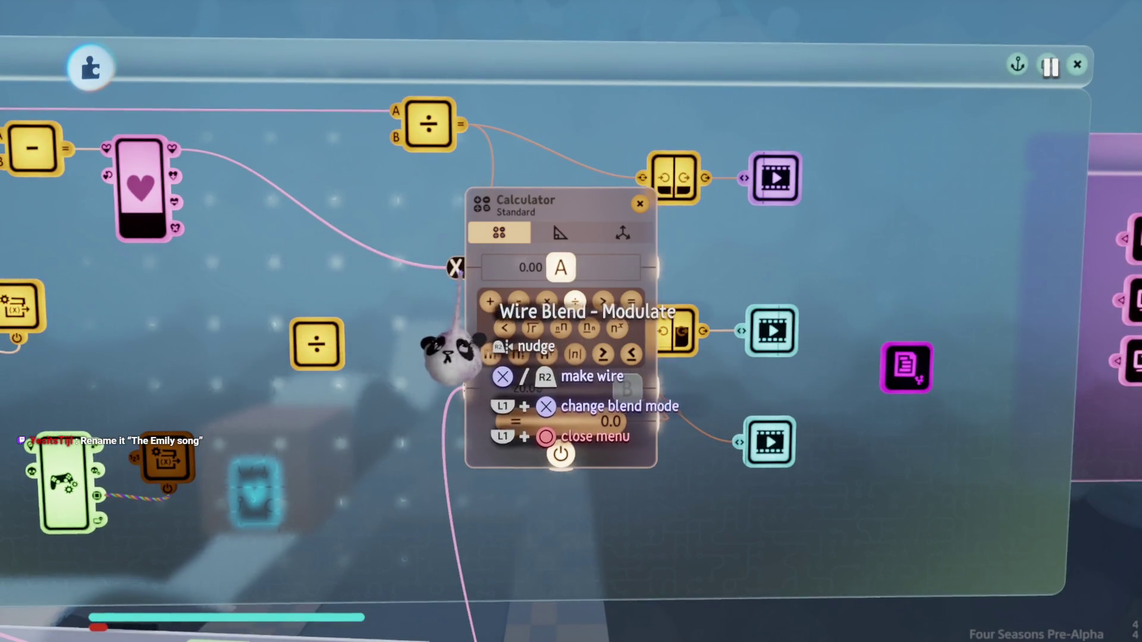
Step: Enter a value on the keypad and set input B to 50, so 50 ÷ 50 gives 1.0
click(544, 336)
text(1)
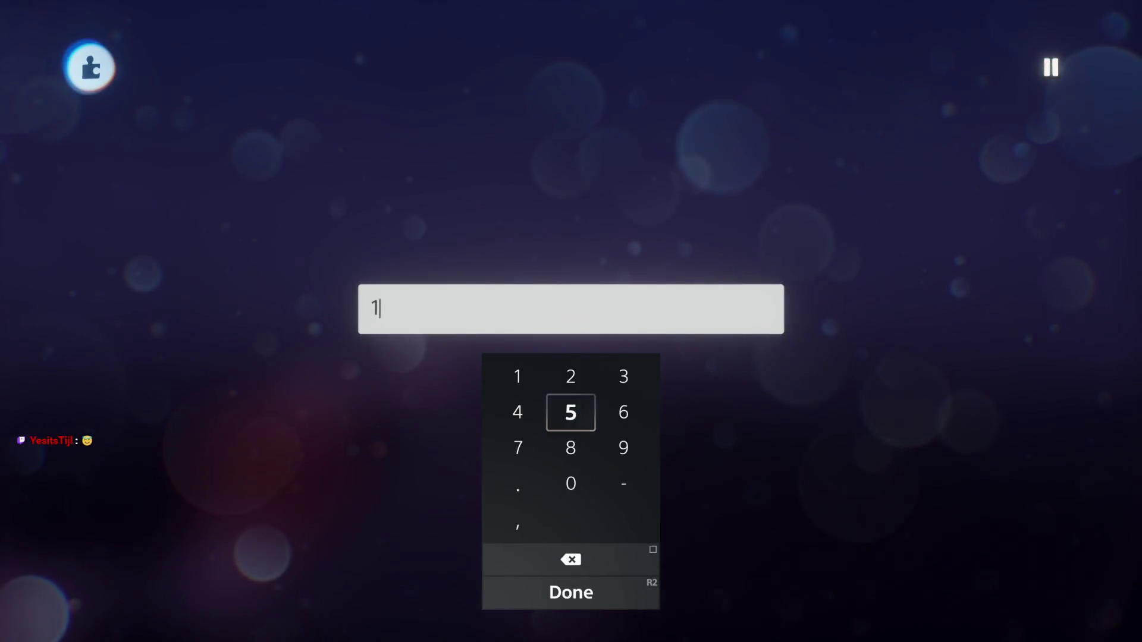
key(Down)
key(Down)
key(Return)
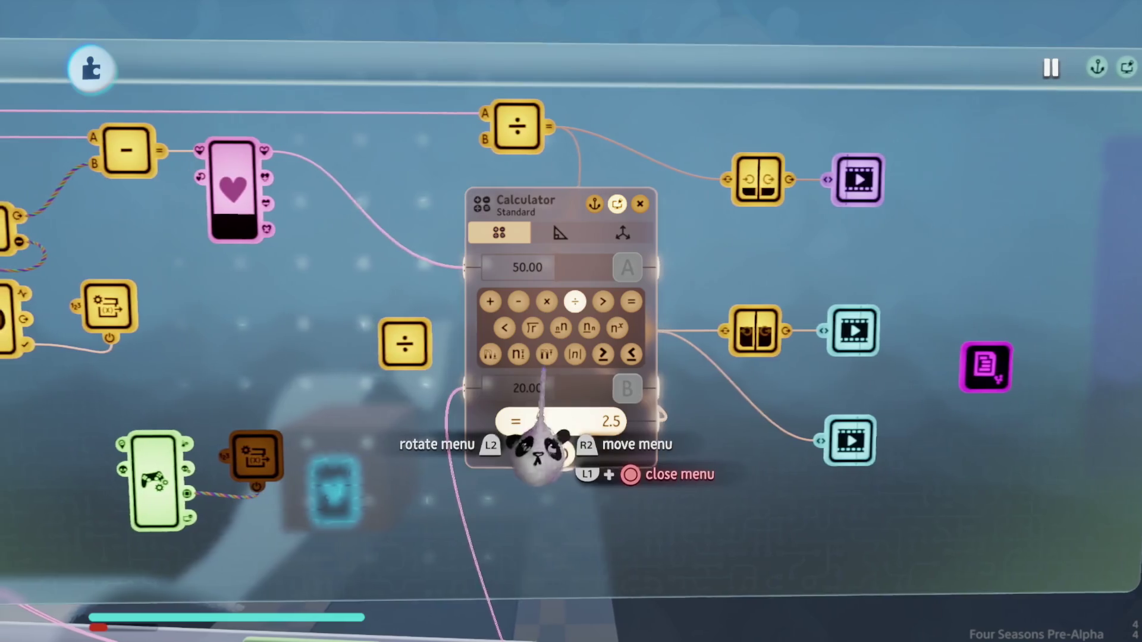
drag(545, 504, 546, 511)
drag(561, 454, 522, 490)
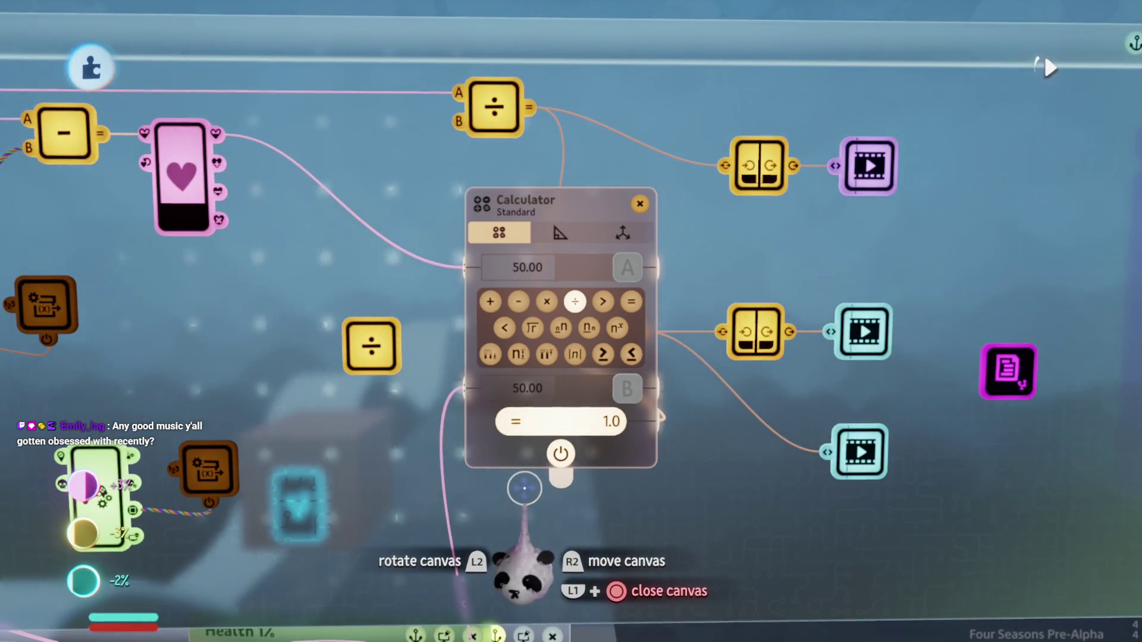
Step: Close the divide calculator, check the multiply calculator, and open Chi's health gadget (max 200, current 50)
key(Escape)
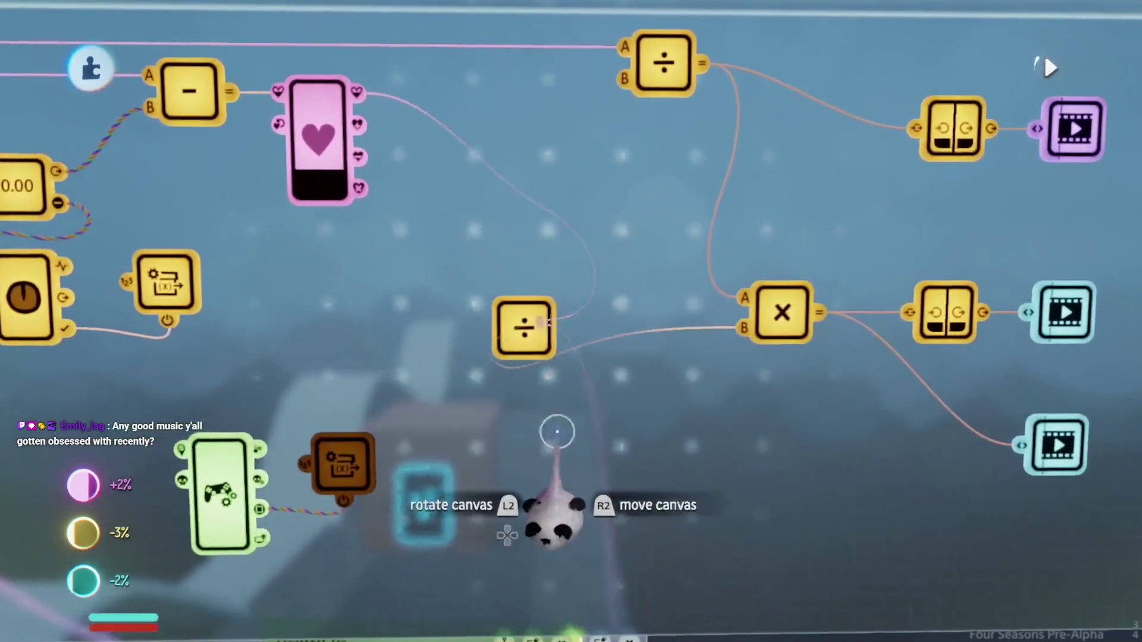
key(Escape)
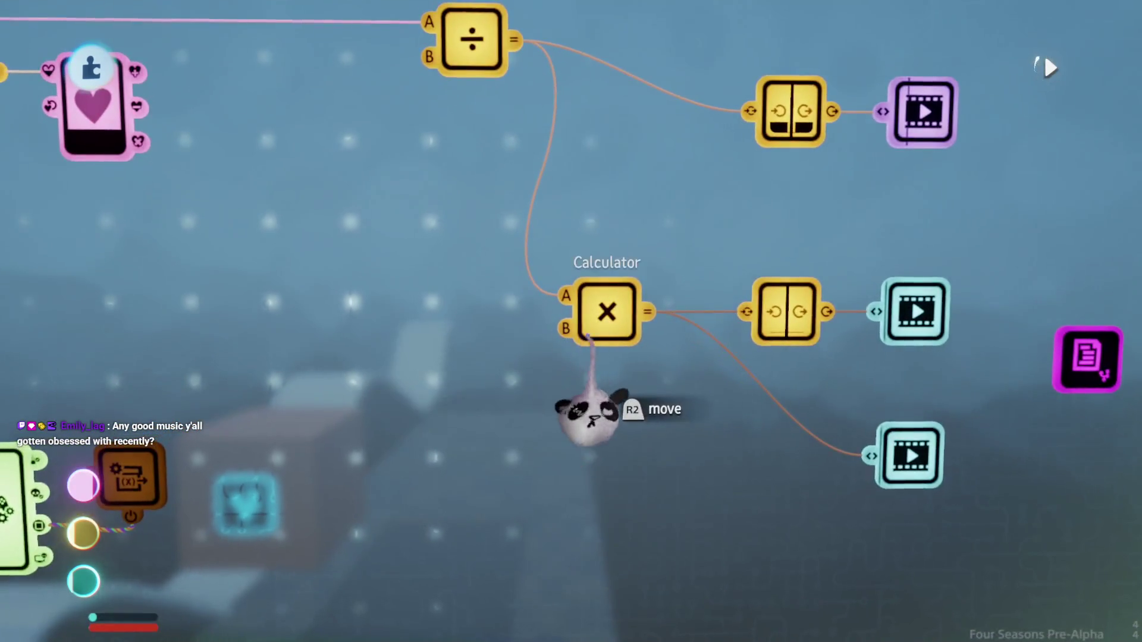
key(Return)
key(Escape)
key(Escape)
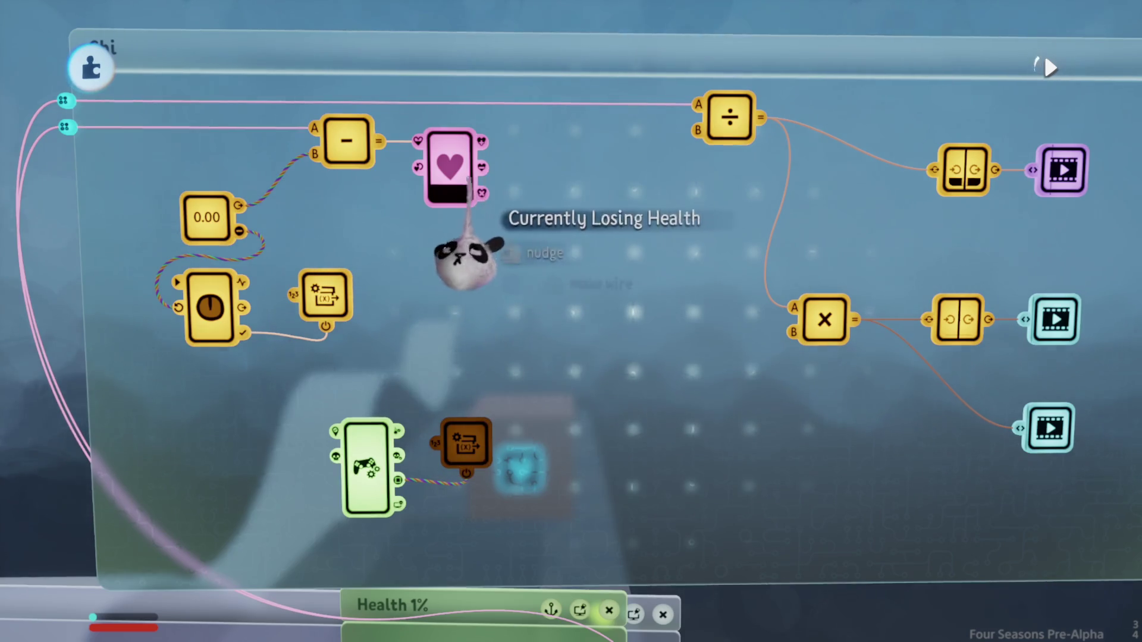
key(Return)
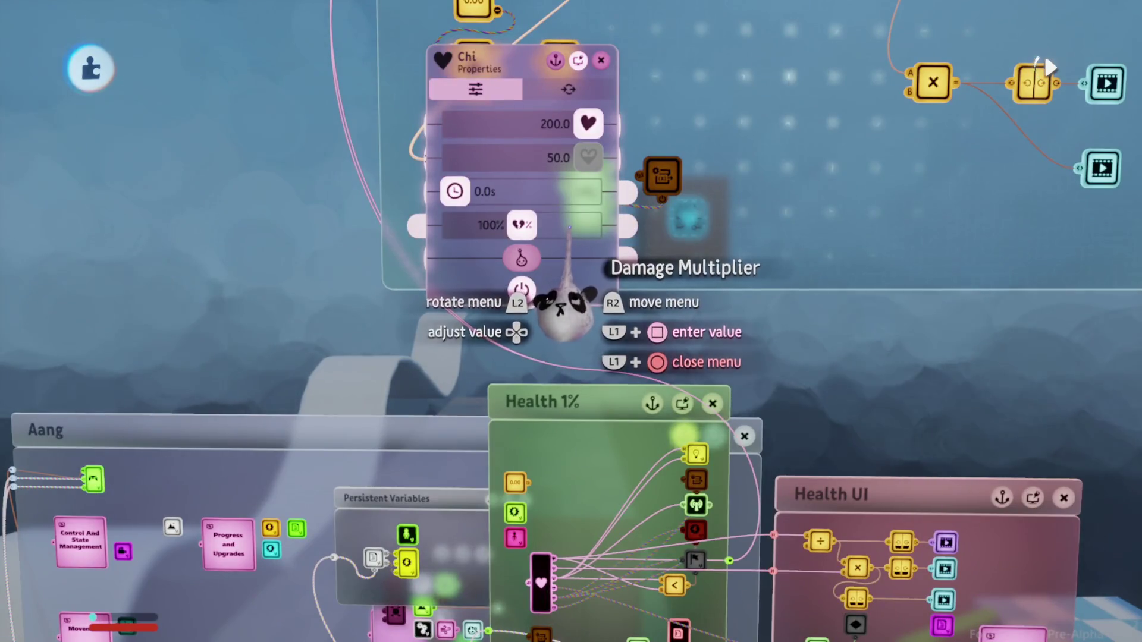
Step: Set Chi's second health value to 50 and wire it into a new custom-icon node
mouse_move(556, 179)
mouse_down()
mouse_move(556, 244)
mouse_move(565, 238)
mouse_move(382, 332)
mouse_up()
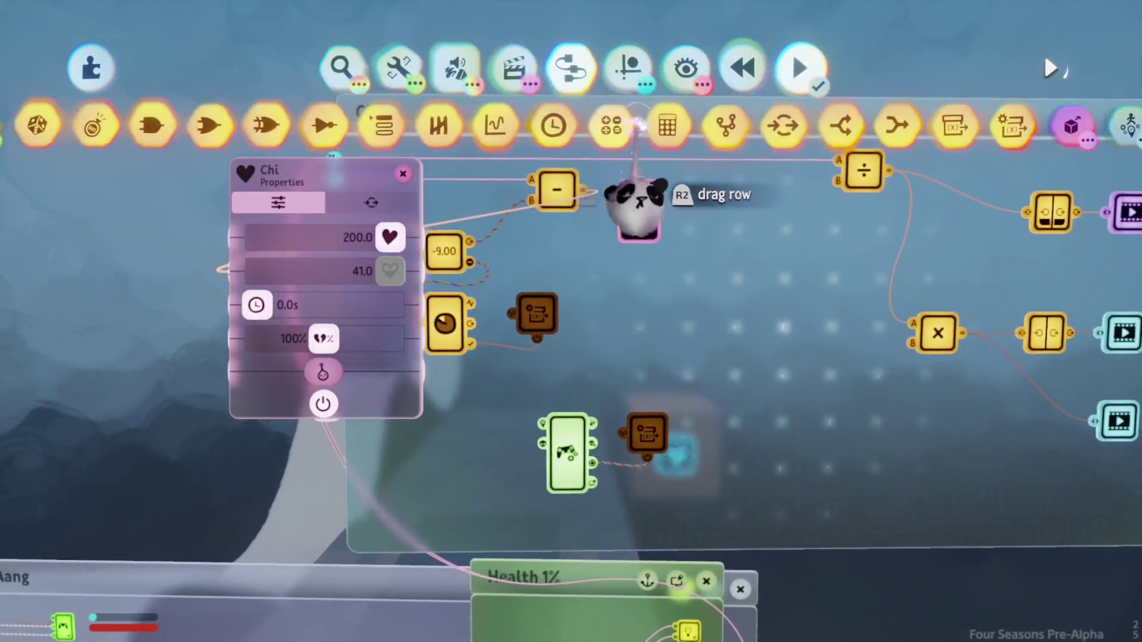
click(637, 202)
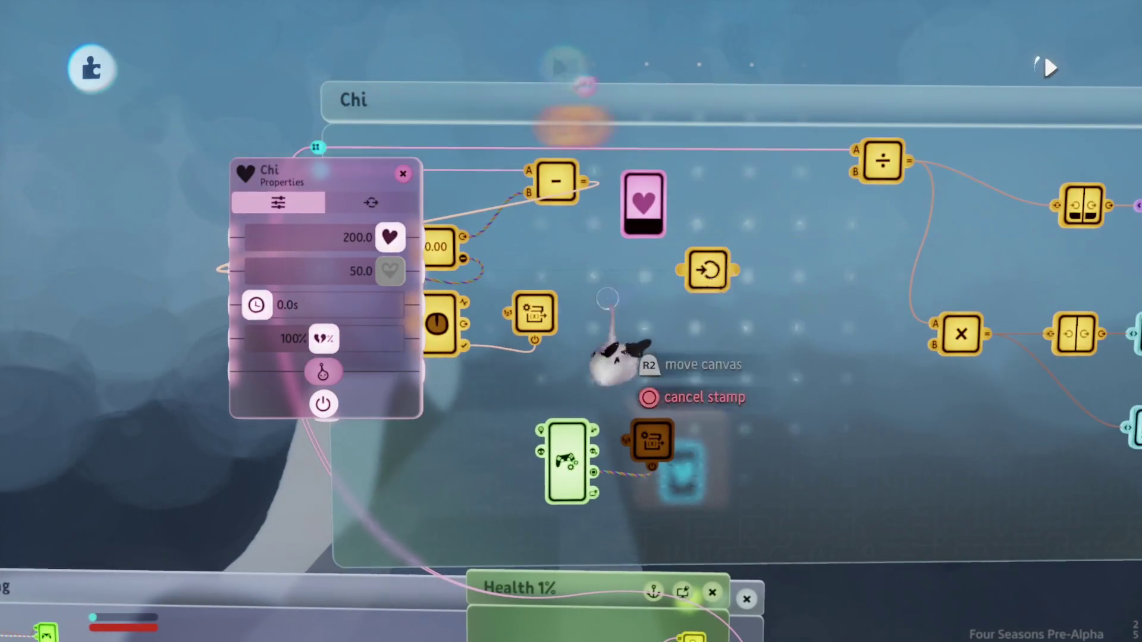
key(Escape)
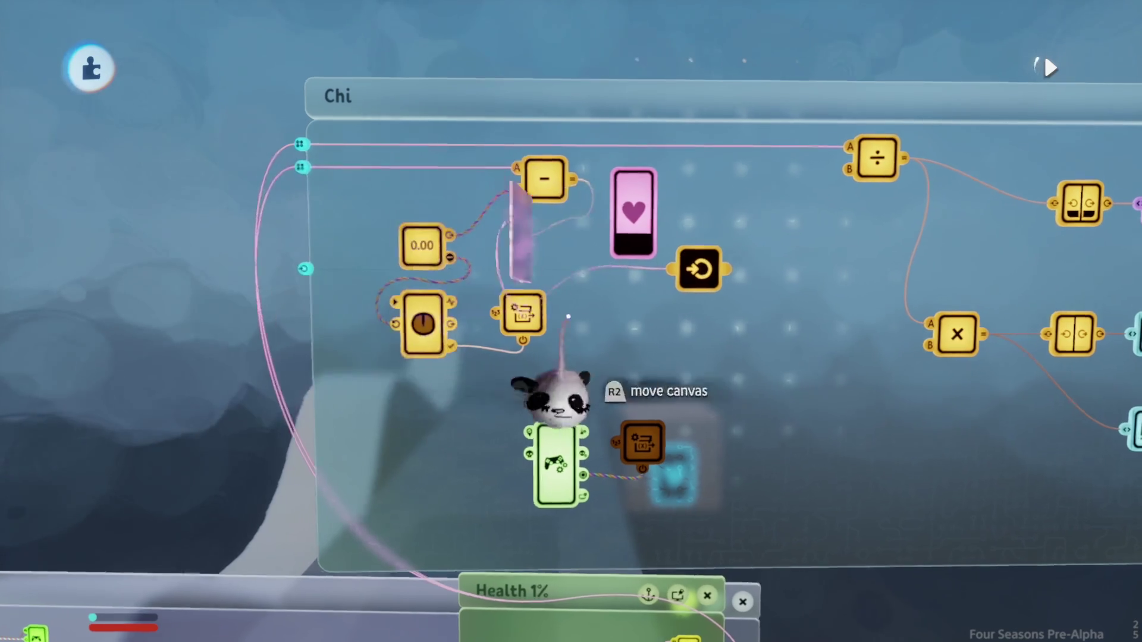
click(599, 283)
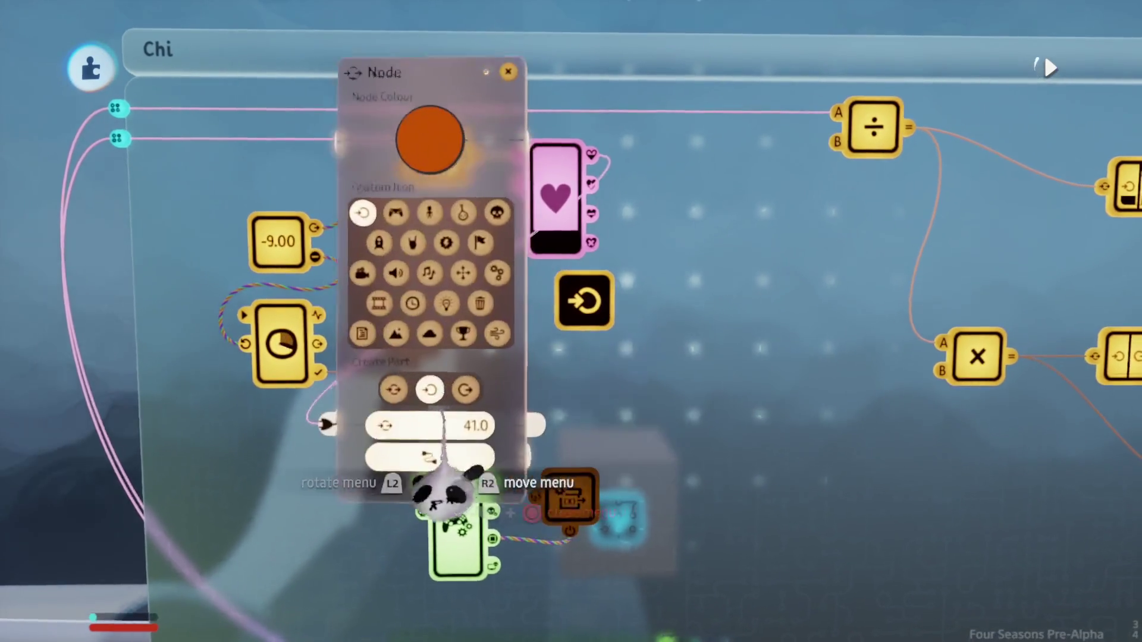
key(Escape)
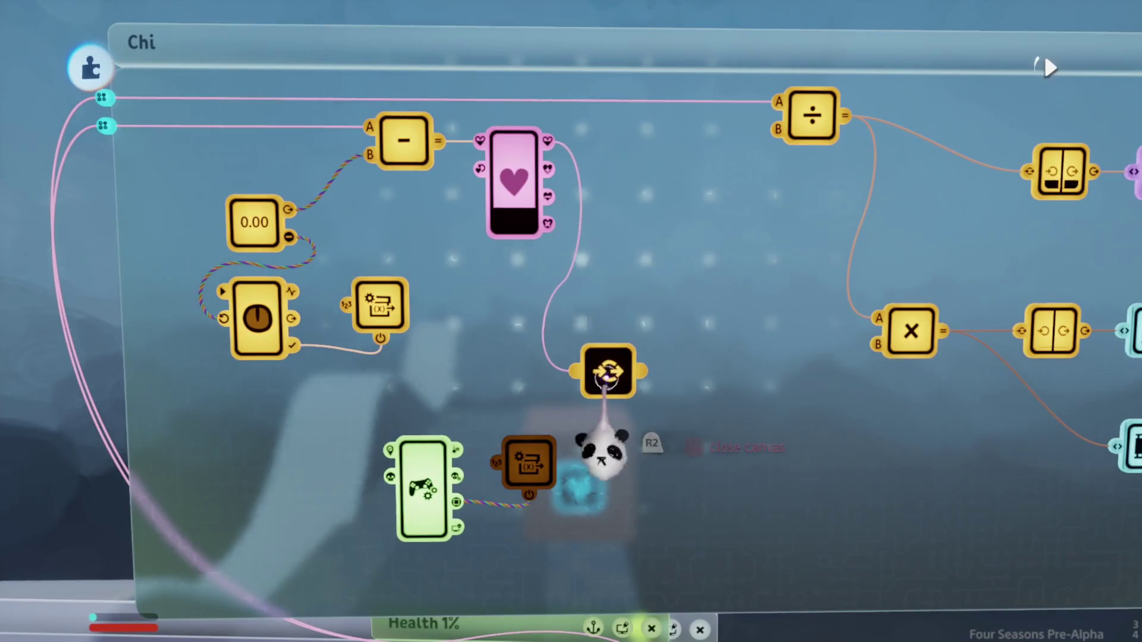
Step: Wire Aang Health's Current Health output into the Chi node's input
key(ctrl+z)
key(Escape)
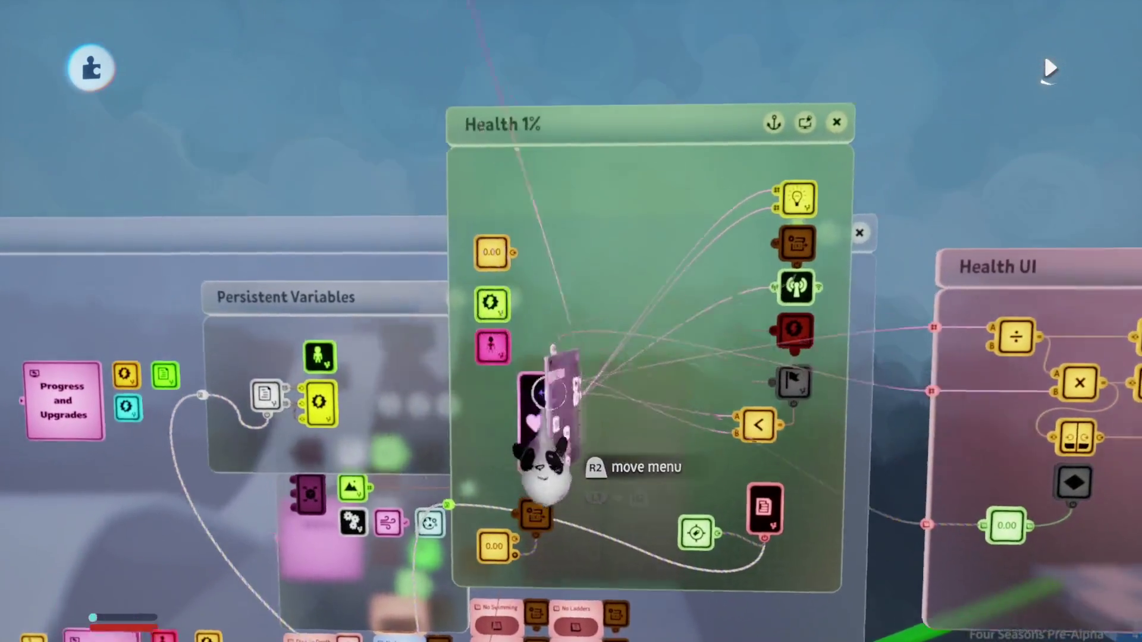
click(601, 428)
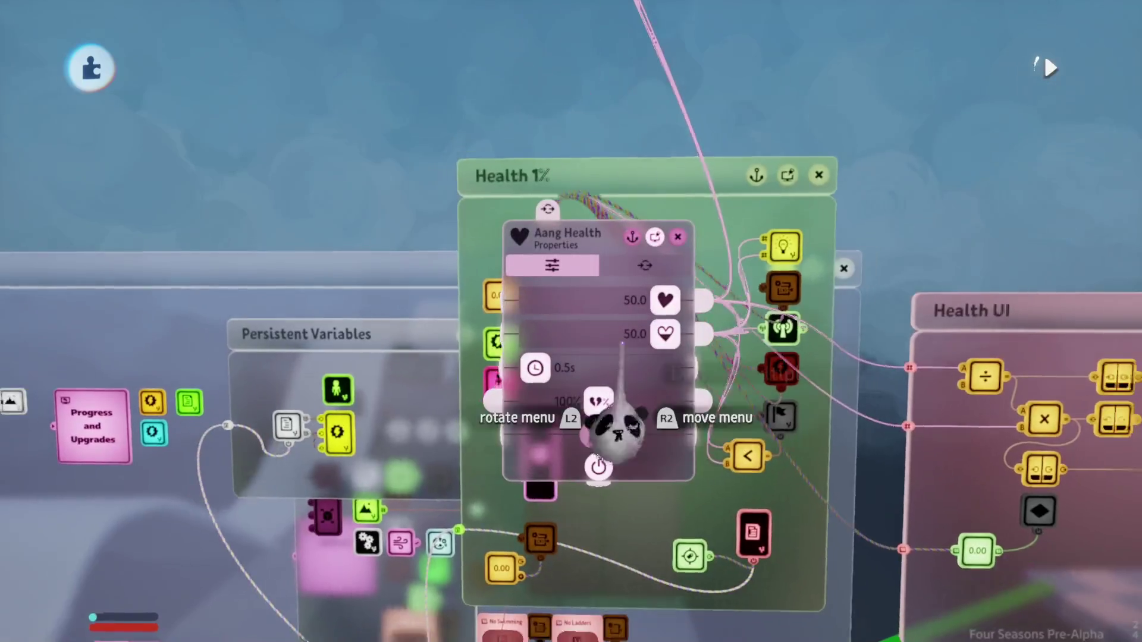
click(678, 333)
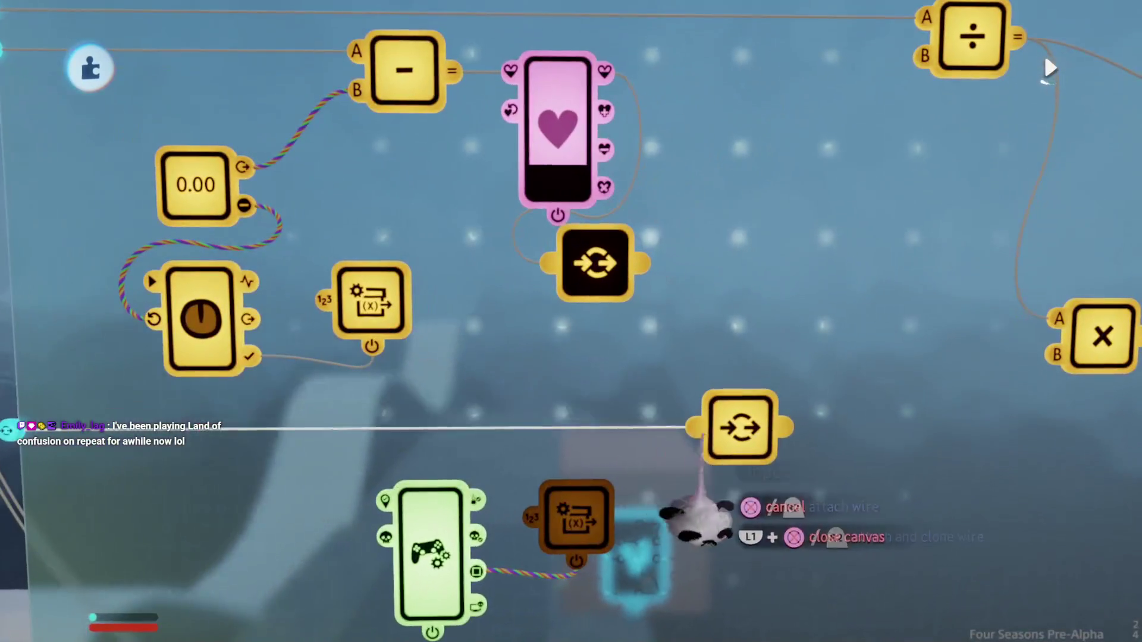
click(690, 427)
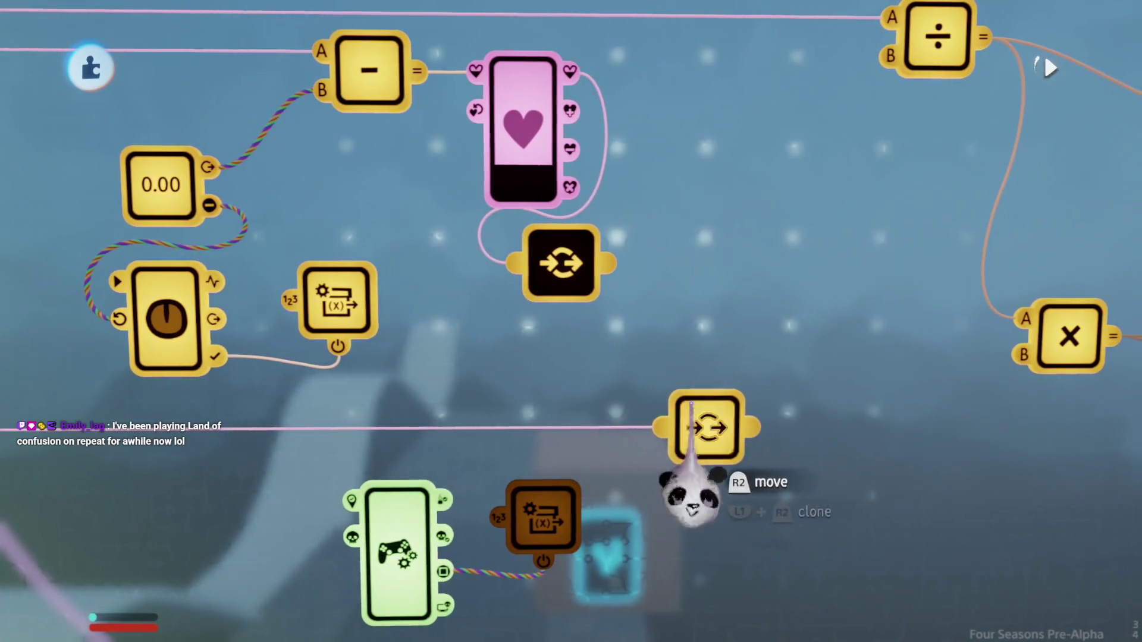
Step: Clone the black node, stack the copy beneath it, and move both down-right
drag(705, 428, 571, 381)
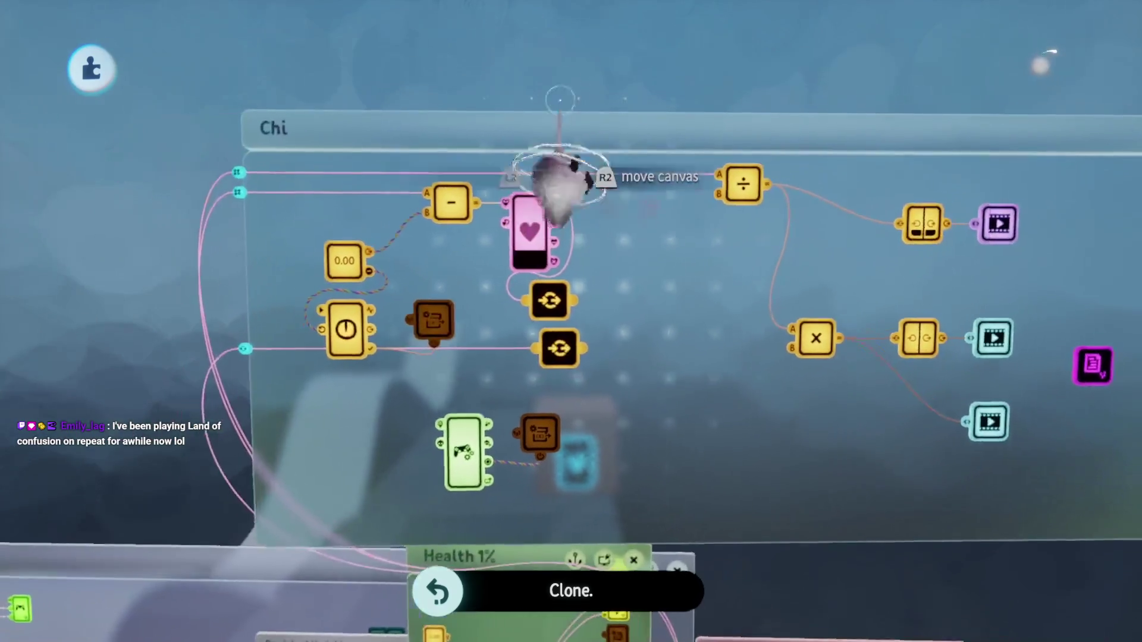
mouse_move(560, 178)
mouse_down()
mouse_move(535, 433)
mouse_move(503, 422)
mouse_up()
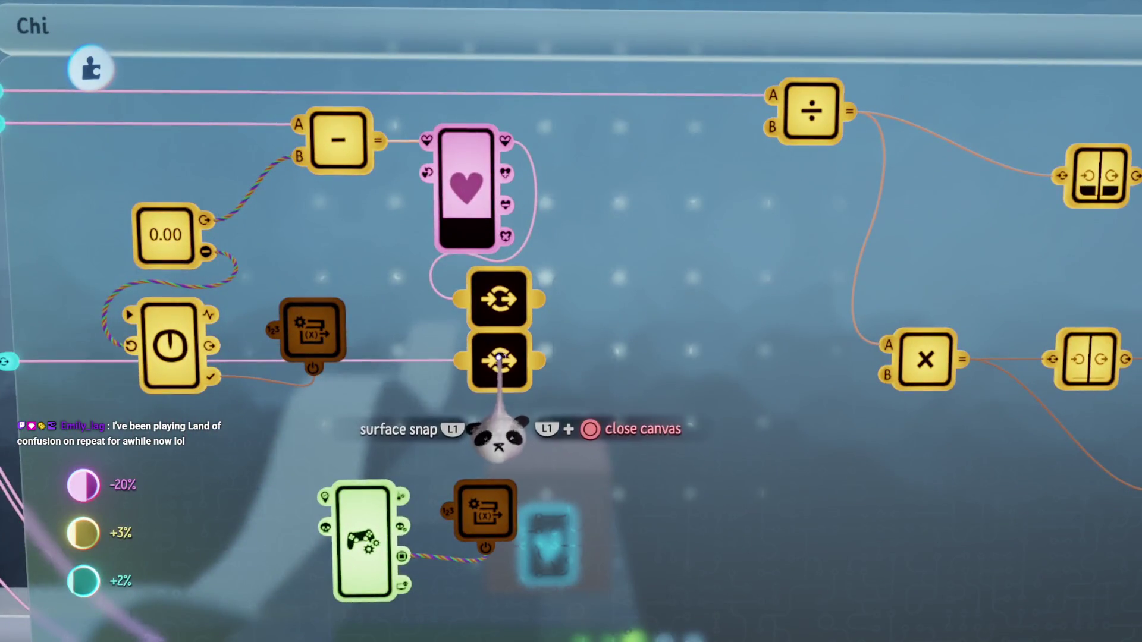
drag(498, 378, 580, 458)
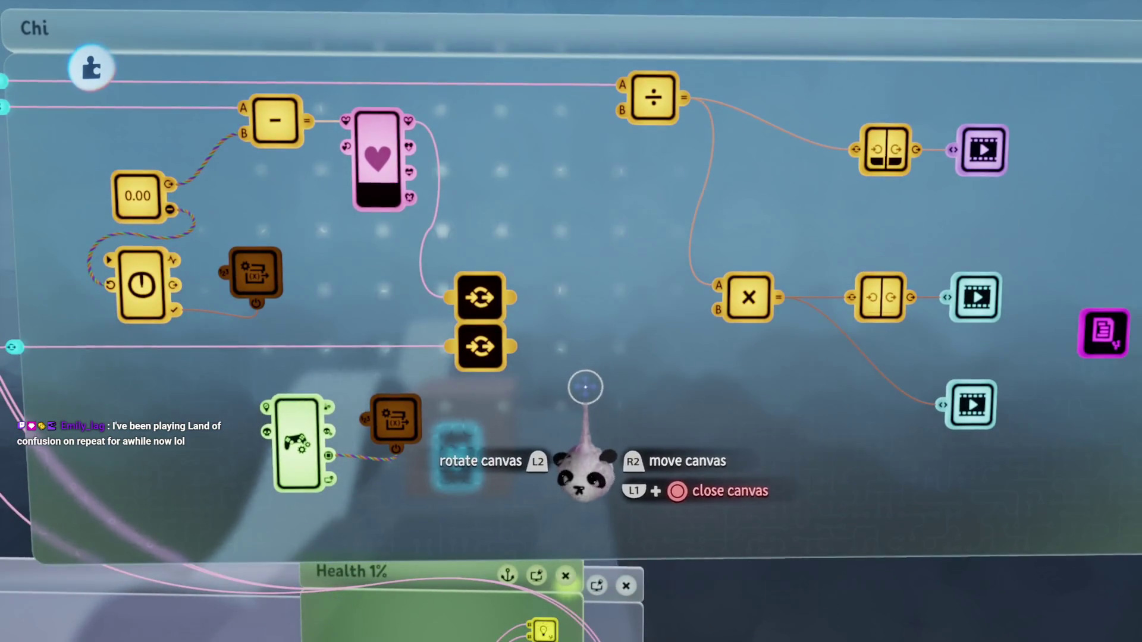
scroll(586, 386, up, 5)
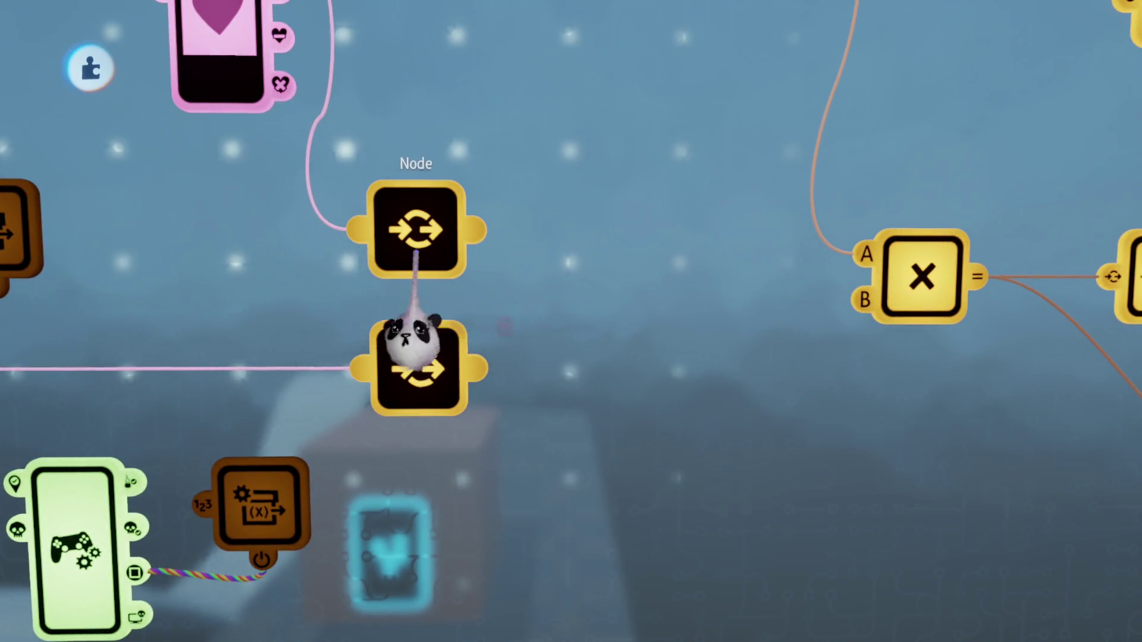
scroll(514, 393, down, 3)
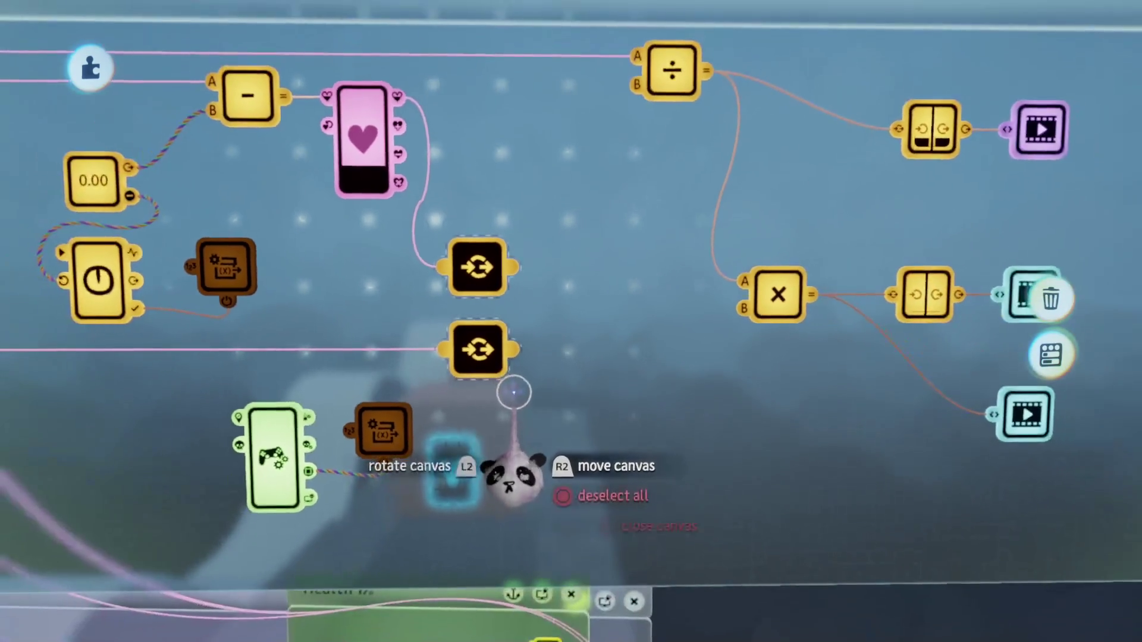
scroll(514, 393, up, 3)
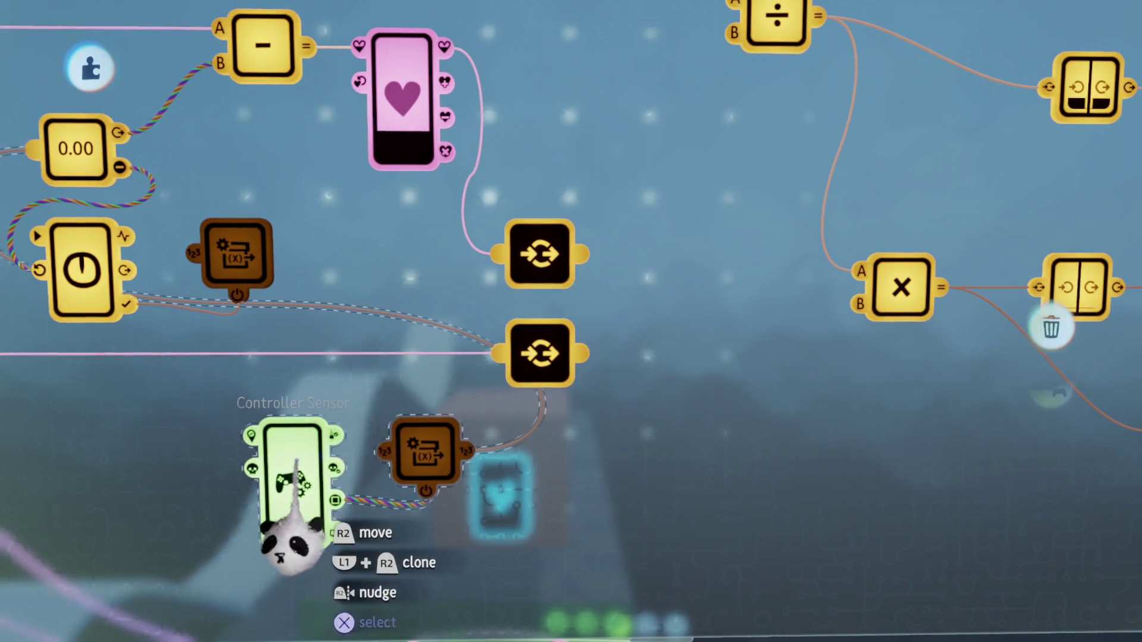
Step: Move the controller sensor and its chip down-left, then reframe around the two black nodes
mouse_move(296, 461)
mouse_down()
mouse_move(232, 533)
mouse_move(216, 533)
mouse_up()
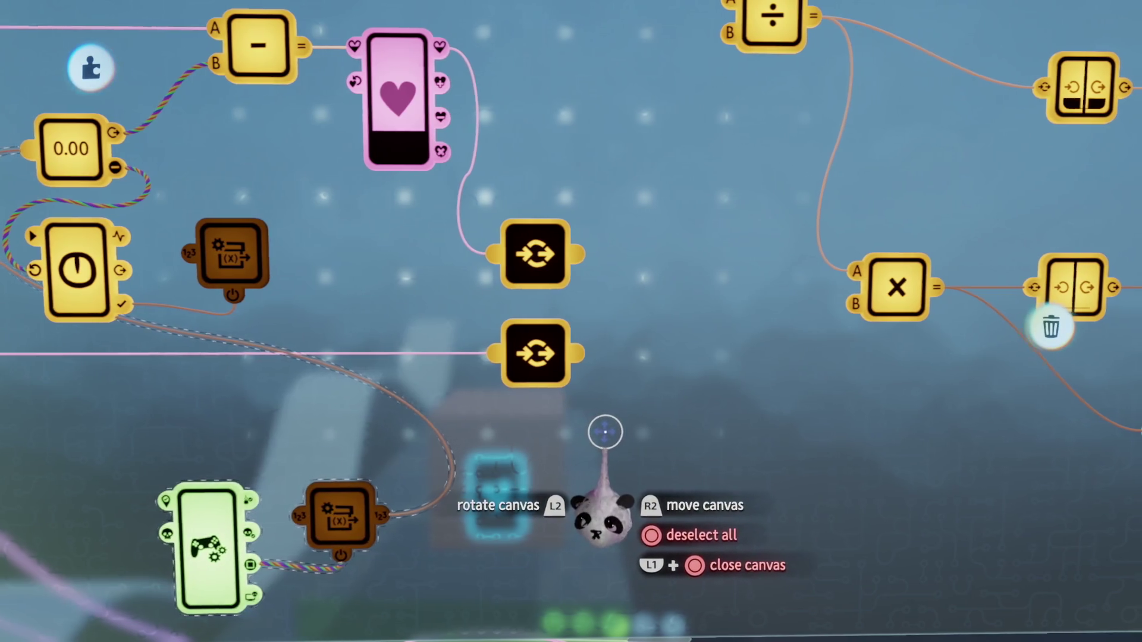
scroll(604, 432, right, 5)
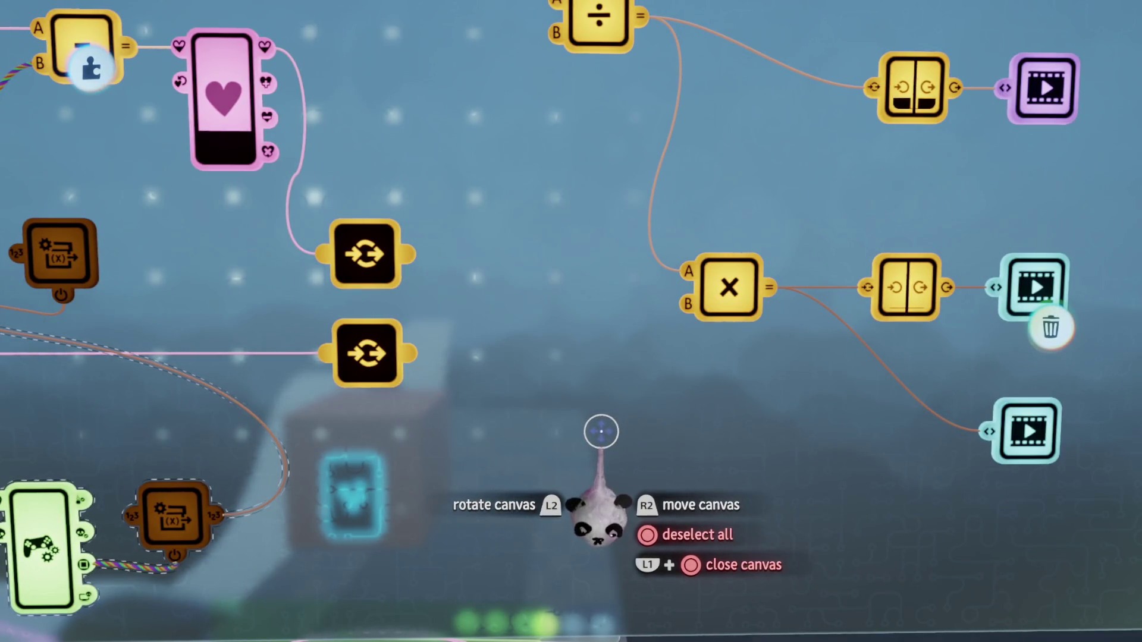
scroll(601, 430, left, 5)
scroll(601, 430, up, 4)
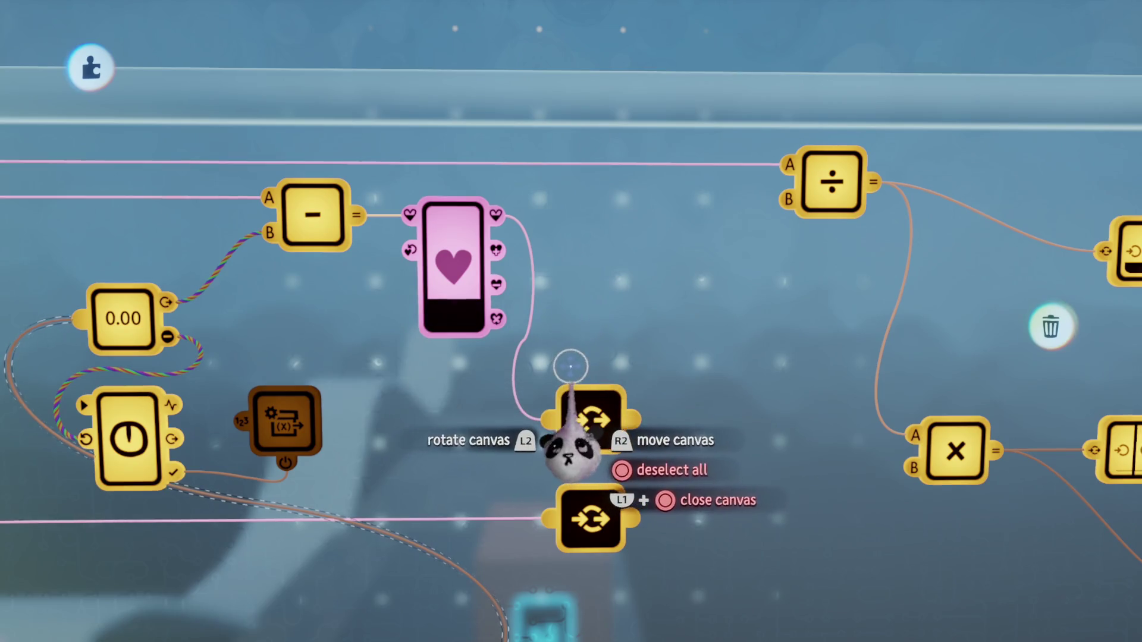
mouse_move(575, 369)
mouse_down()
mouse_move(589, 294)
mouse_move(559, 145)
mouse_move(540, 289)
mouse_up()
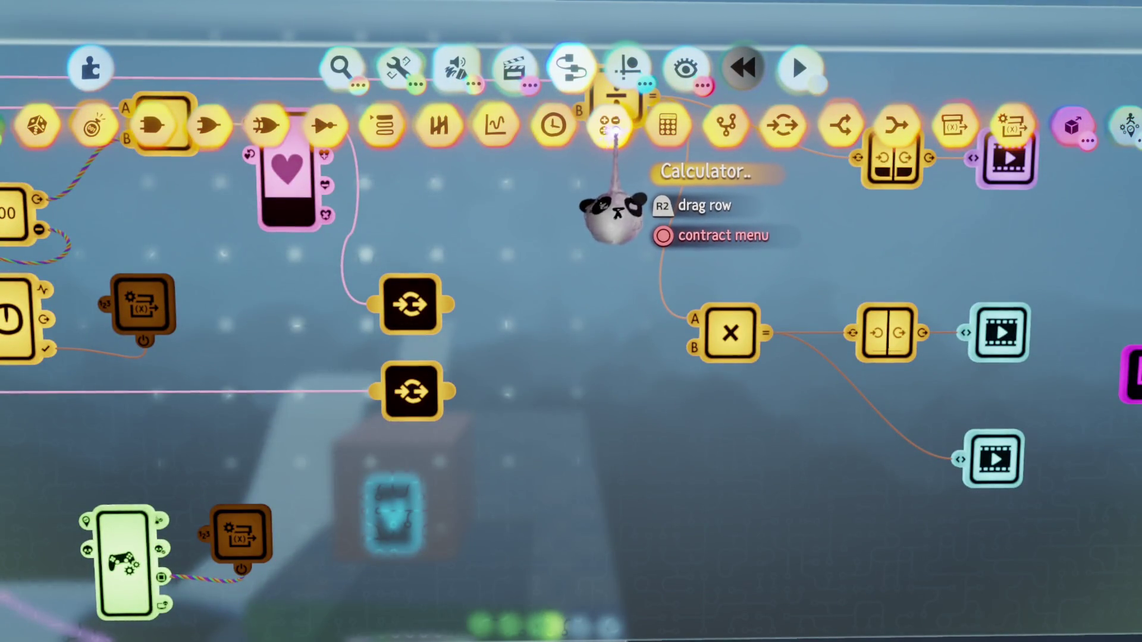
Step: Place a subtract Calculator between the two black receiver nodes
click(613, 126)
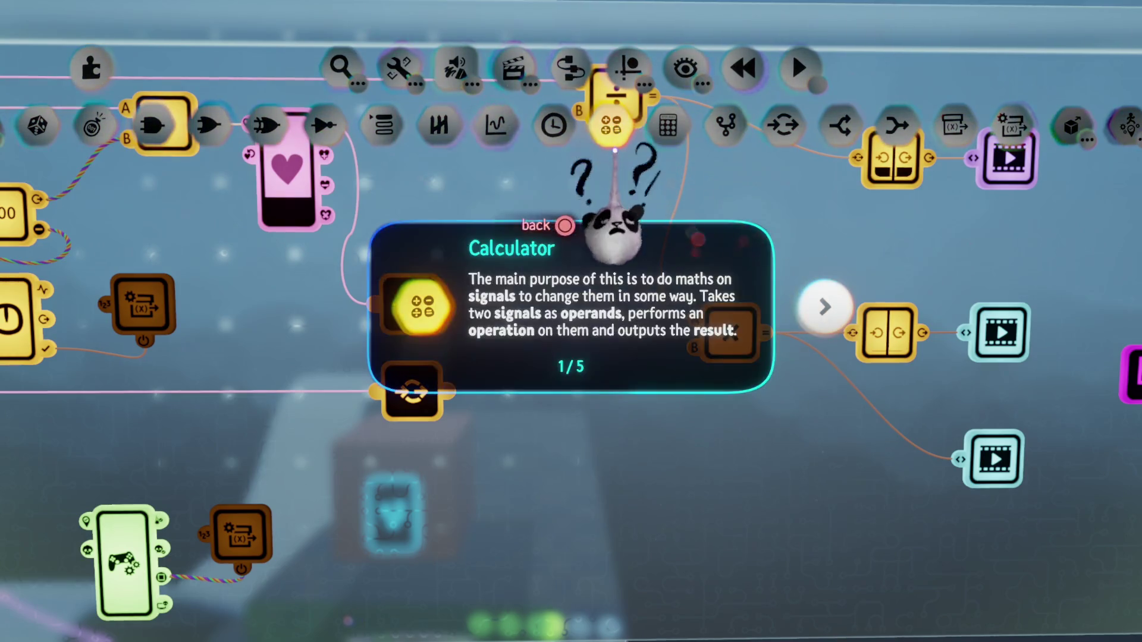
key(Escape)
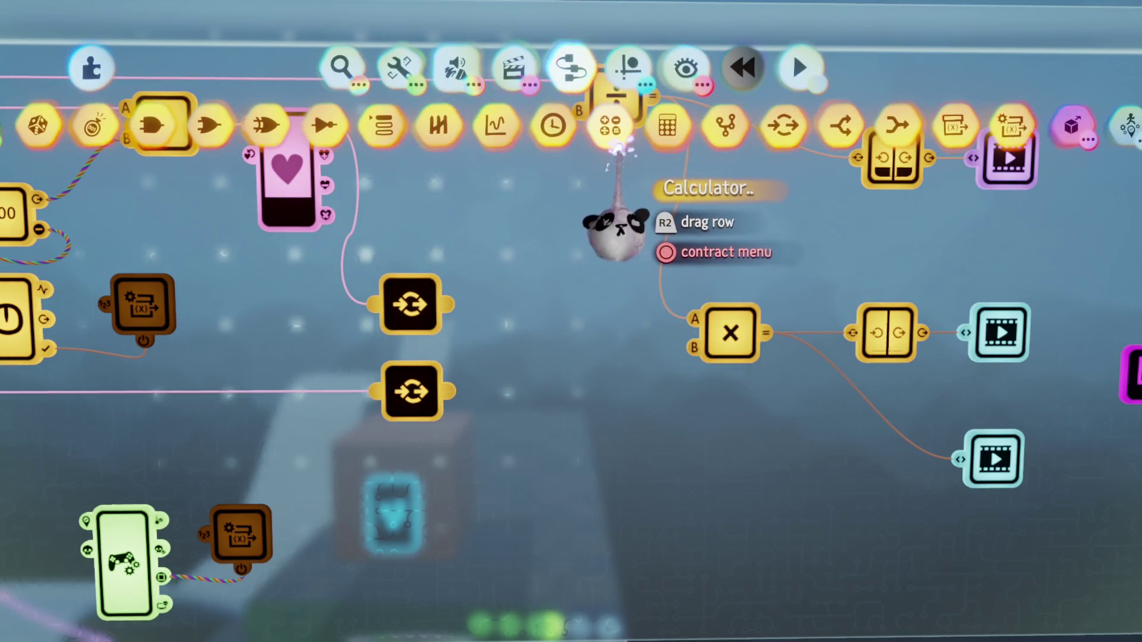
click(612, 126)
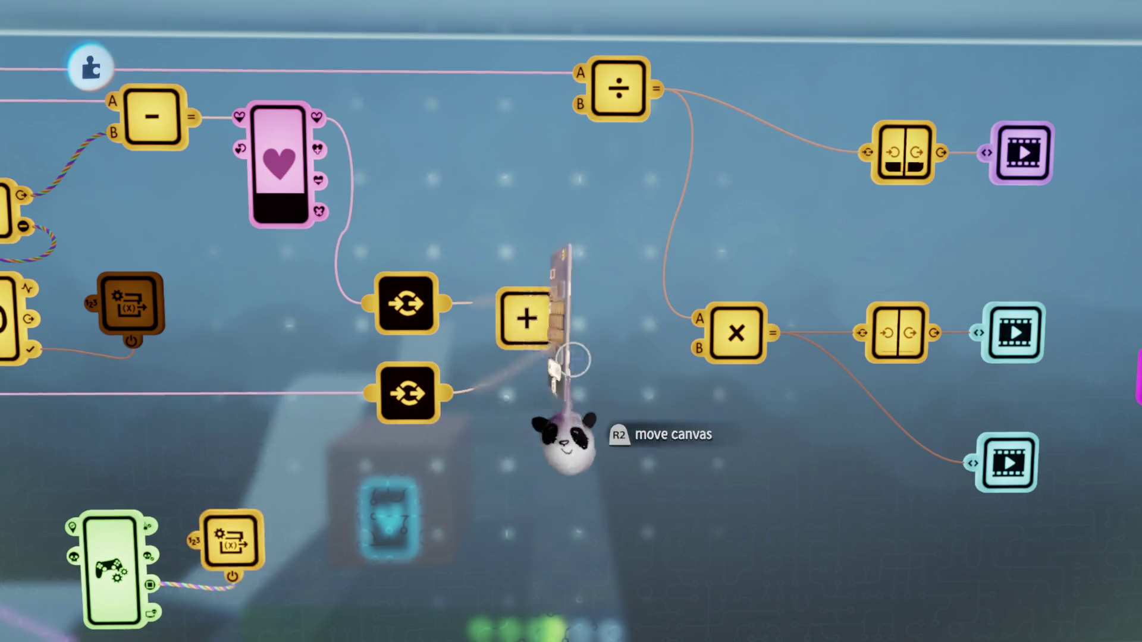
click(526, 322)
key(Escape)
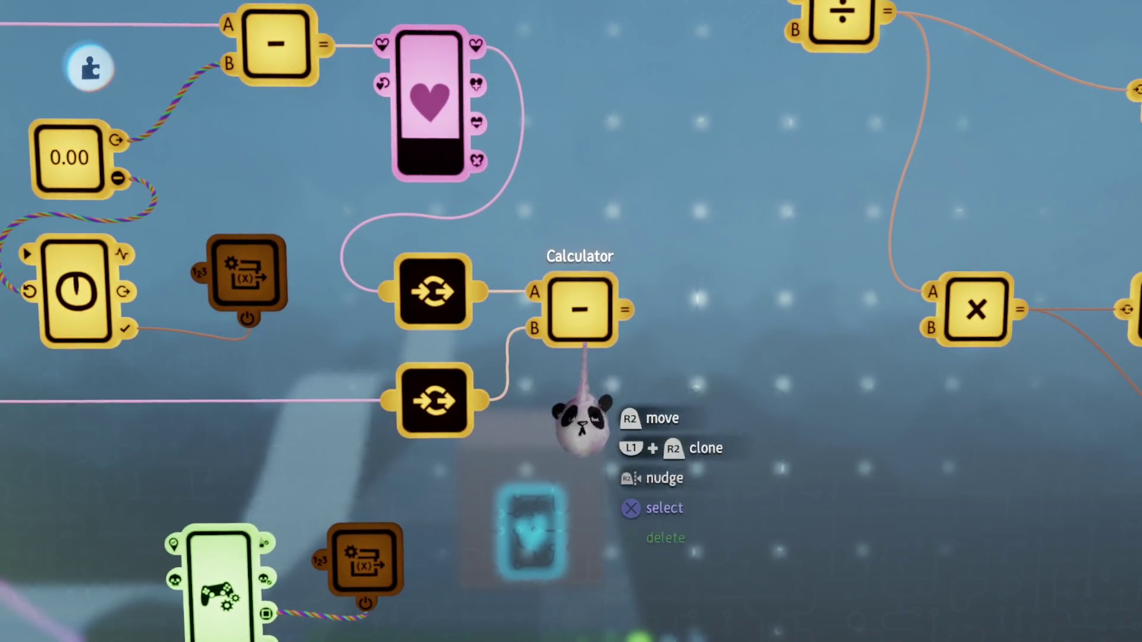
scroll(575, 397, down, 3)
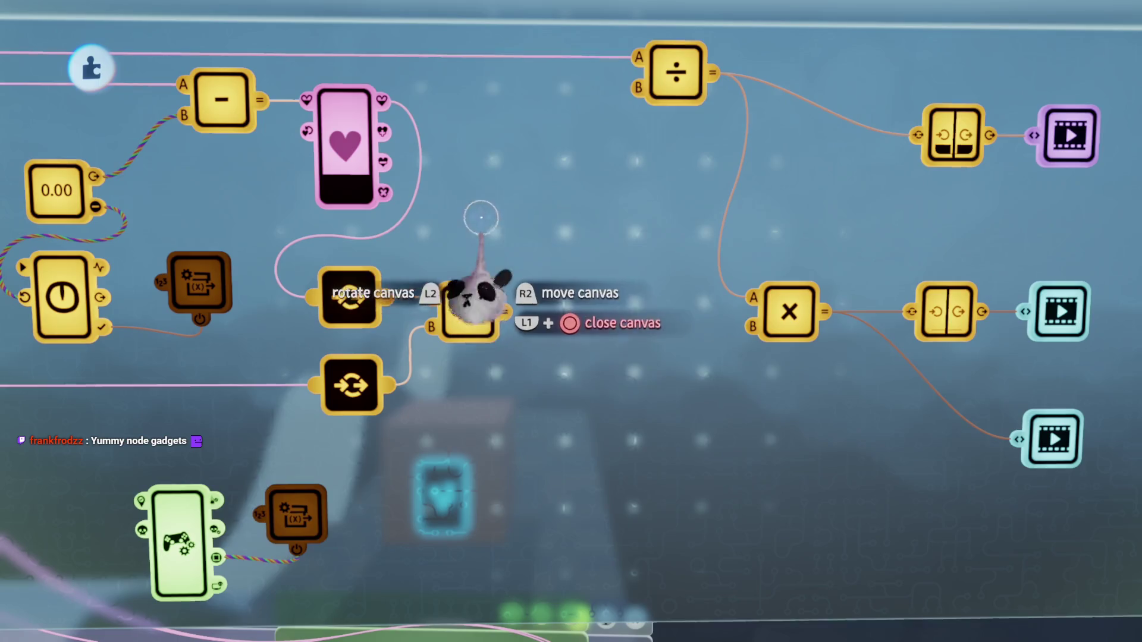
Step: Add a Signal Manipulator after the subtract and wire its output into the multiply's B input
key(space)
click(484, 208)
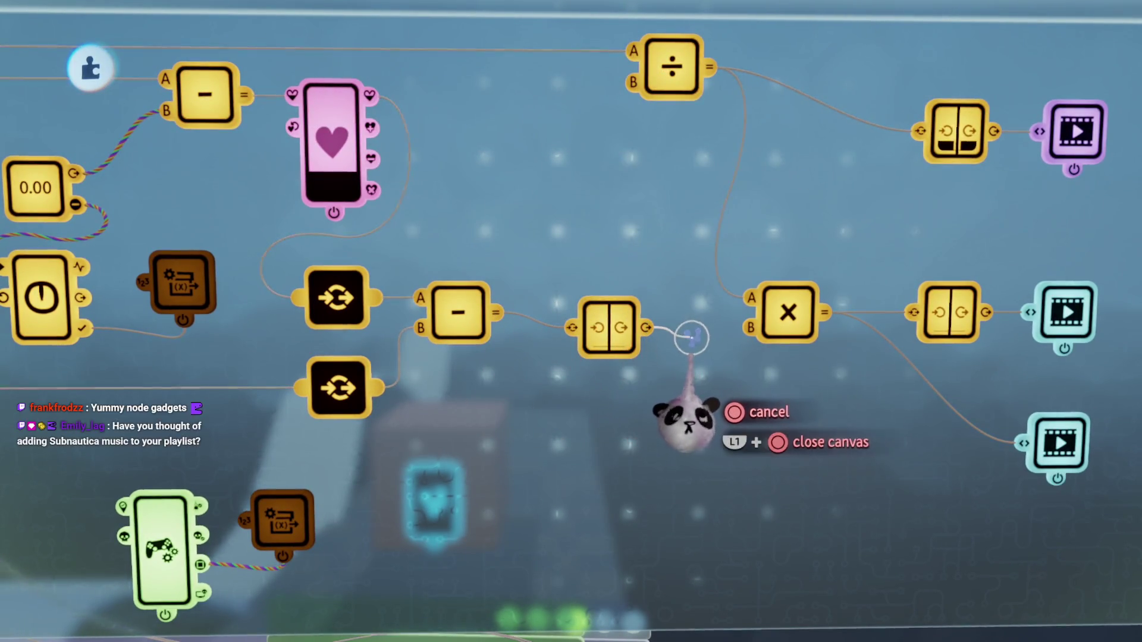
scroll(696, 331, up, 5)
click(678, 334)
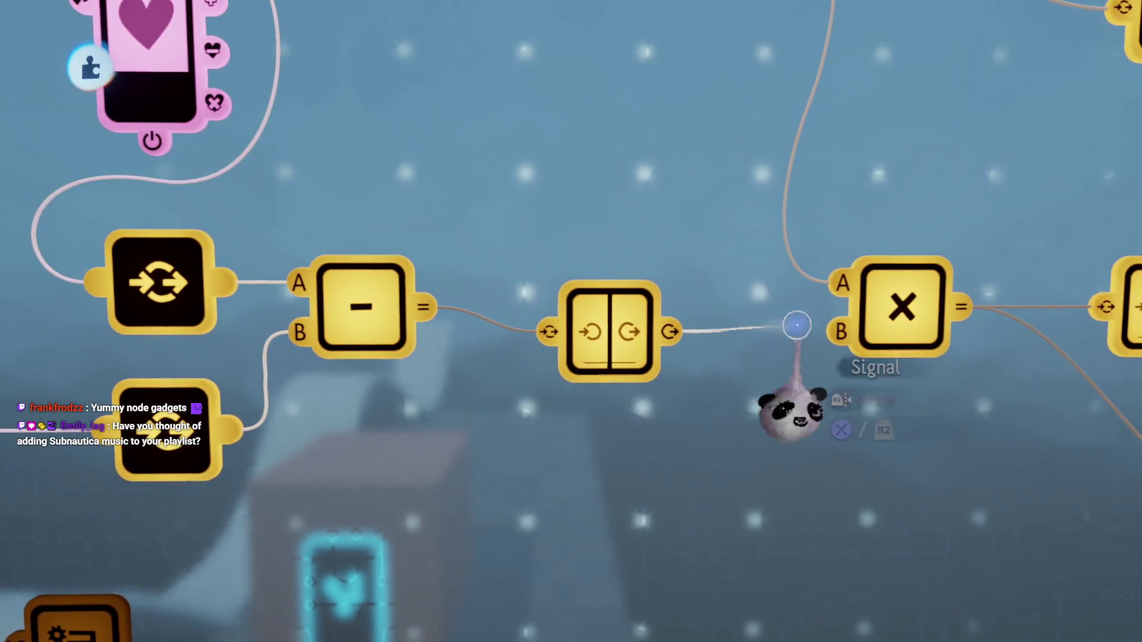
click(845, 331)
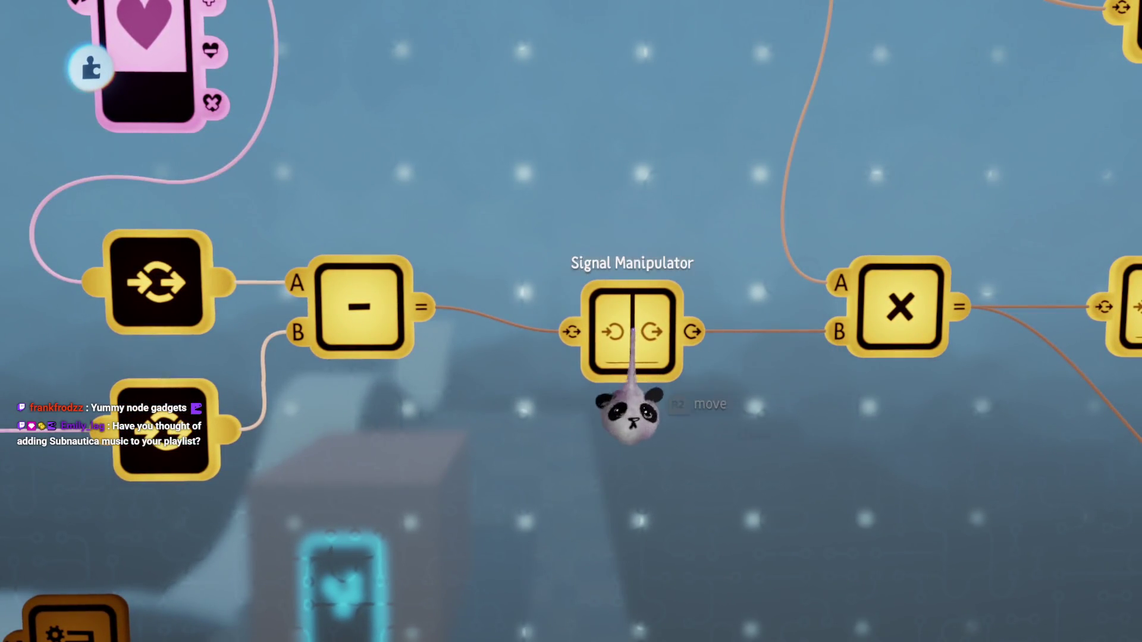
click(631, 411)
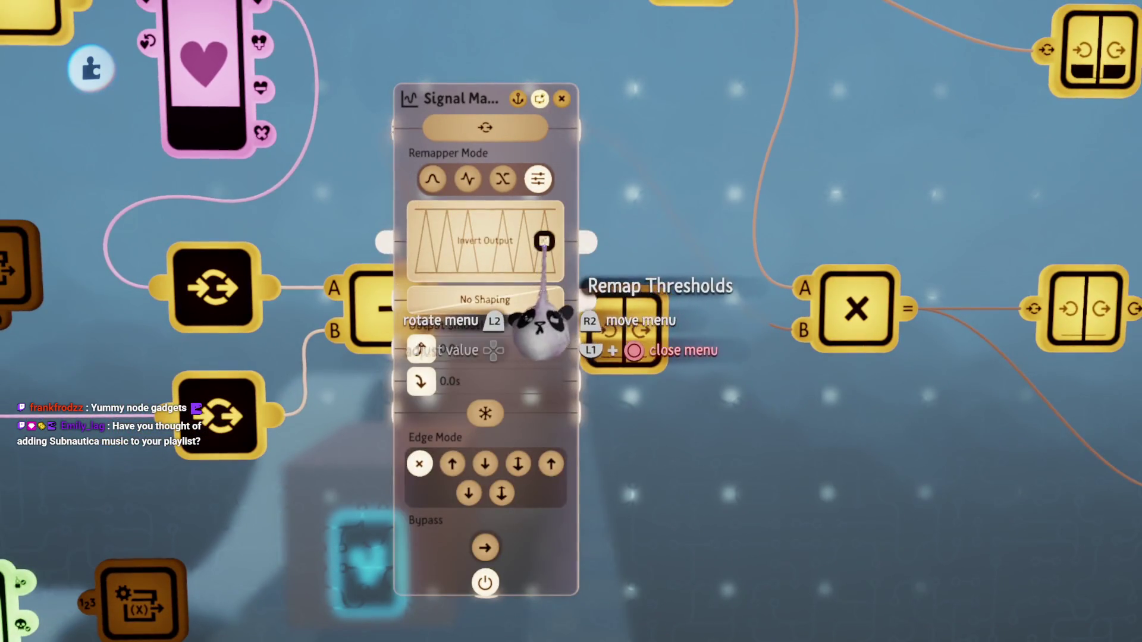
key(Escape)
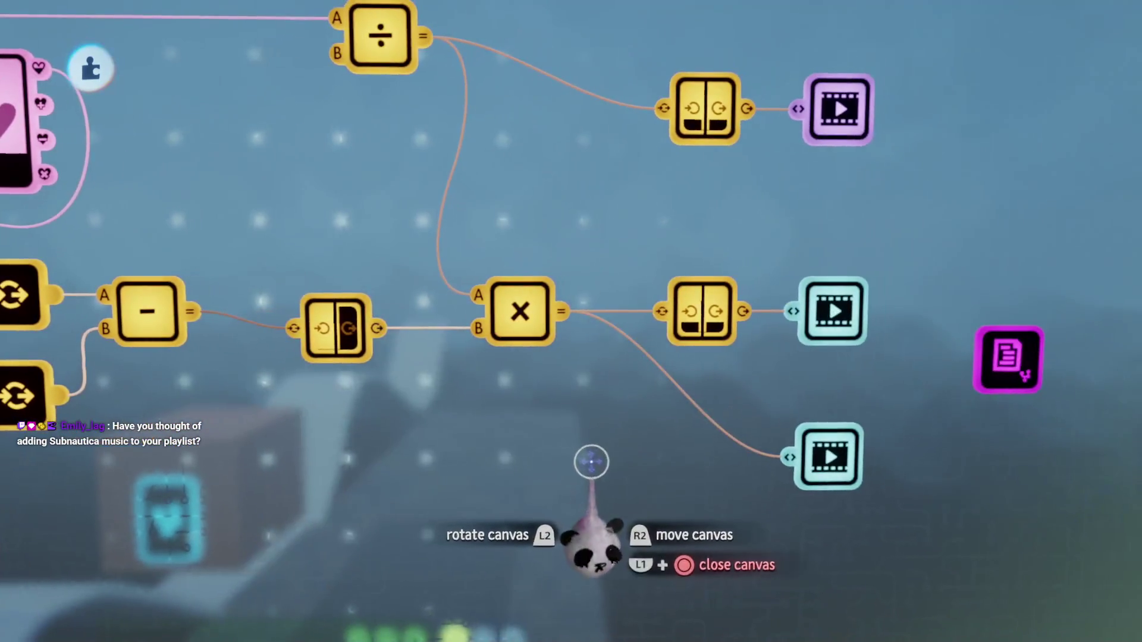
mouse_move(582, 445)
mouse_down()
mouse_move(597, 331)
mouse_move(640, 235)
mouse_move(565, 360)
mouse_up()
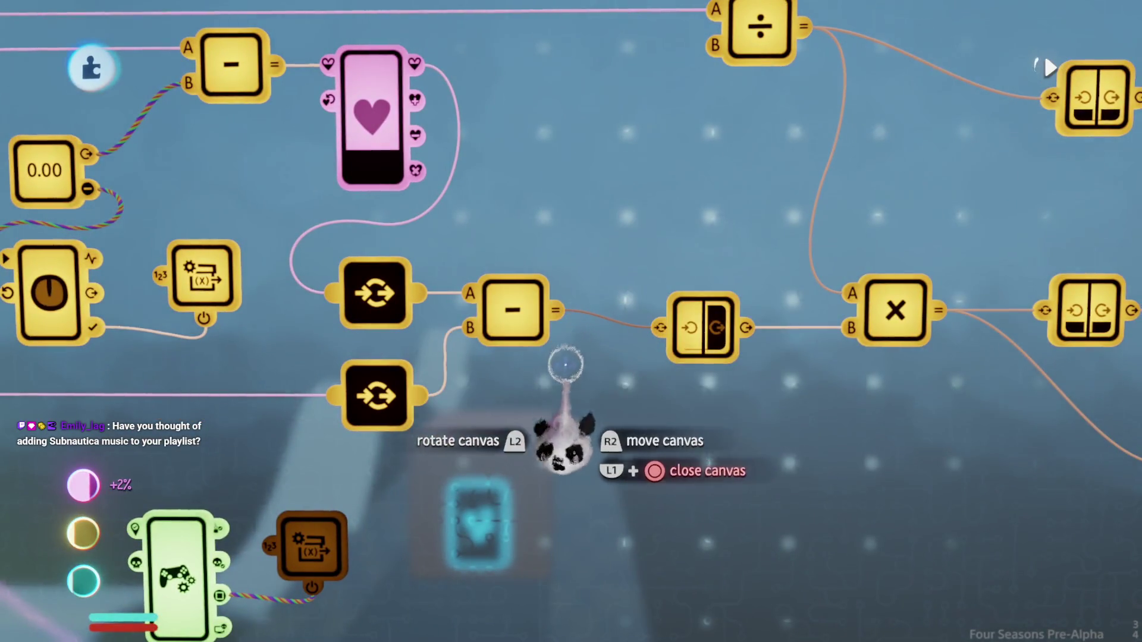
drag(565, 439, 587, 481)
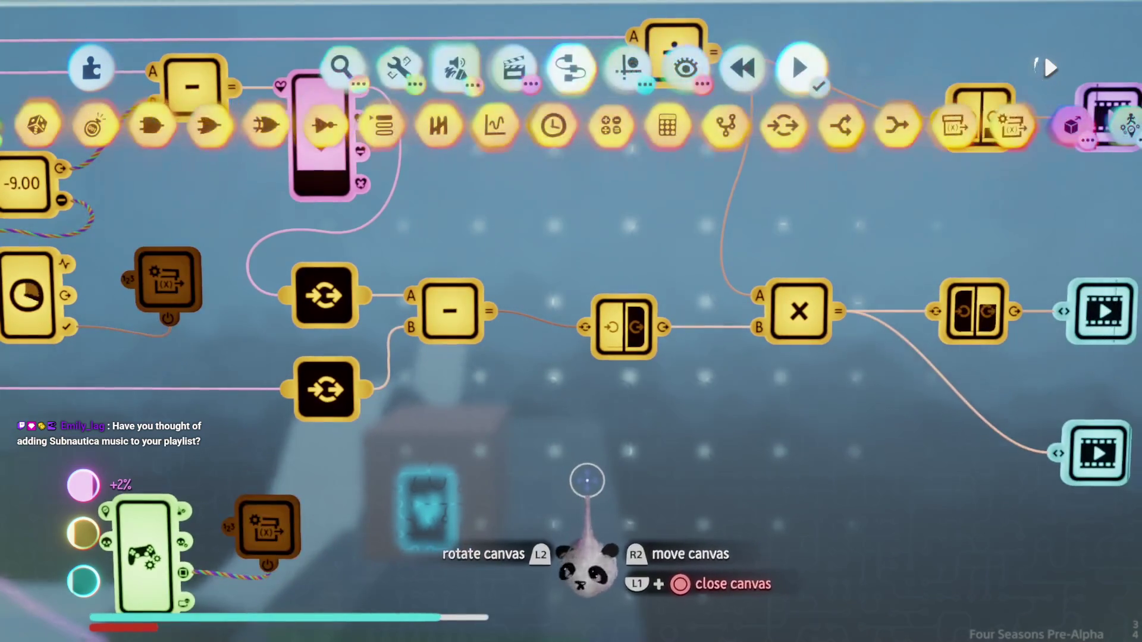
Step: Move the subtract calculator's B wire onto input A, then delete the calculator and its wires
click(469, 326)
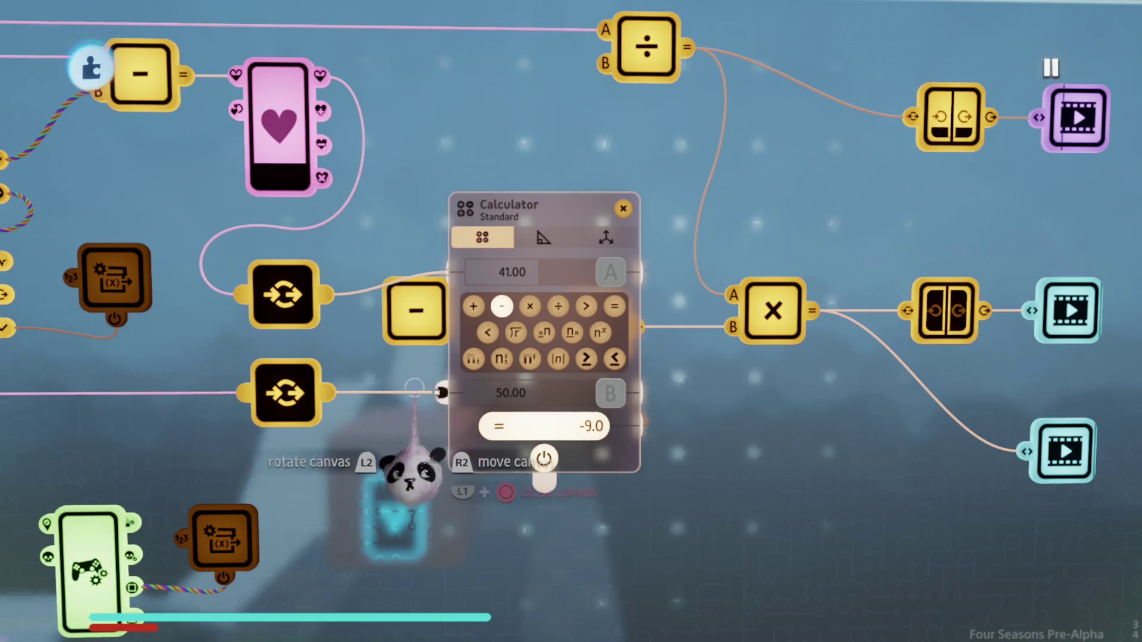
mouse_move(434, 388)
mouse_down()
mouse_move(454, 309)
mouse_move(438, 272)
mouse_up()
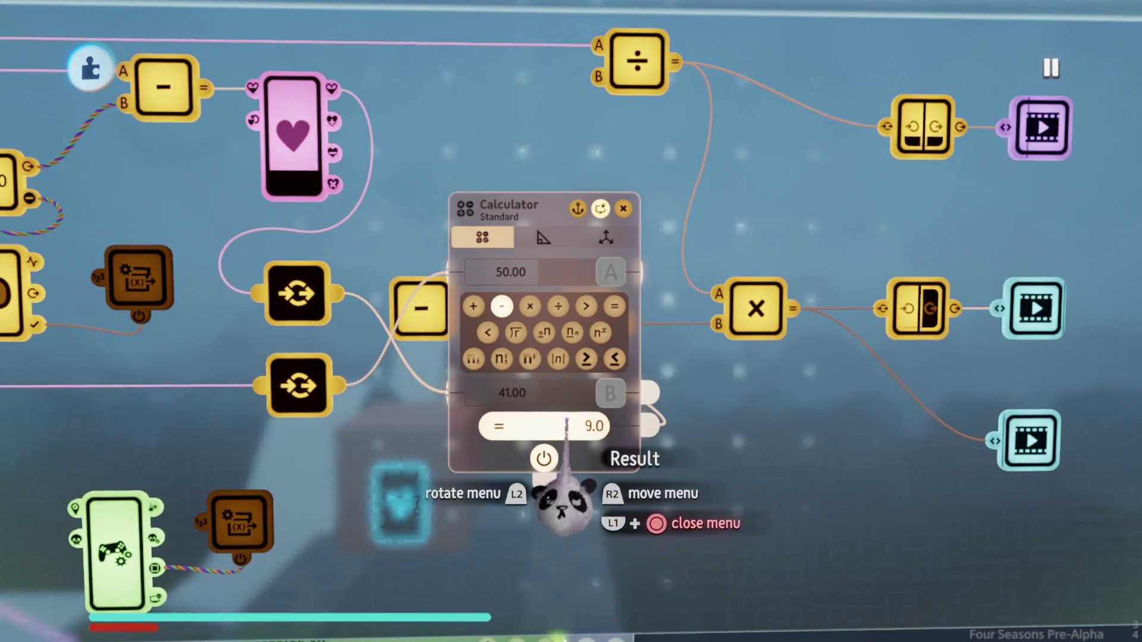
mouse_move(558, 437)
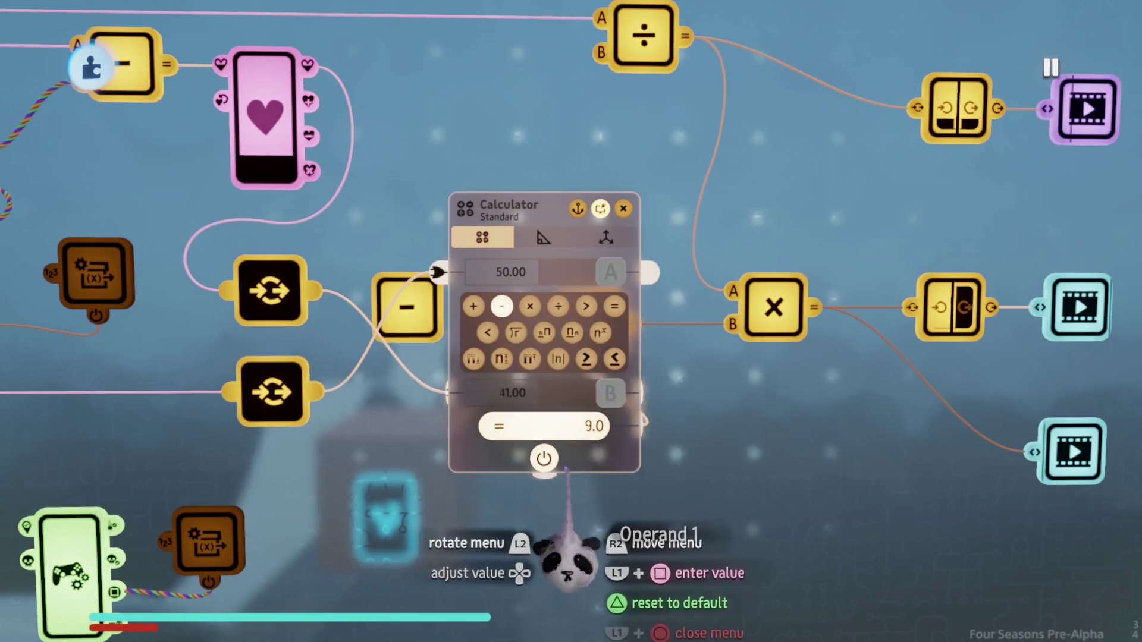
key(Escape)
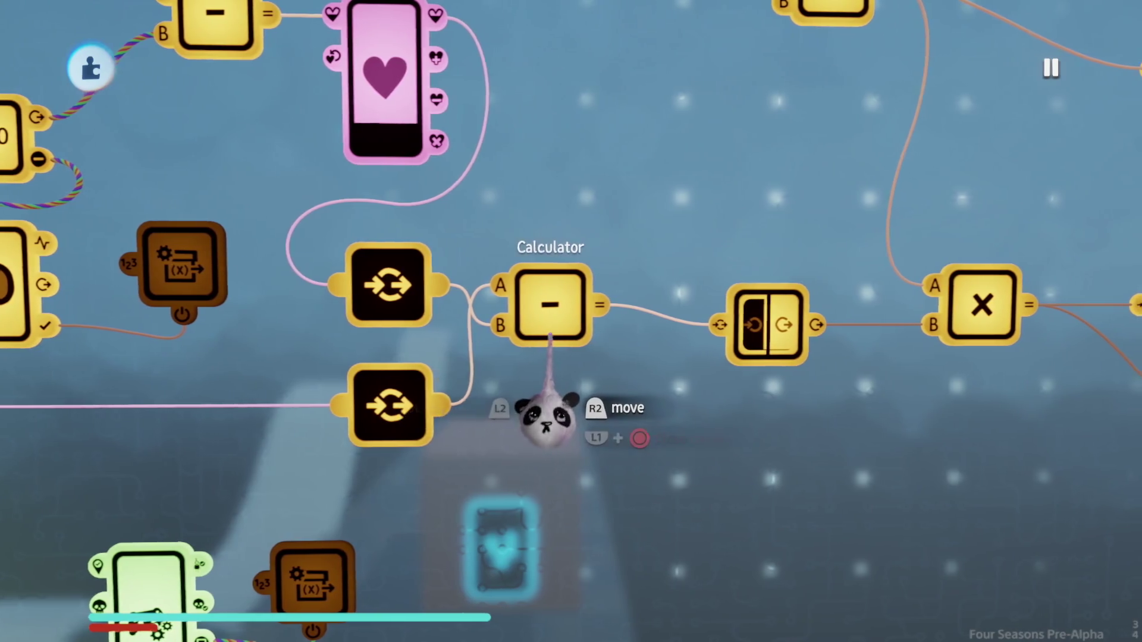
key(Delete)
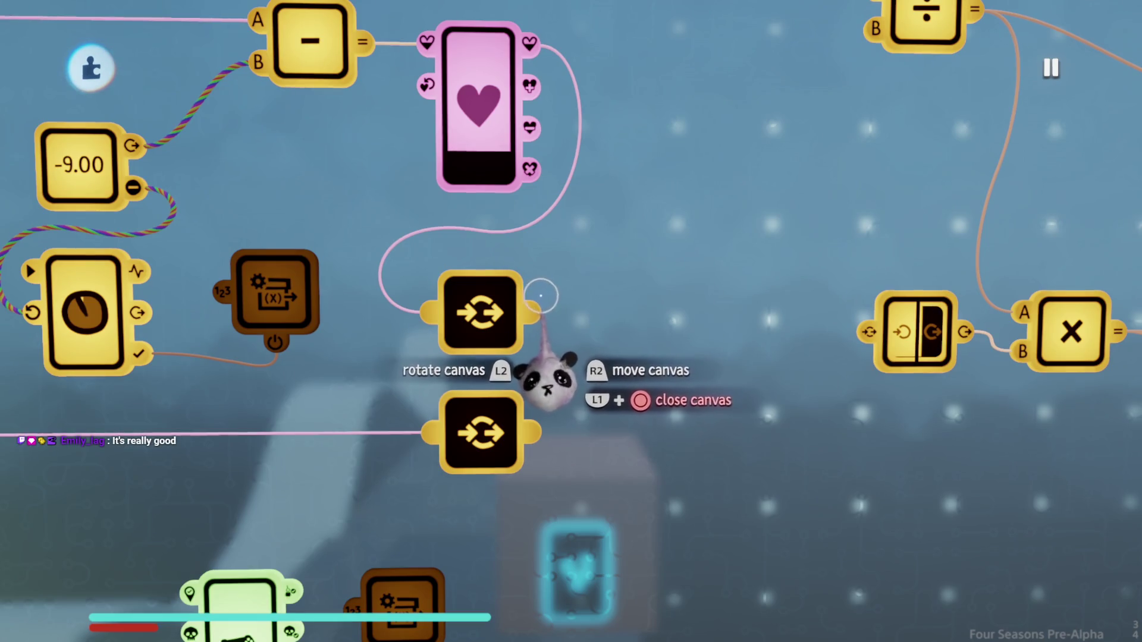
Step: Set the Chi heart's Current Health slider to 50.0 of 200.0
drag(559, 391, 538, 426)
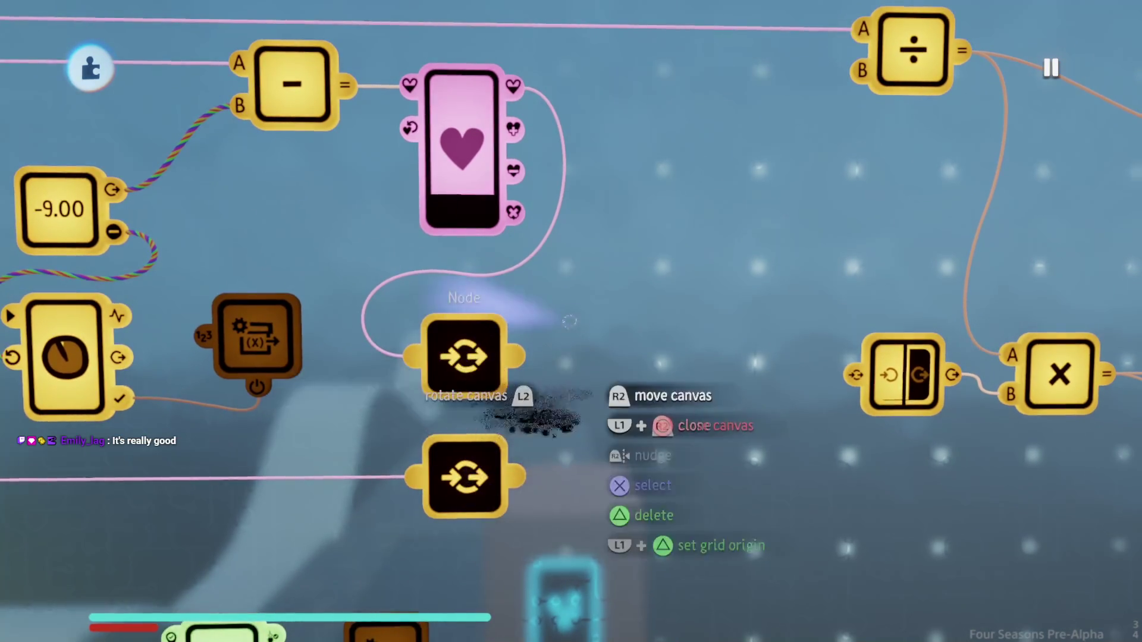
click(467, 226)
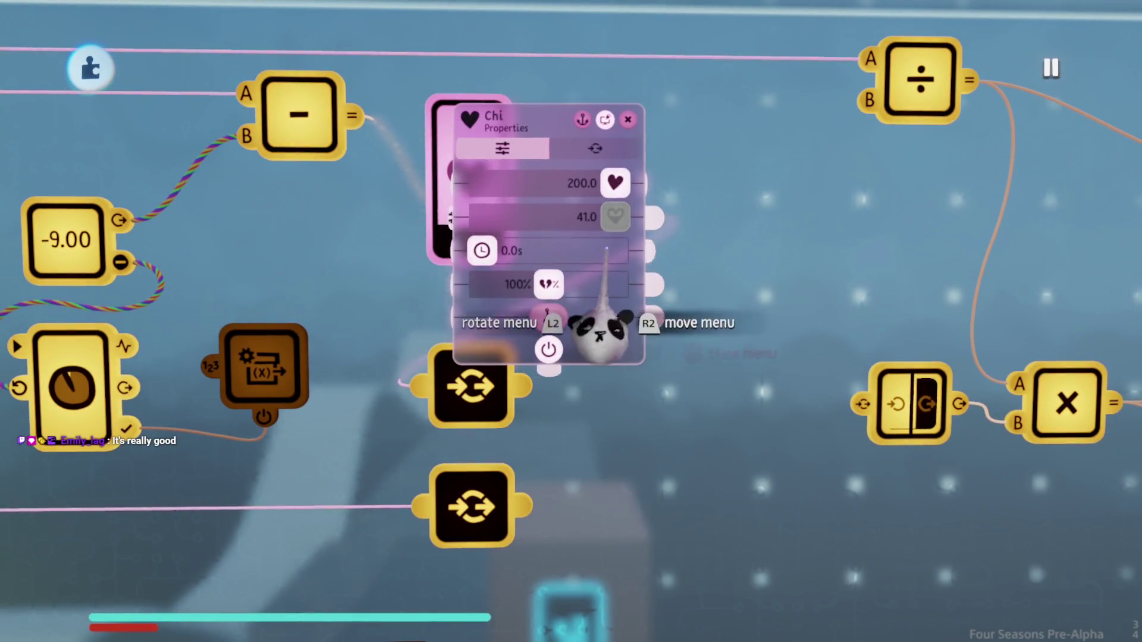
scroll(595, 298, down, 5)
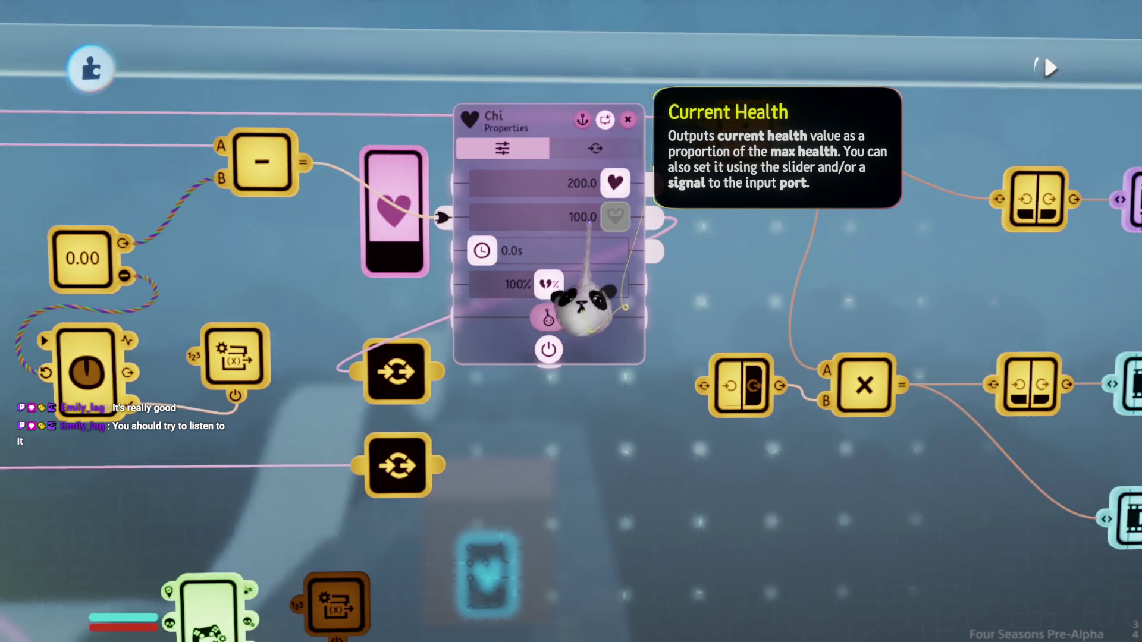
drag(586, 304, 586, 306)
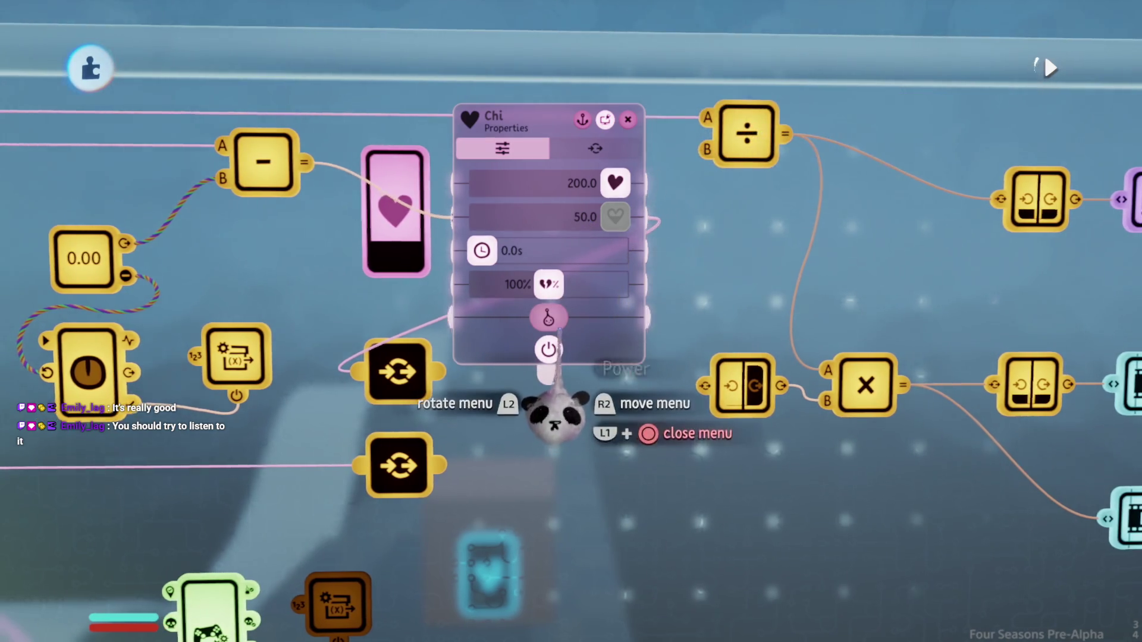
mouse_move(560, 409)
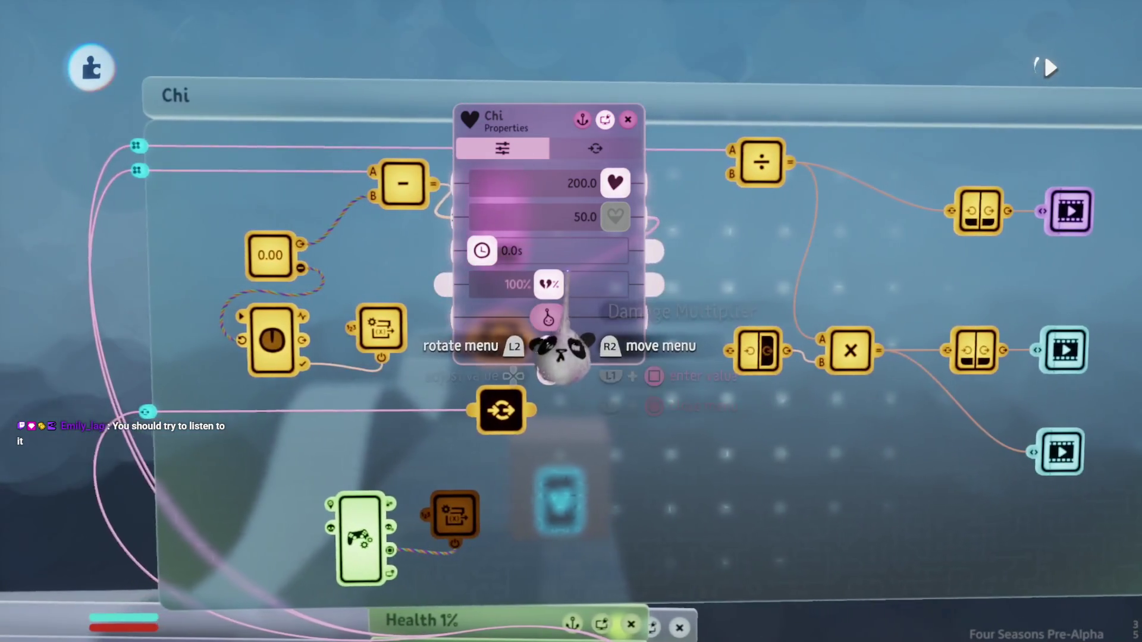
key(Escape)
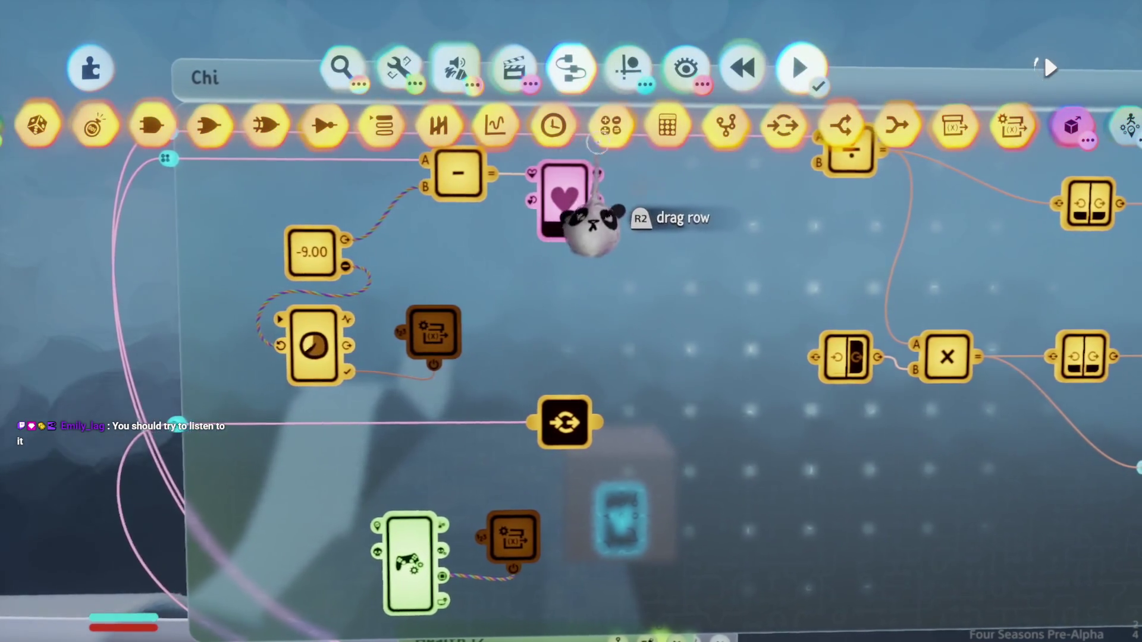
Step: Place an Add calculator and a circular-arrow gadget feeding the subtract's A input
click(611, 125)
click(574, 387)
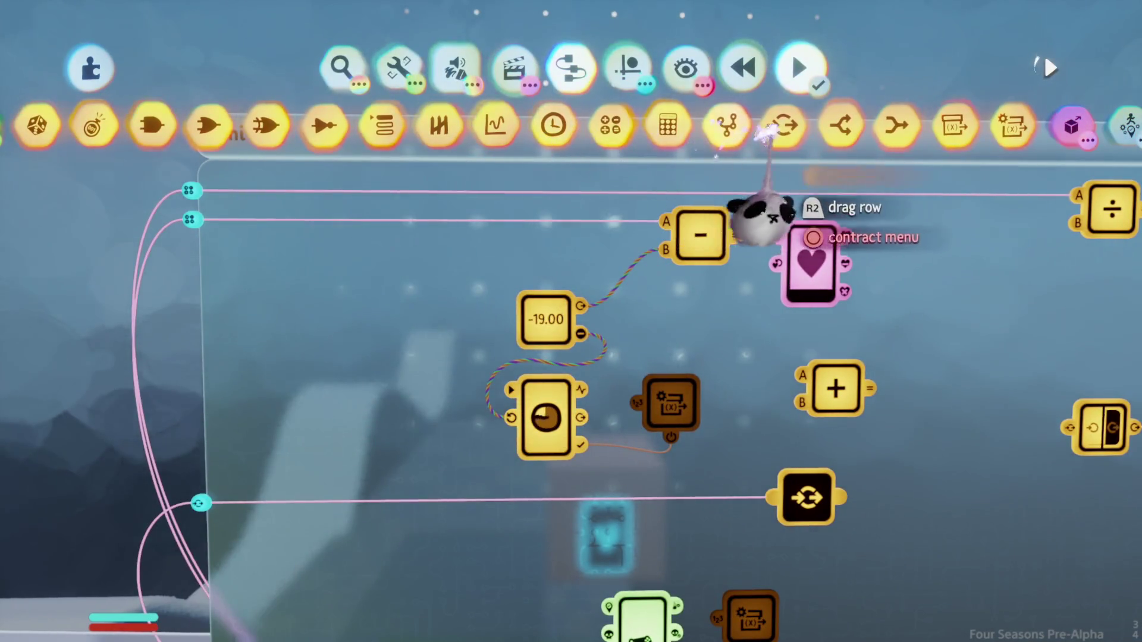
click(783, 125)
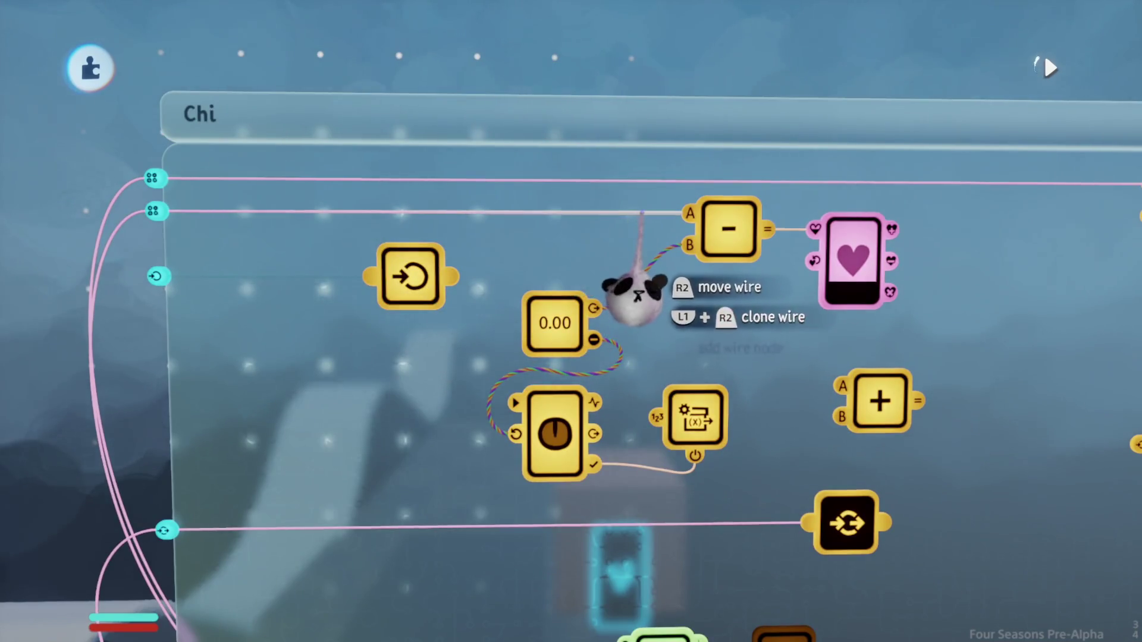
drag(639, 212, 455, 276)
click(666, 291)
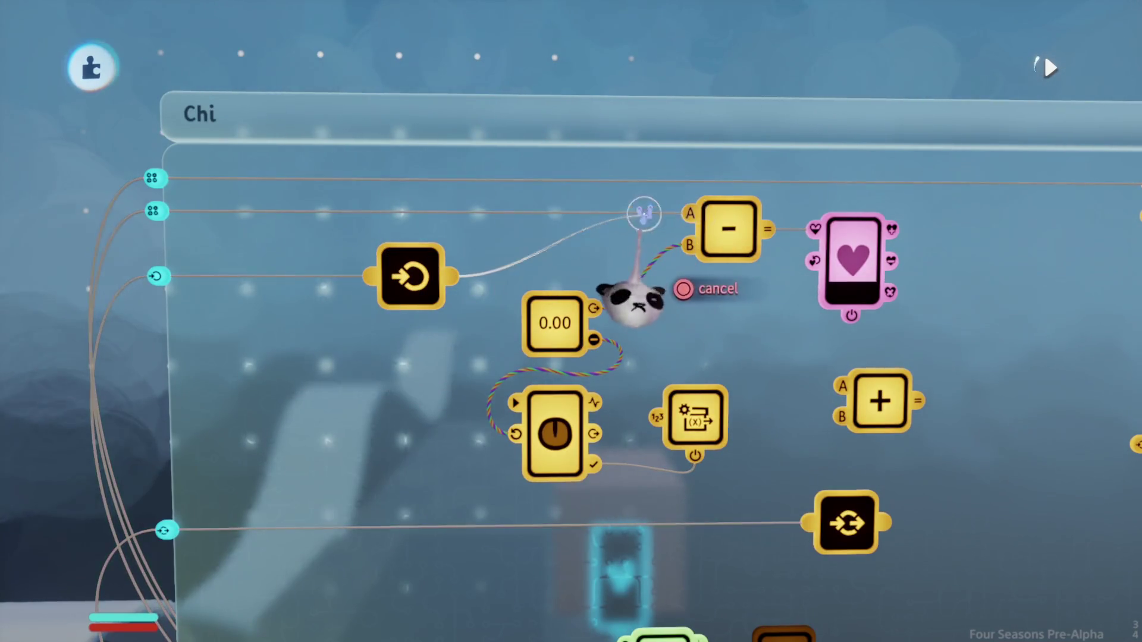
click(678, 296)
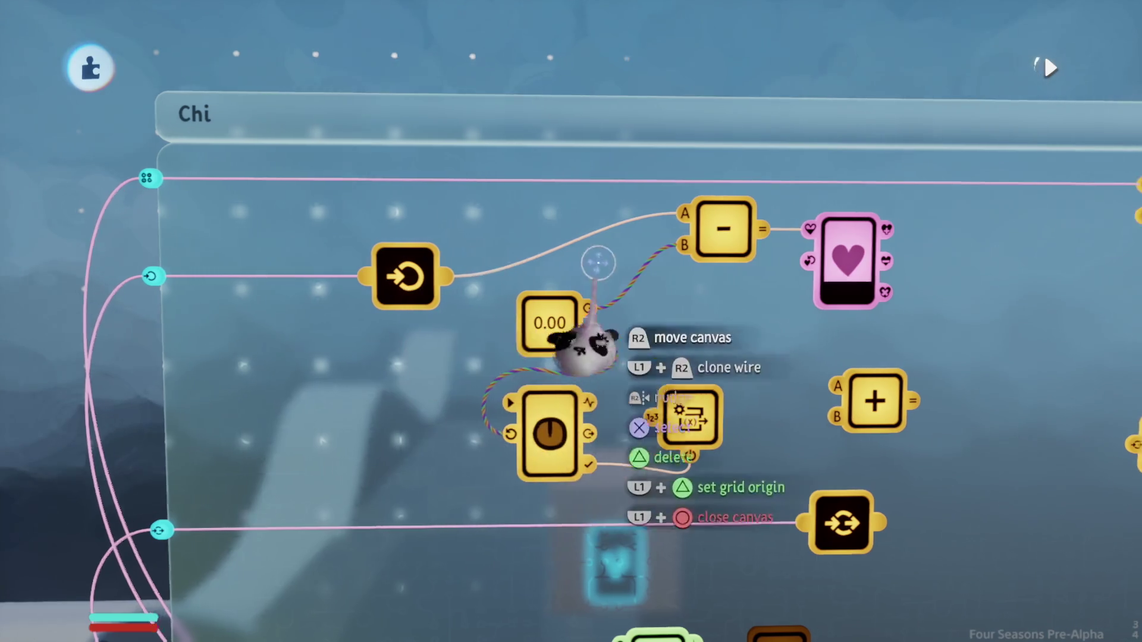
Step: Connect Chi's current health to the addition's B input, giving 50 + 41 = 91
drag(586, 348, 562, 393)
drag(455, 419, 390, 339)
scroll(441, 381, right, 5)
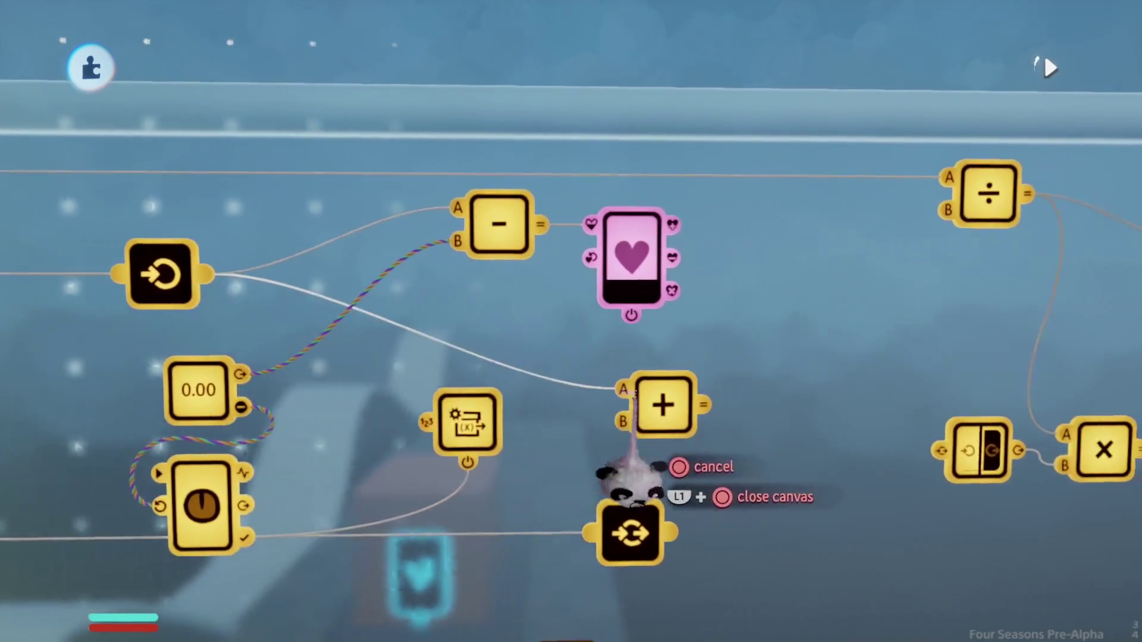
click(553, 279)
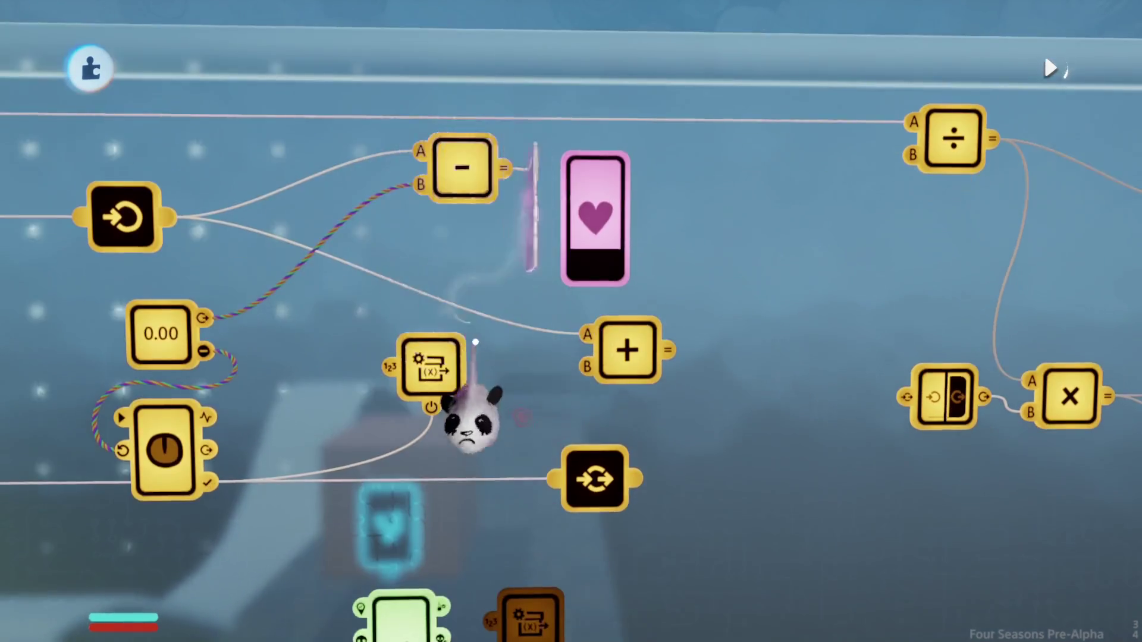
click(587, 367)
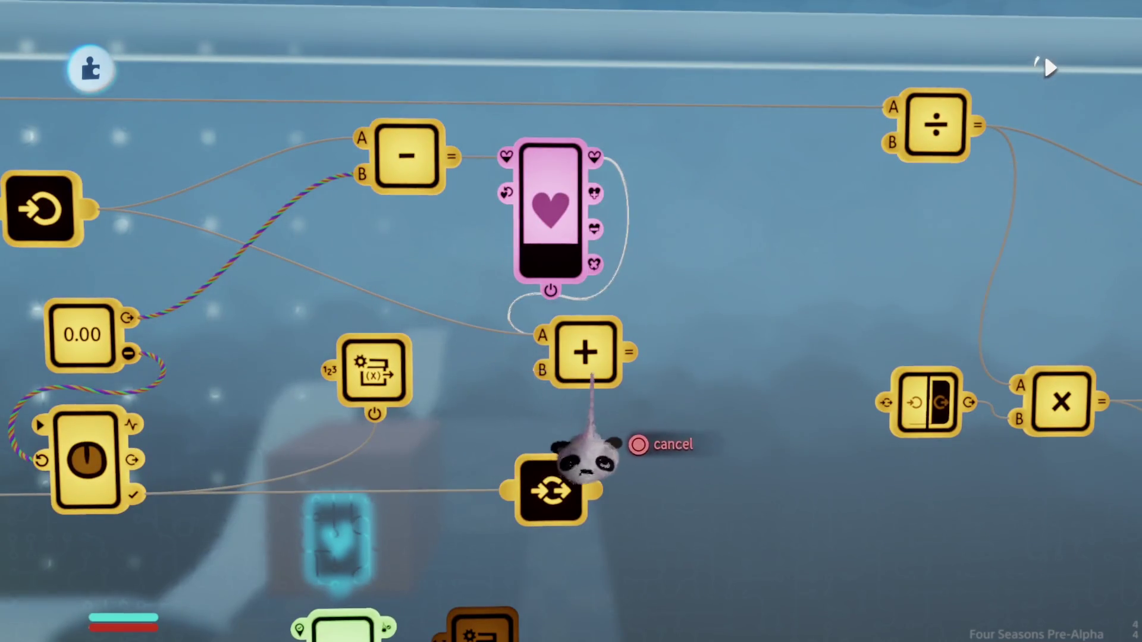
click(550, 461)
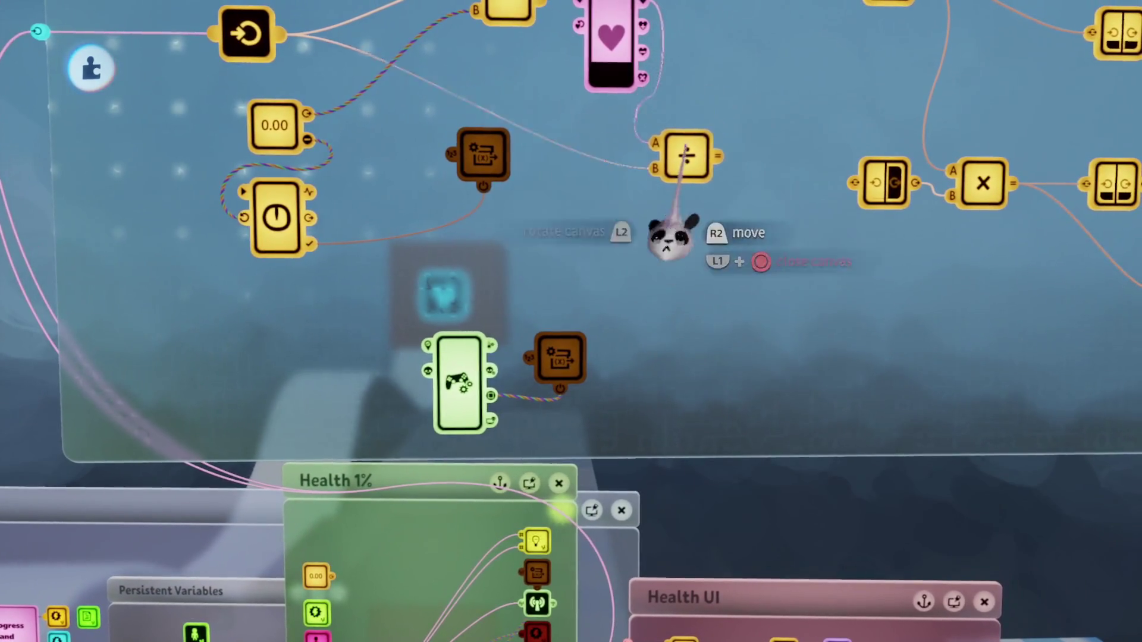
Step: Position the second divide node below the first and move Aang Health's settings aside
drag(670, 238, 631, 240)
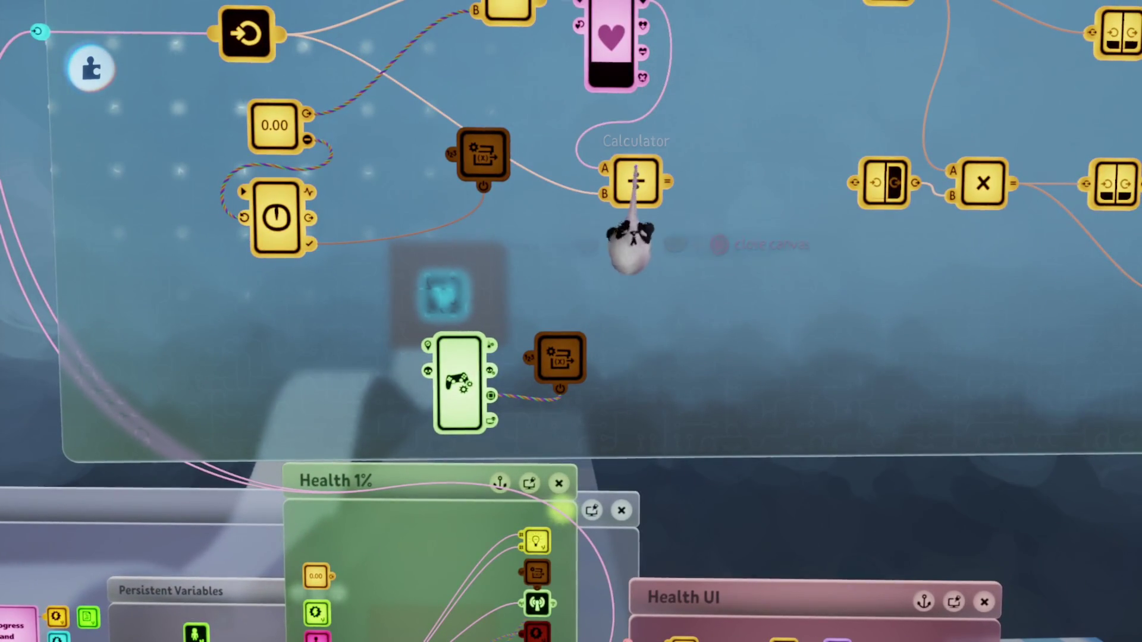
drag(632, 306, 633, 319)
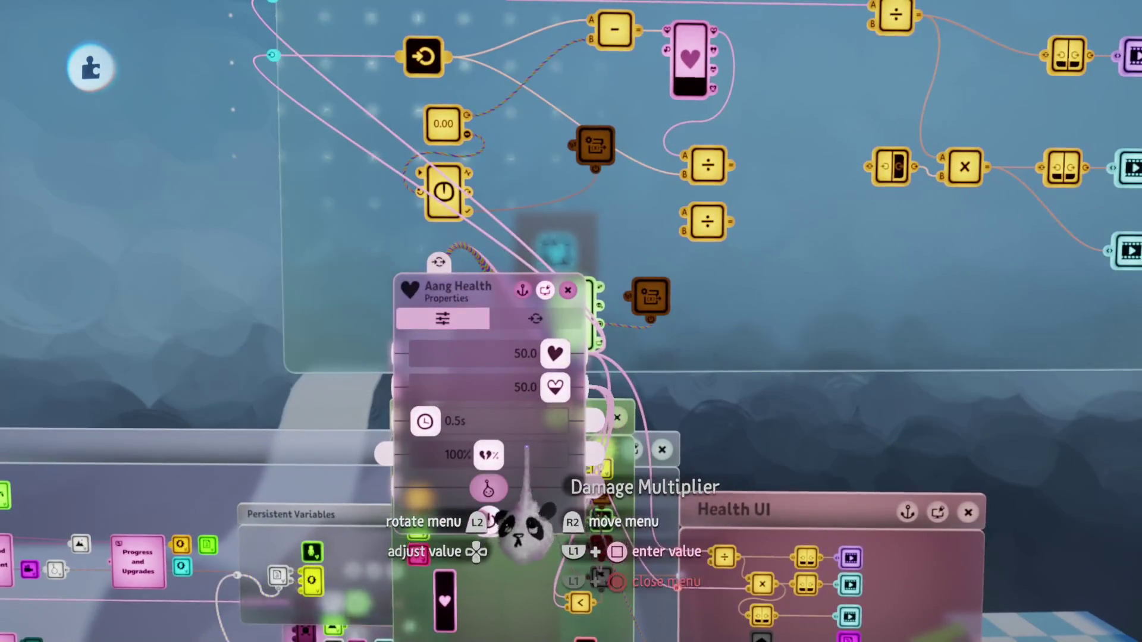
drag(522, 516, 405, 519)
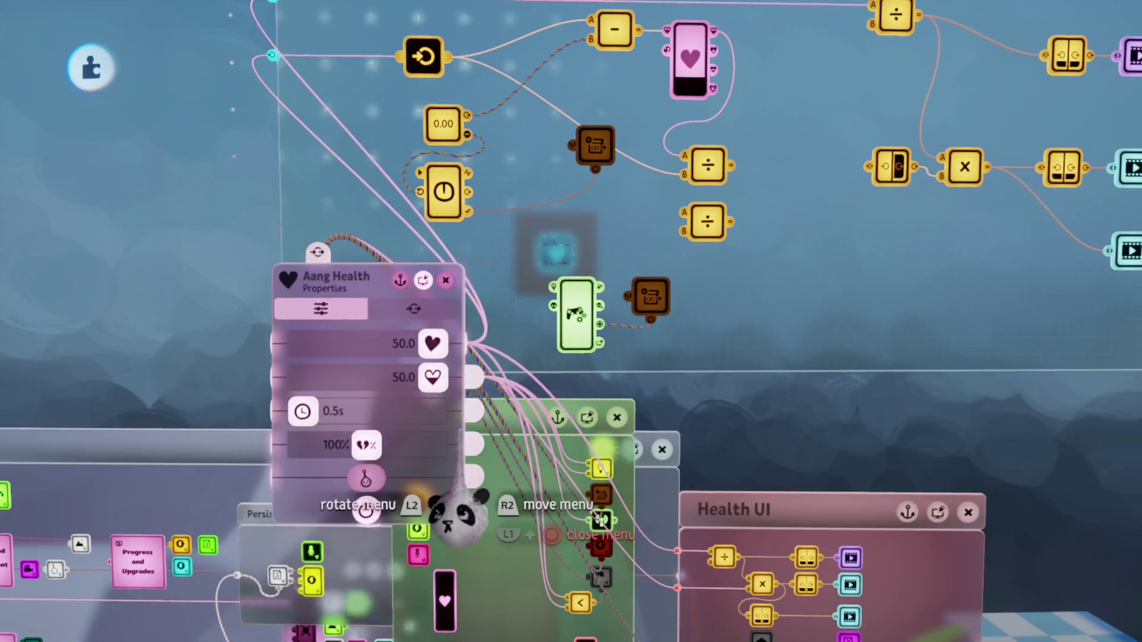
Step: Wire Aang's health into the second divide node for 50 ÷ 50 = 1.0, then playtest
mouse_move(432, 344)
mouse_down()
mouse_move(430, 431)
mouse_move(458, 438)
mouse_move(524, 398)
mouse_move(681, 375)
mouse_up()
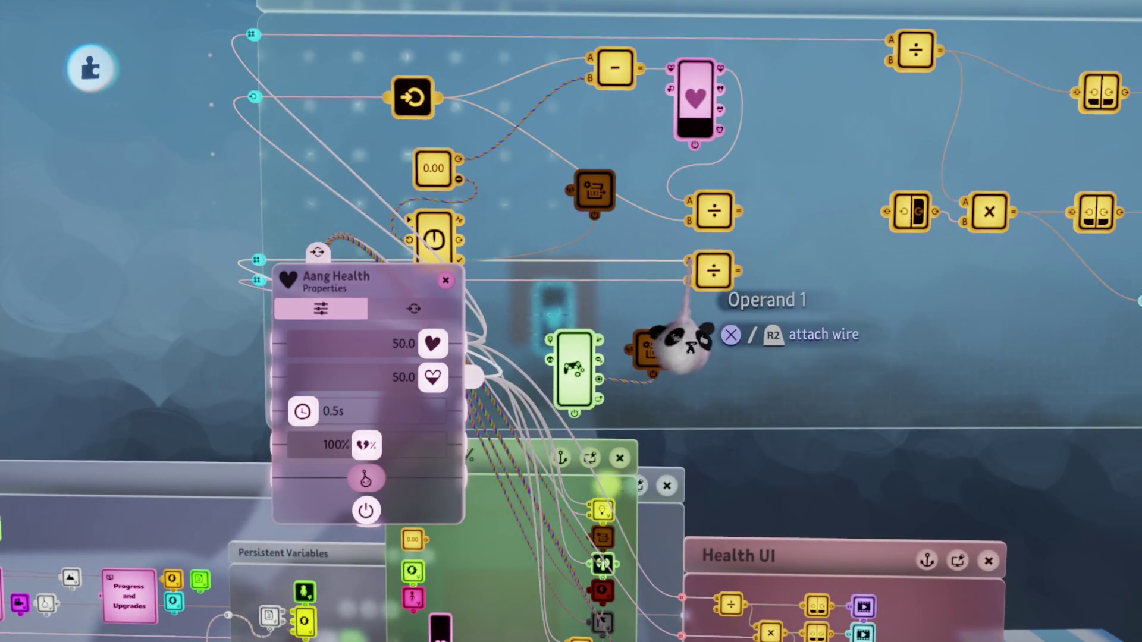
mouse_move(434, 494)
mouse_down()
mouse_move(592, 428)
mouse_move(555, 416)
mouse_move(523, 464)
mouse_move(583, 533)
mouse_up()
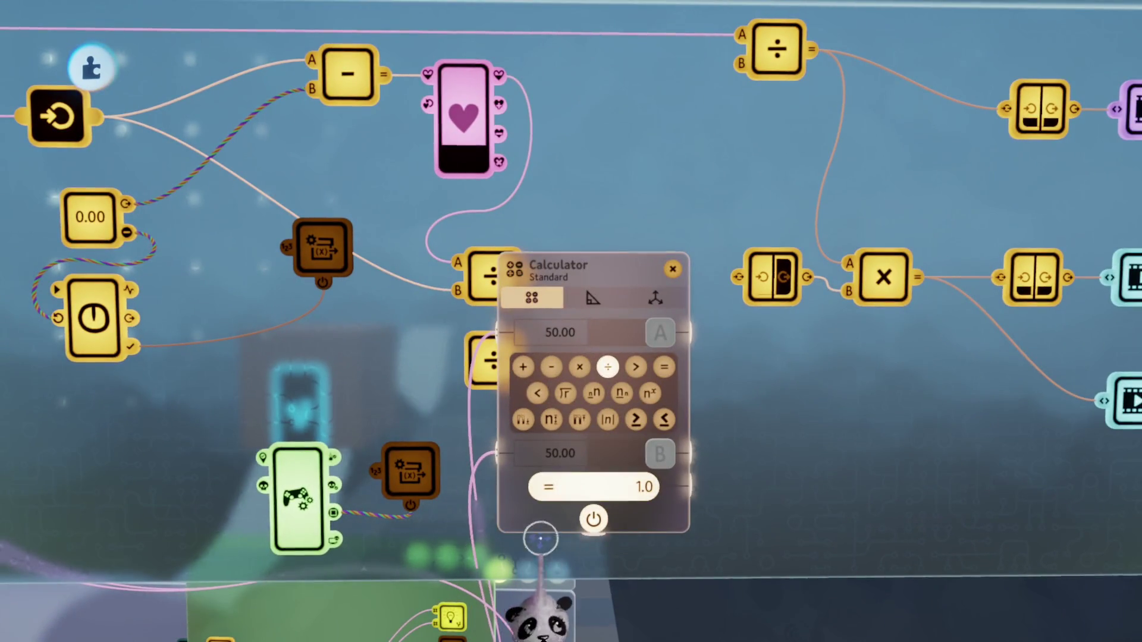
scroll(539, 540, right, 5)
key(Escape)
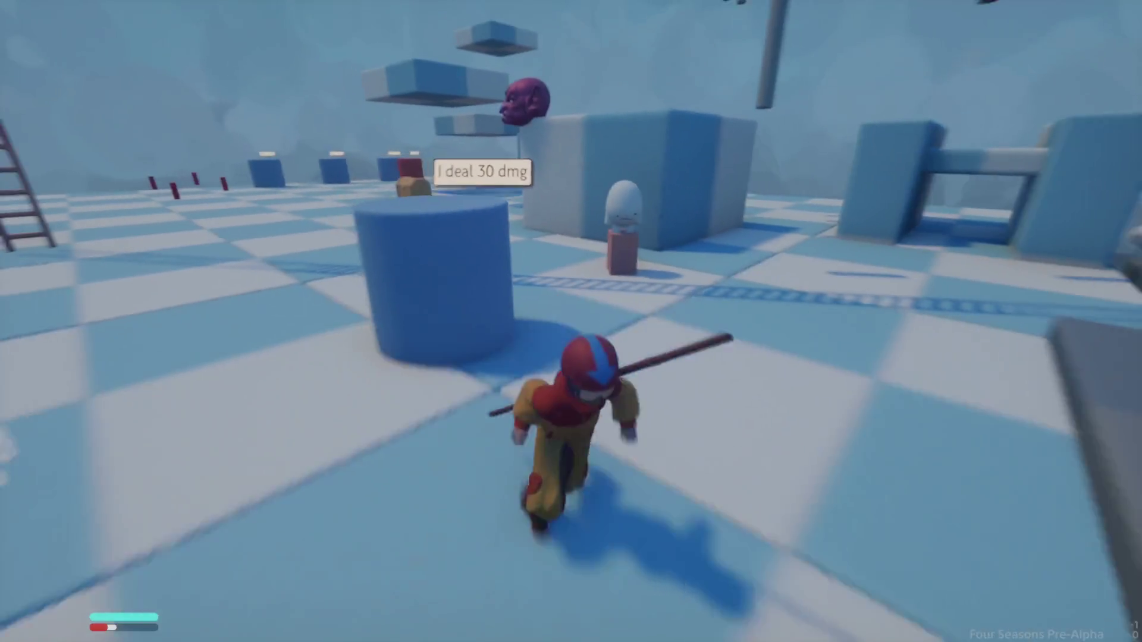
Step: Leave the playtest and copy a divide node to turn into a subtraction
key(Escape)
key(Return)
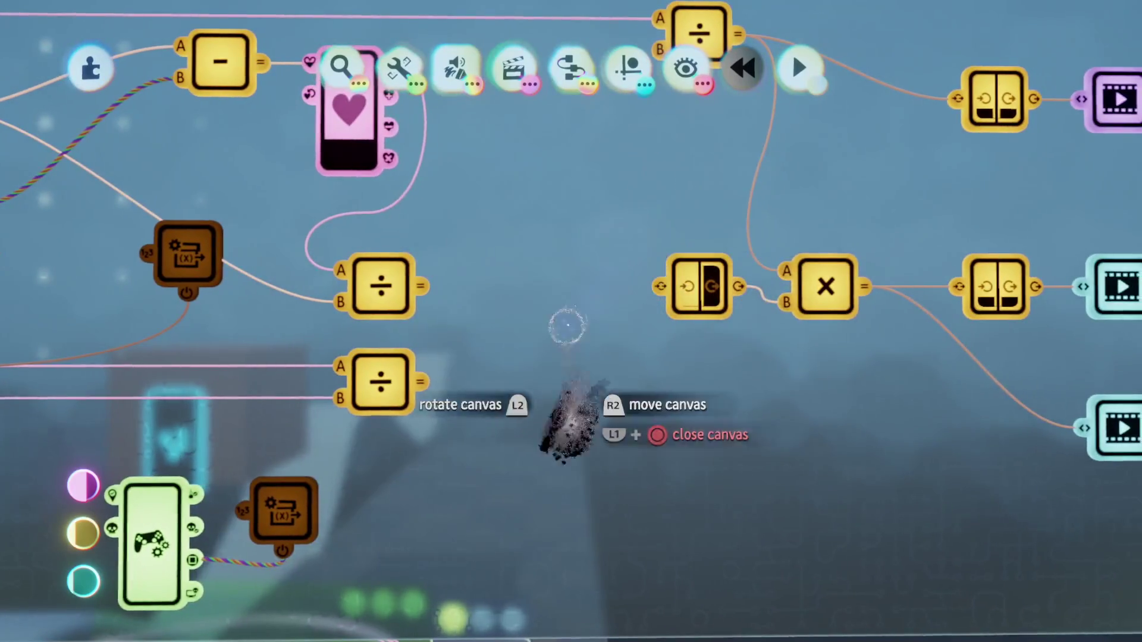
drag(464, 384, 619, 335)
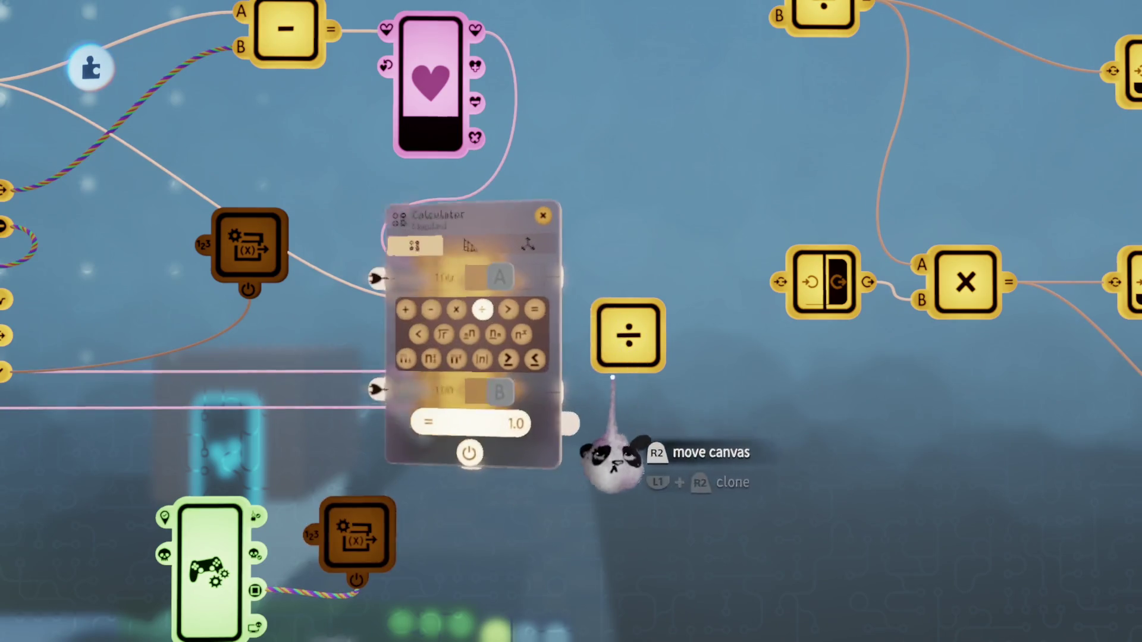
key(Escape)
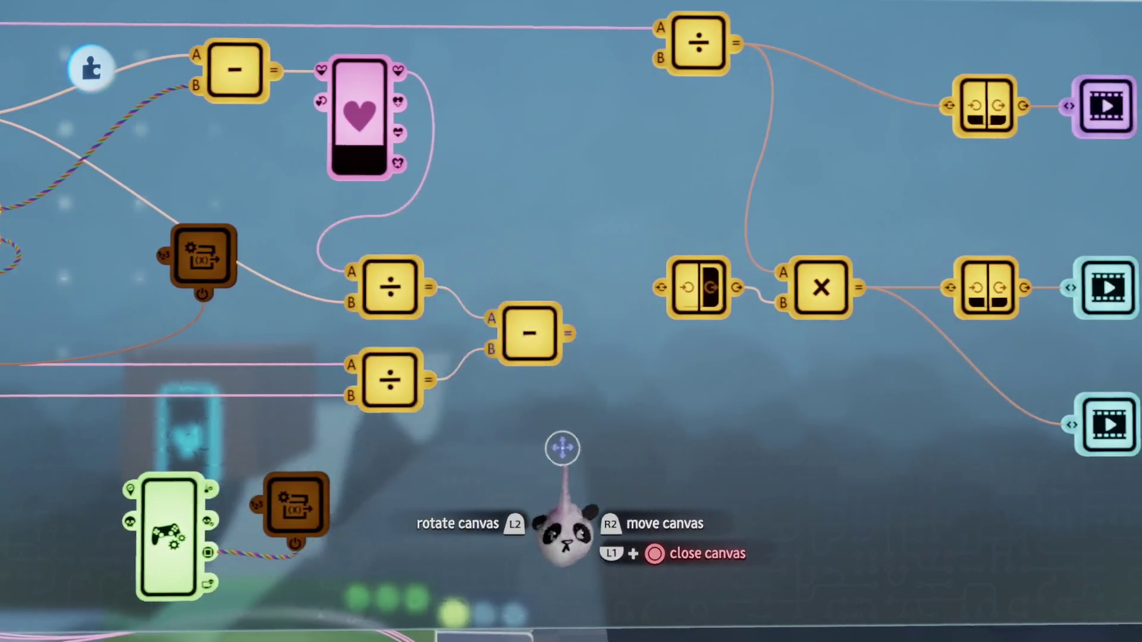
Step: Wire both divide results into the subtraction's A and B inputs, then open the Aang MAR v.0.79 menu
click(523, 321)
drag(696, 525, 721, 523)
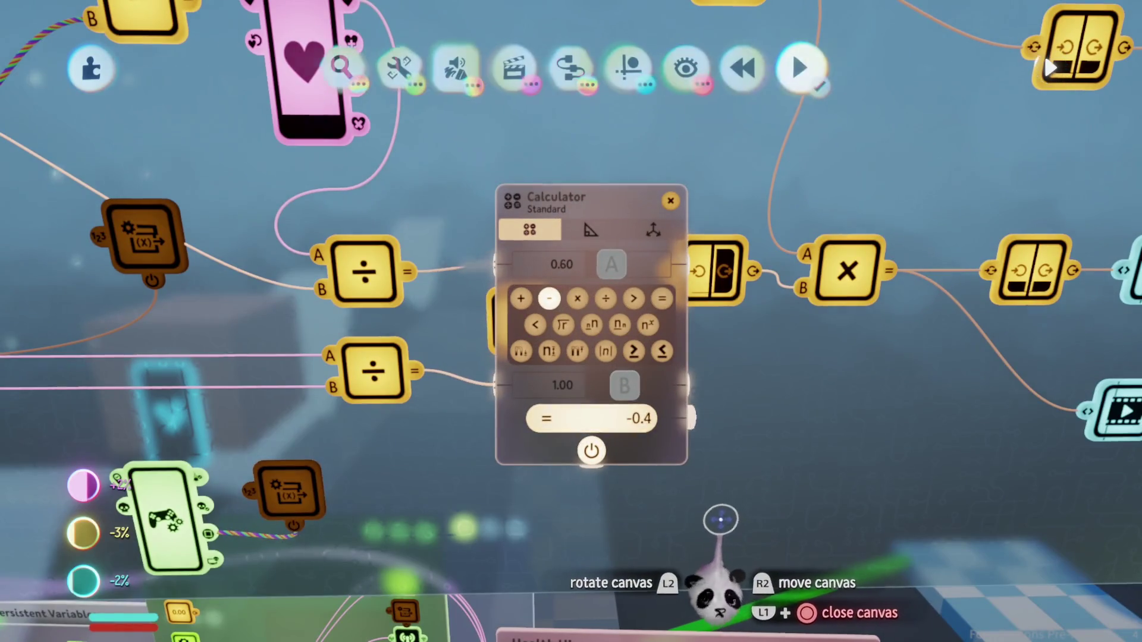
drag(591, 523, 476, 458)
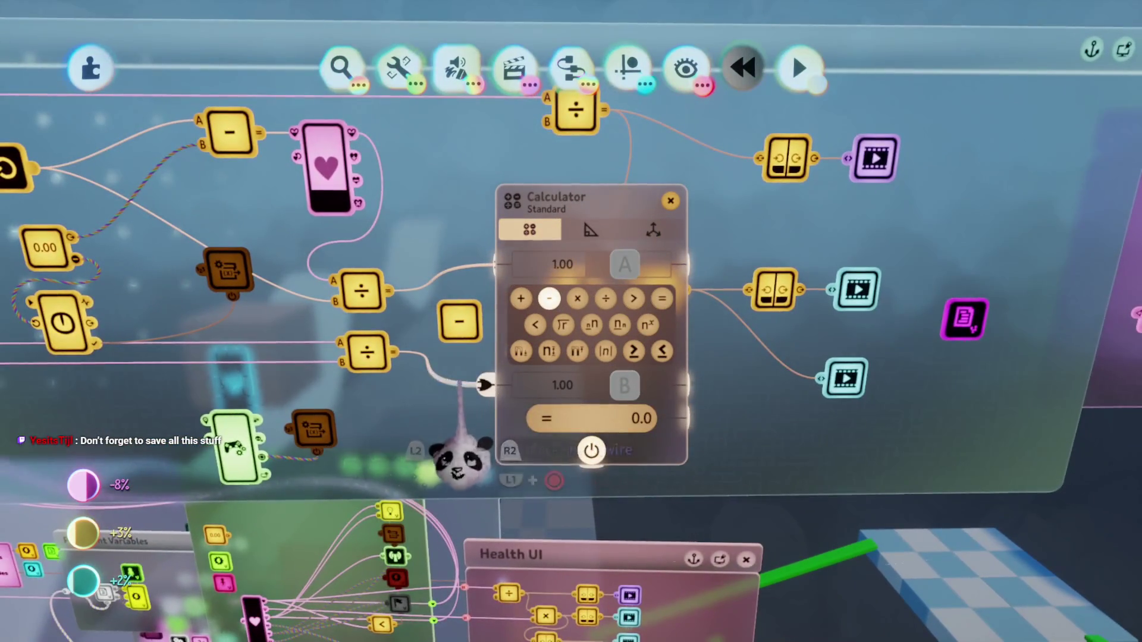
drag(484, 384, 485, 264)
mouse_move(428, 351)
mouse_down()
mouse_move(502, 459)
mouse_move(466, 370)
mouse_move(458, 395)
mouse_move(425, 339)
mouse_up()
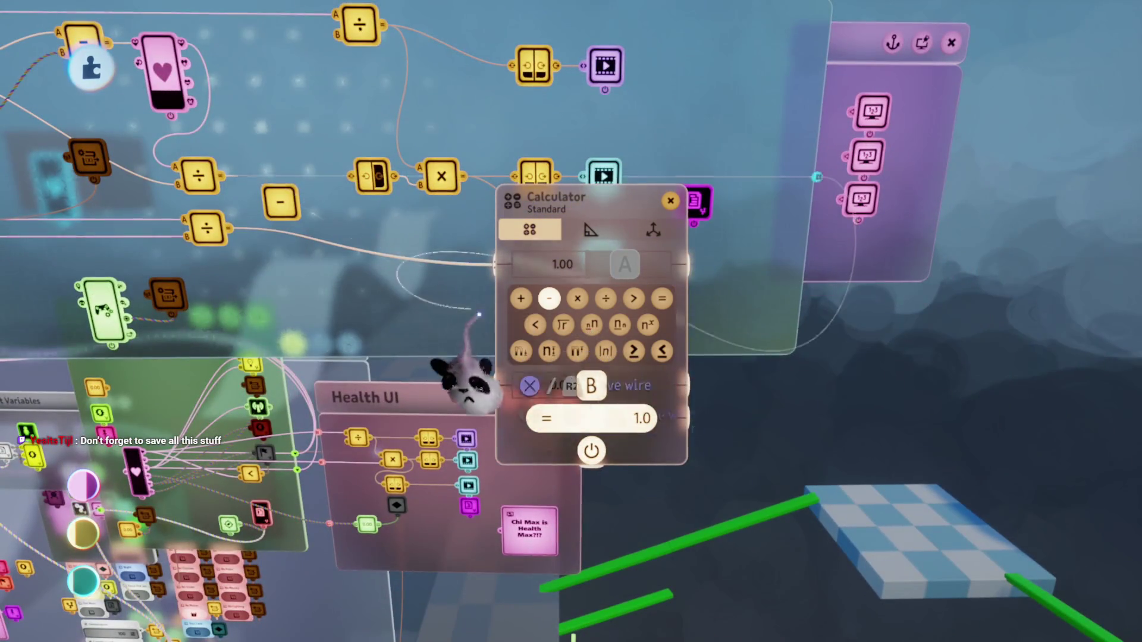
mouse_move(523, 464)
mouse_down()
mouse_move(573, 409)
mouse_move(543, 446)
mouse_move(506, 375)
mouse_up()
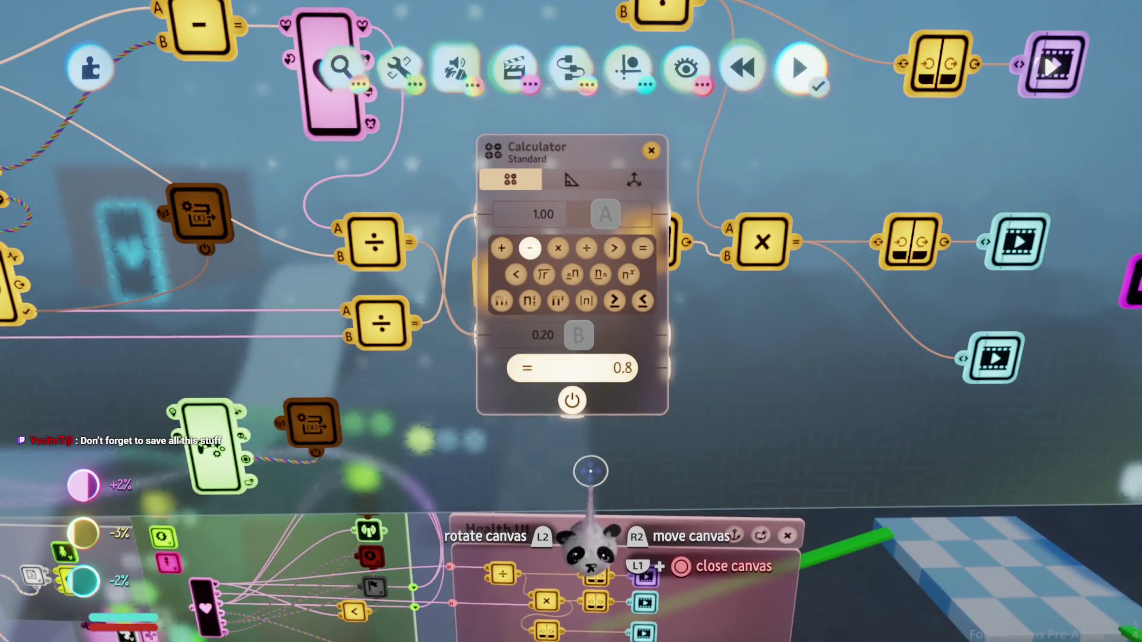
key(Escape)
drag(588, 378, 555, 308)
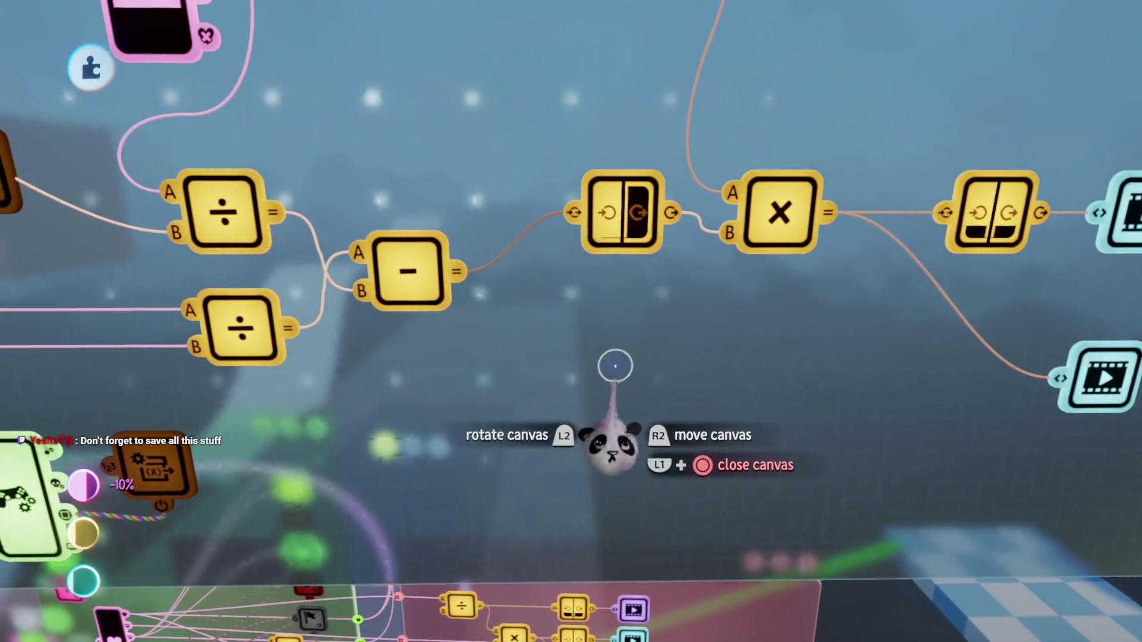
key(Escape)
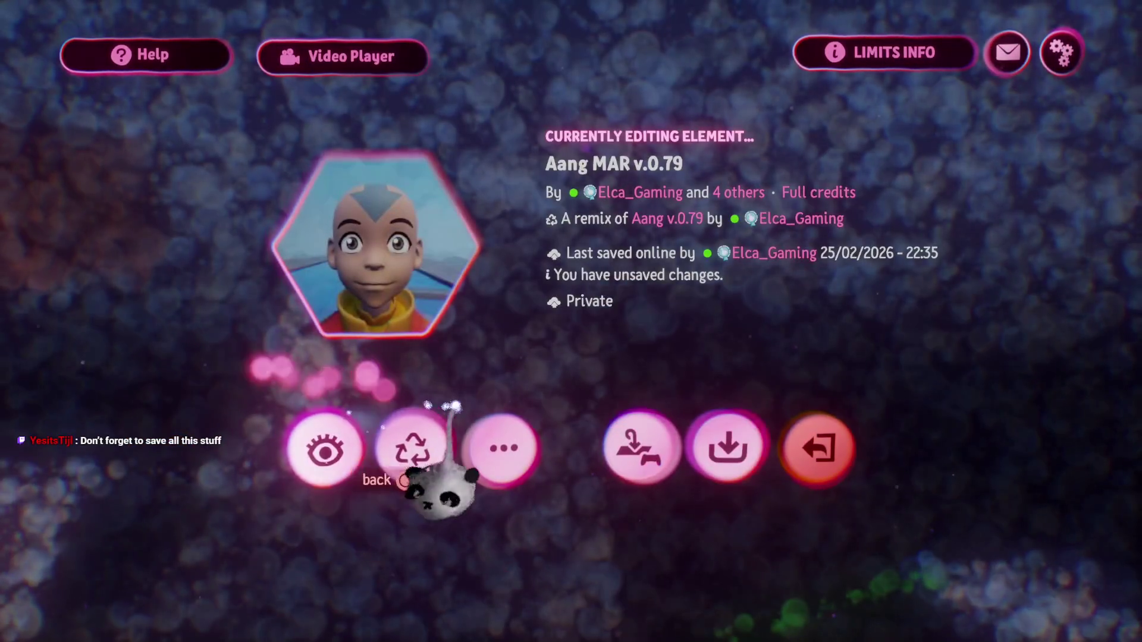
click(420, 485)
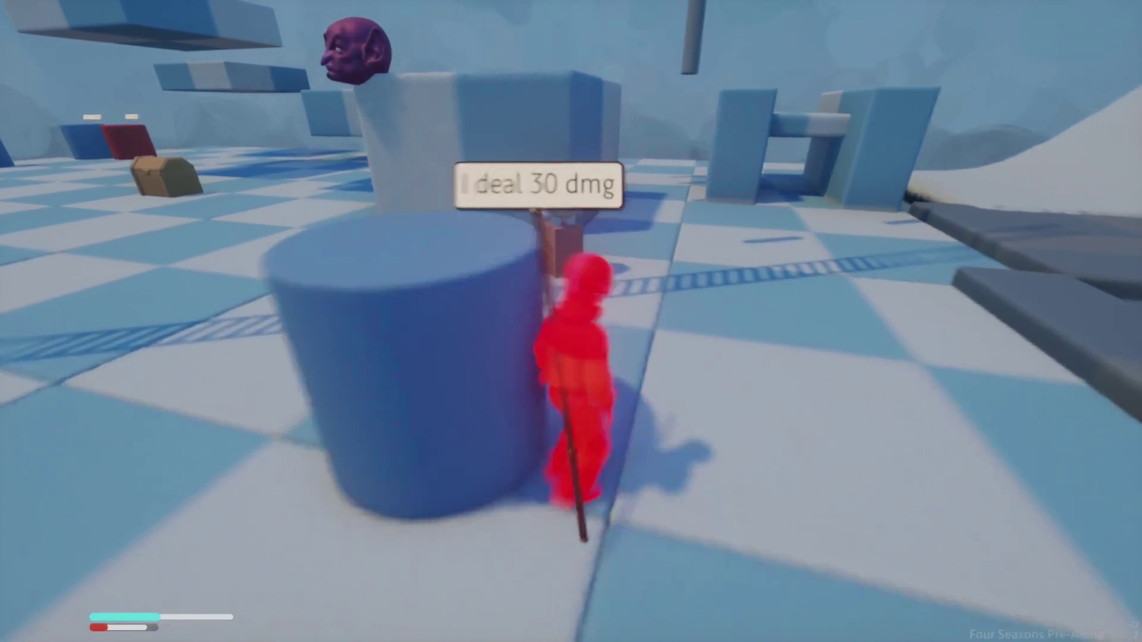
key(Escape)
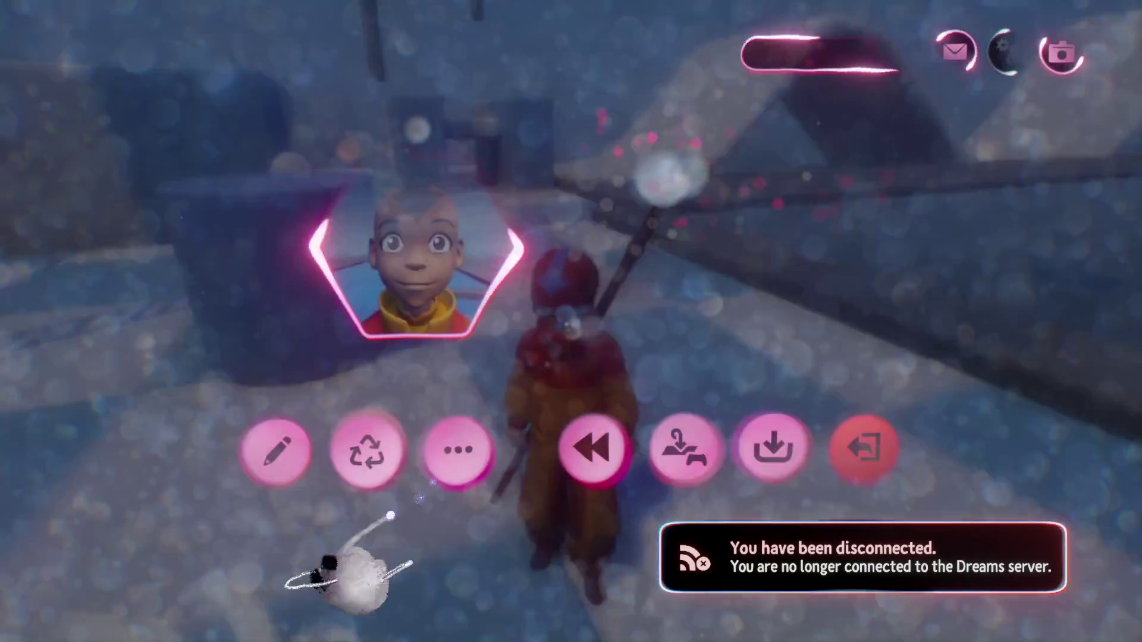
key(Return)
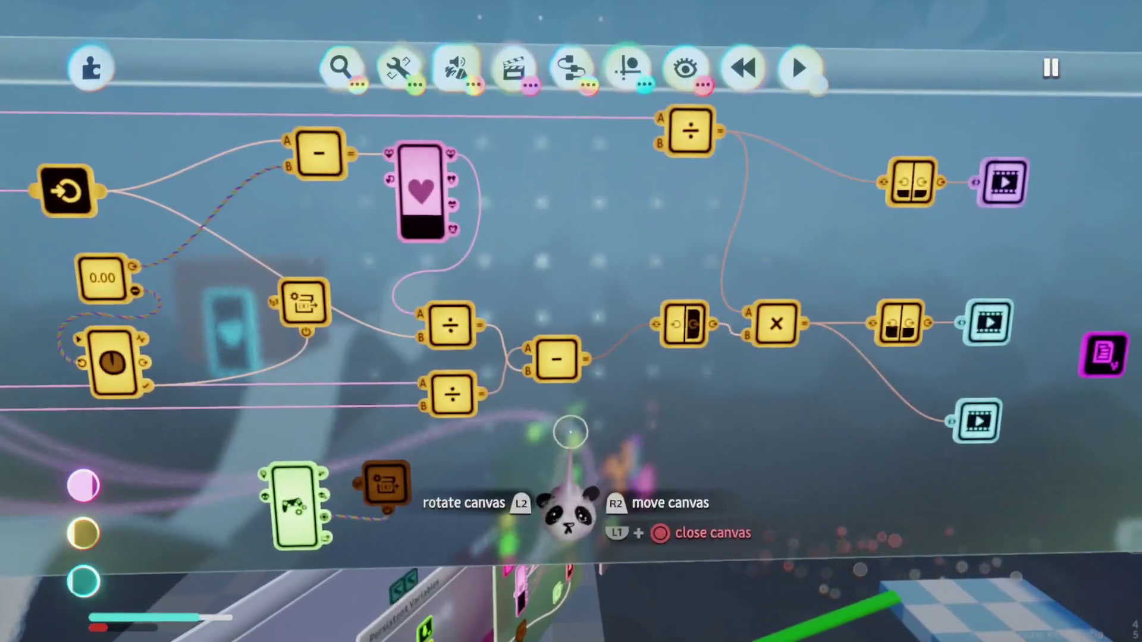
click(560, 368)
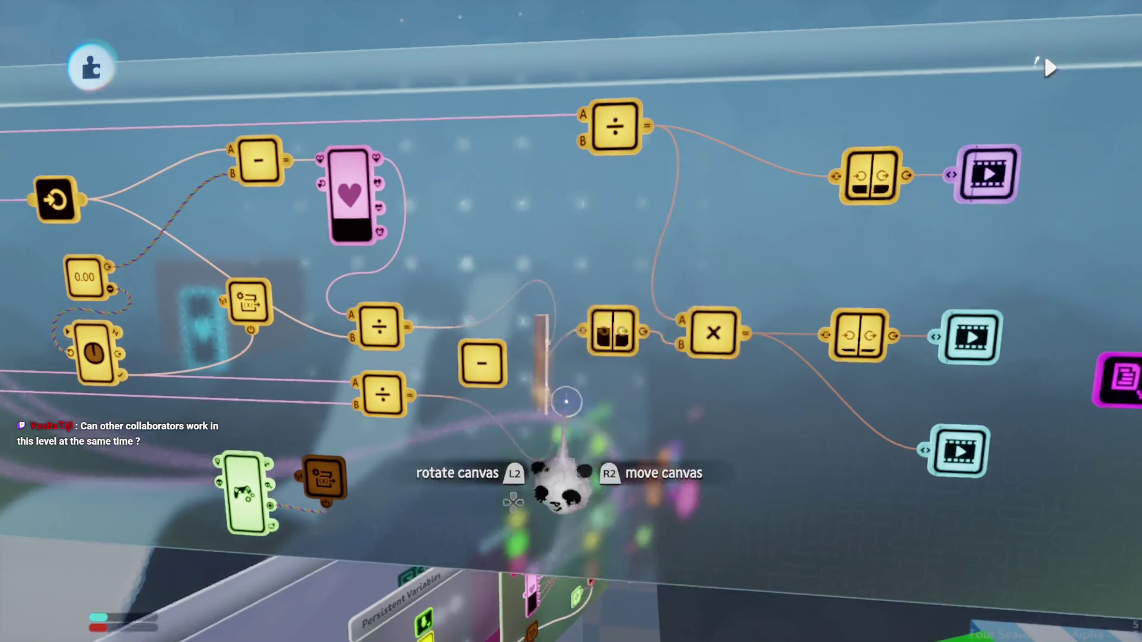
key(Escape)
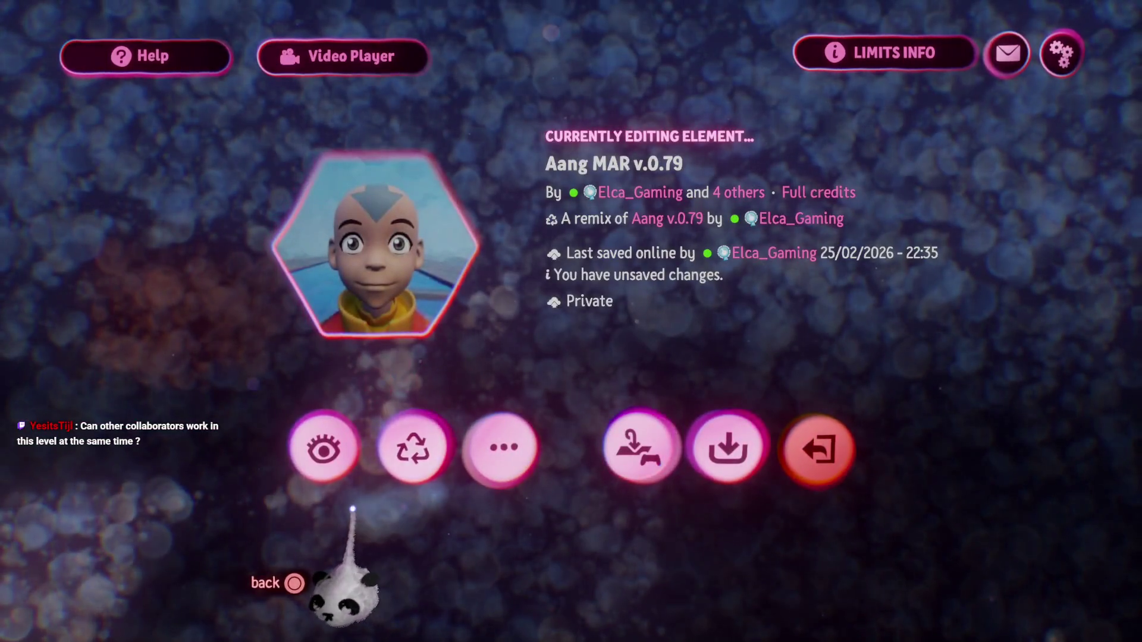
Step: Resume the playtest, check the subtraction node reading −0.4, then open the Signal Manipulator's Remapper settings
click(319, 445)
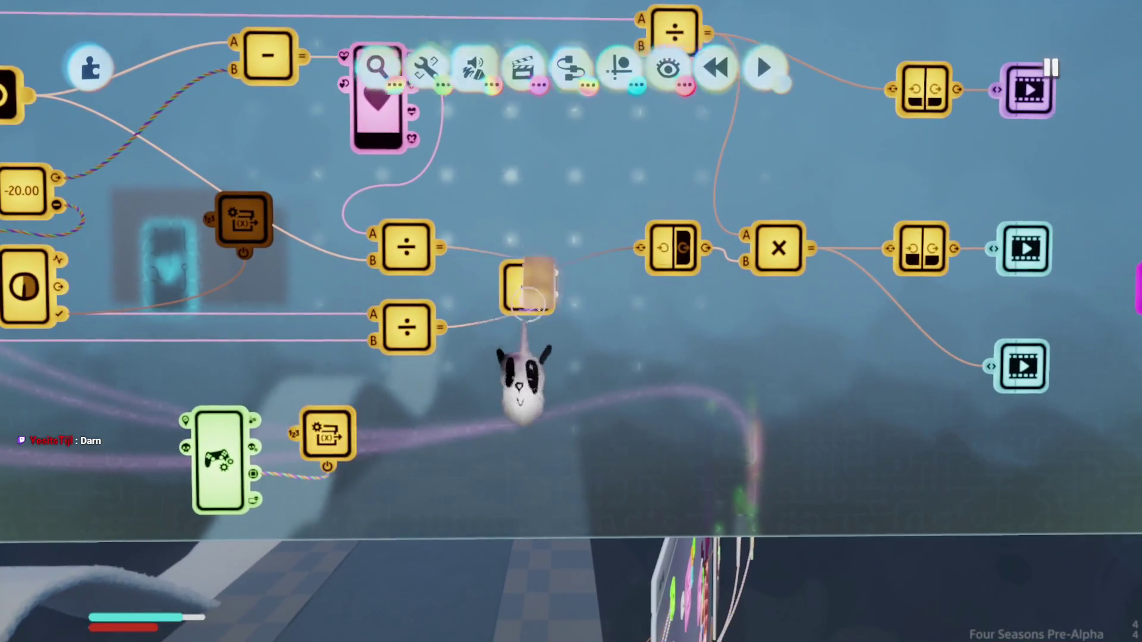
click(538, 262)
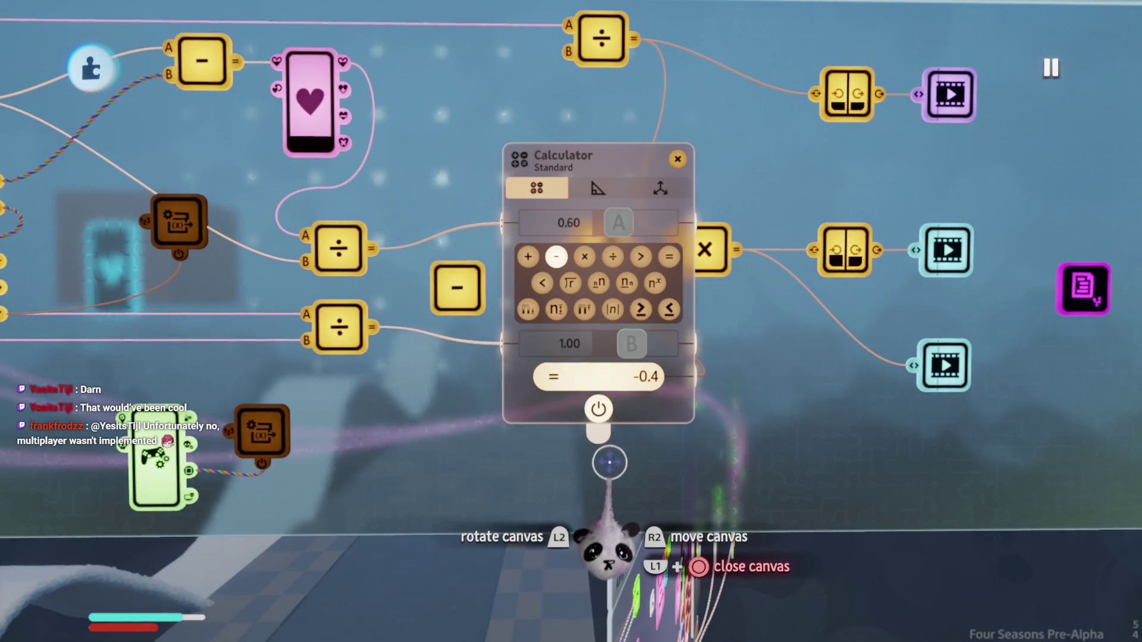
key(Escape)
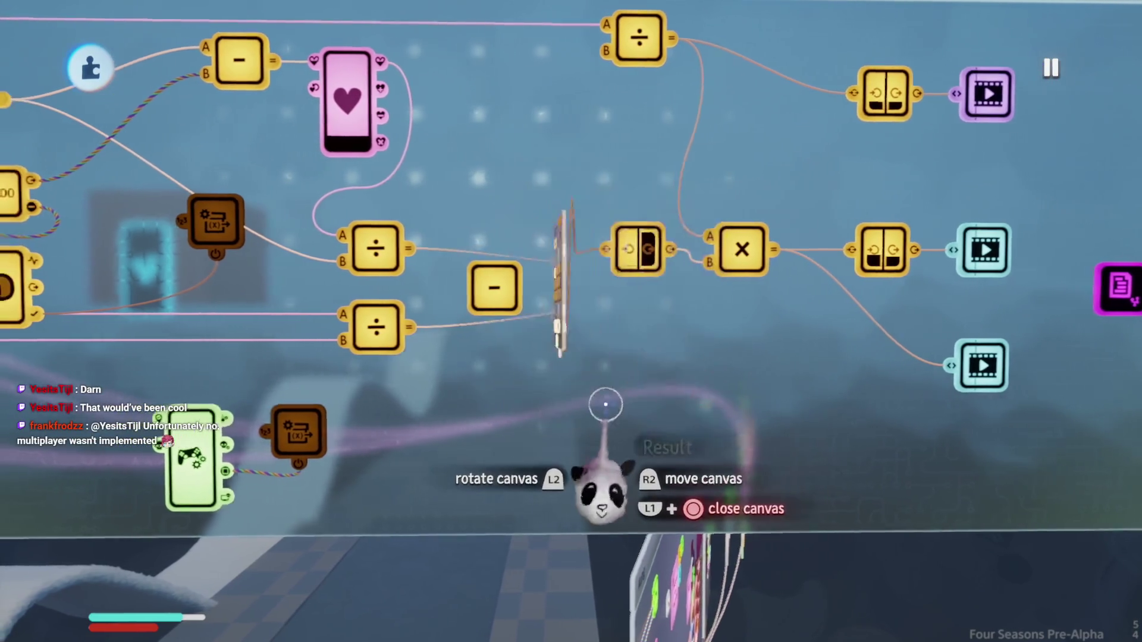
mouse_move(562, 96)
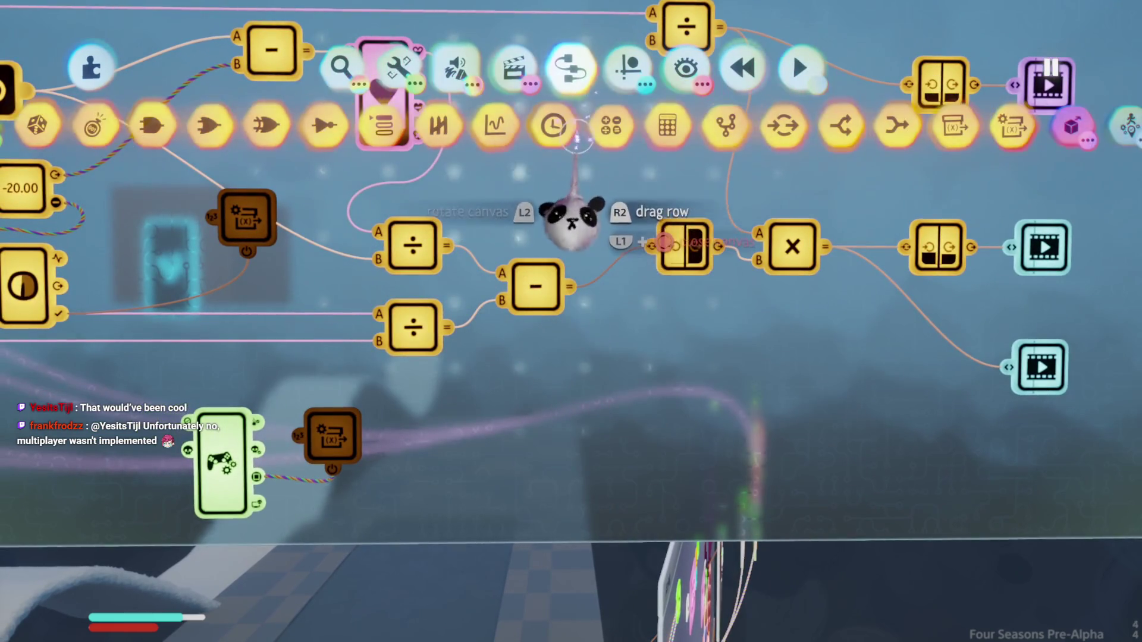
click(684, 247)
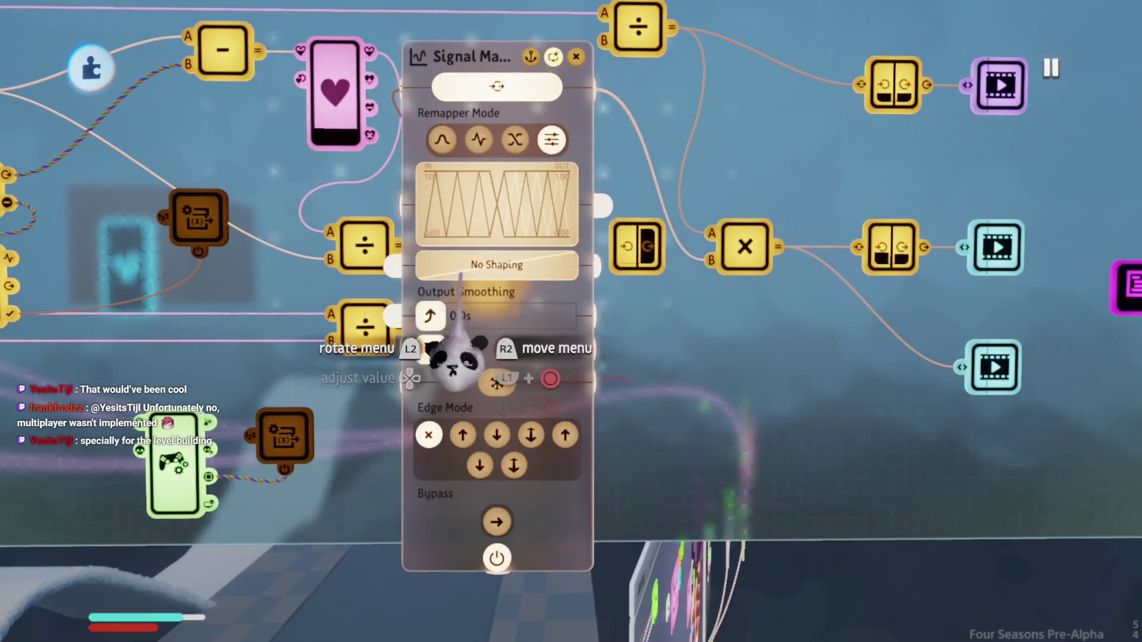
Step: Leave the logic, playtest running with W and dodging with Shift, then return to edit mode
key(Escape)
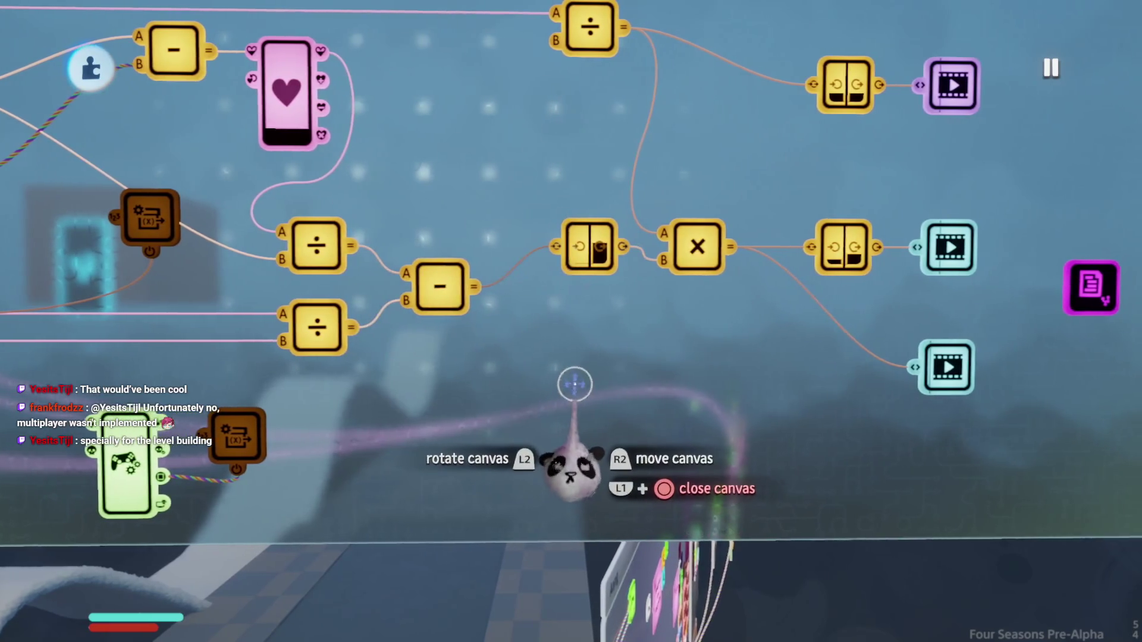
key(Escape)
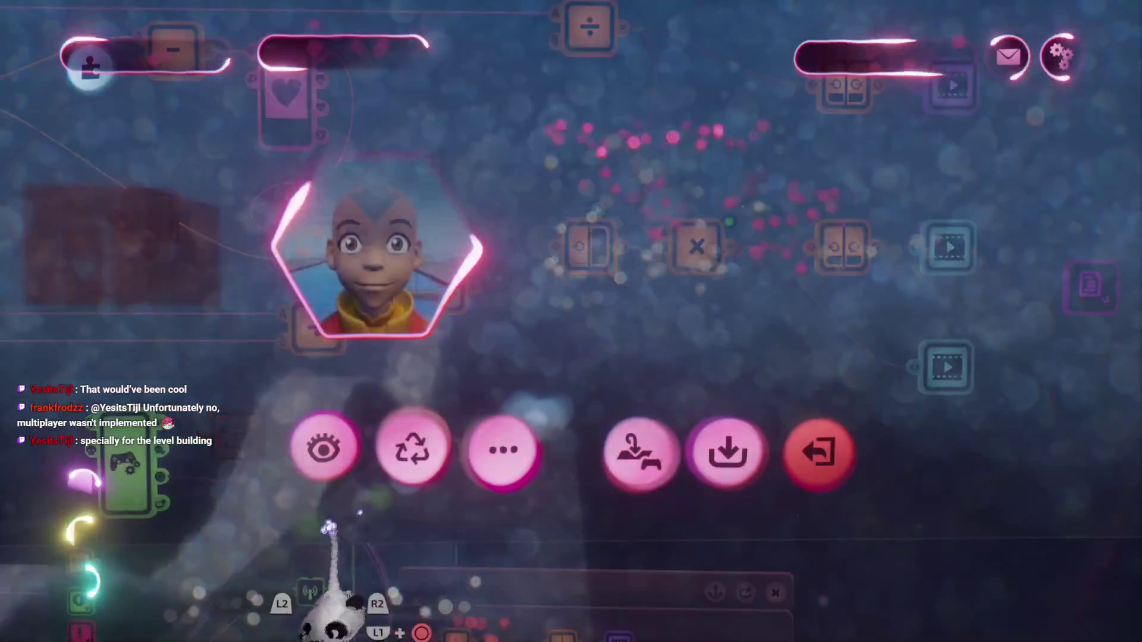
key(Return)
key(w)
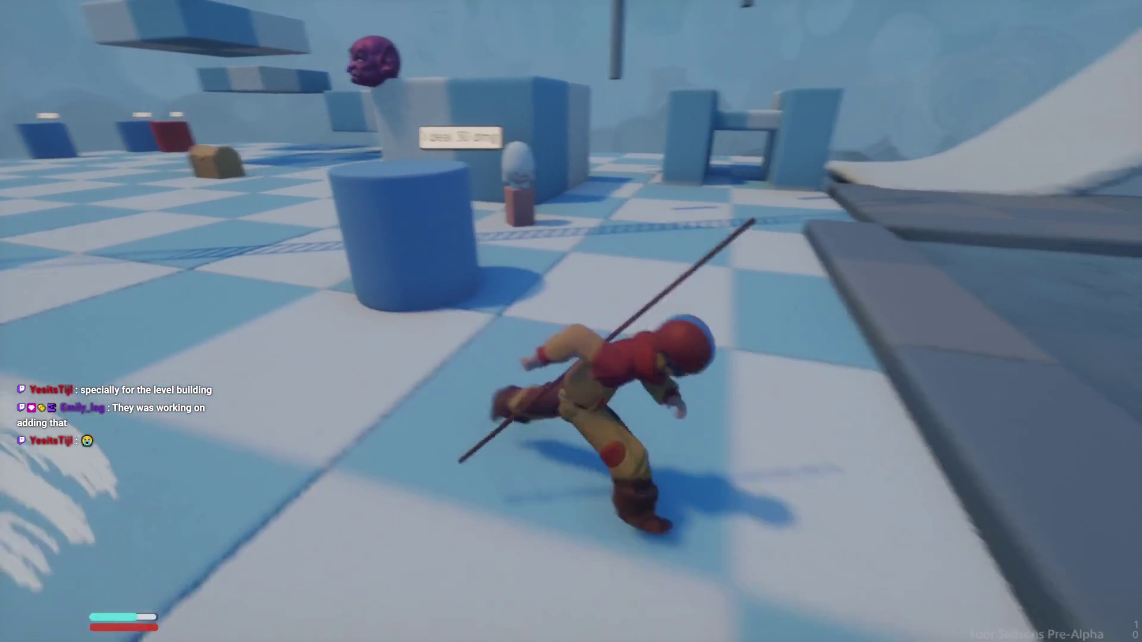
key(shift)
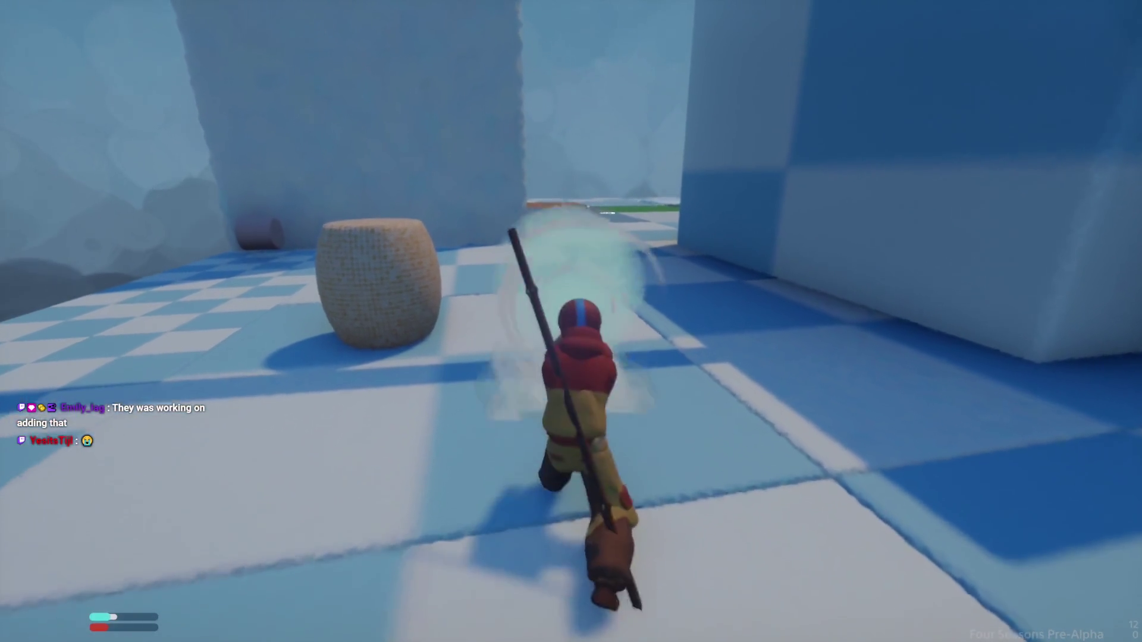
key(Escape)
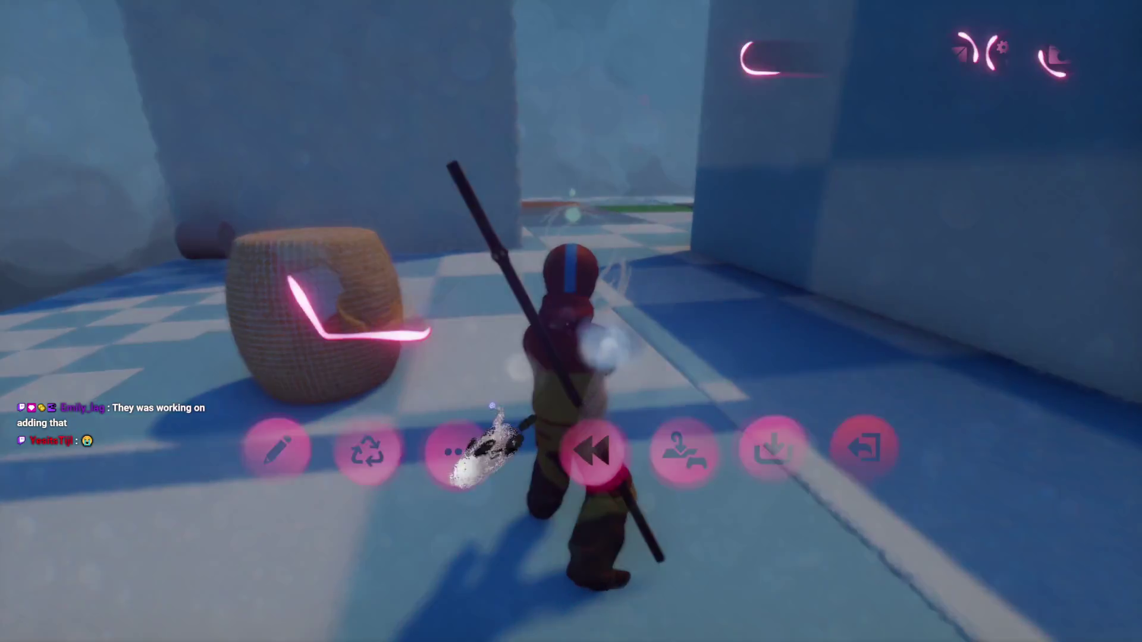
click(272, 452)
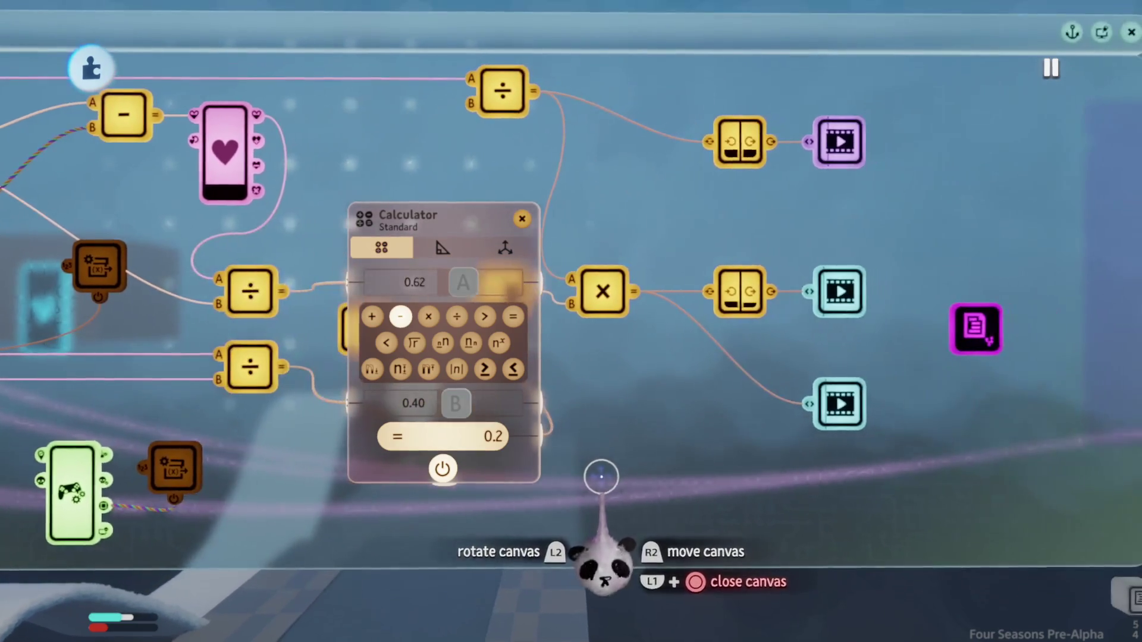
Step: Inspect the Signal Manipulator's settings, then delete it so subtract feeds the × node's B input directly
key(Escape)
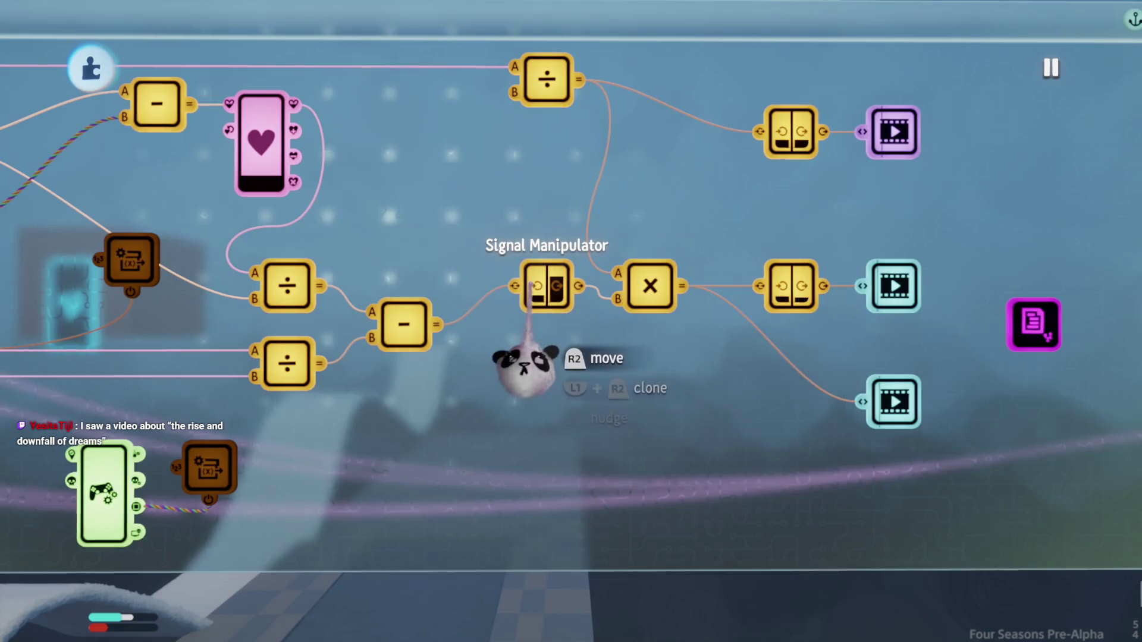
click(529, 284)
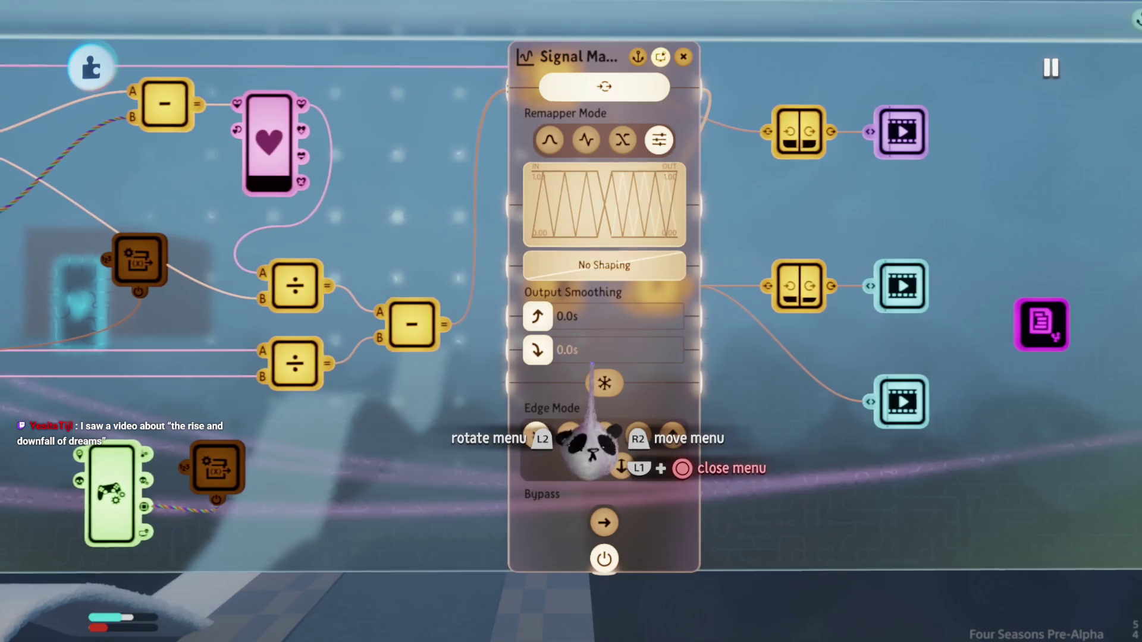
key(Escape)
scroll(597, 354, up, 3)
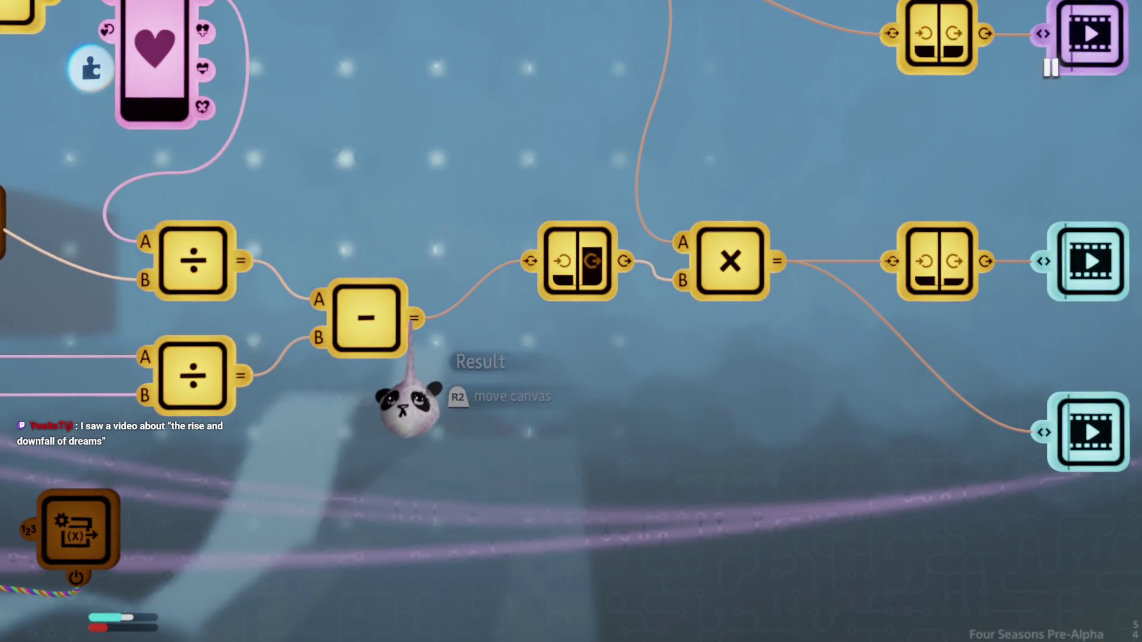
key(Delete)
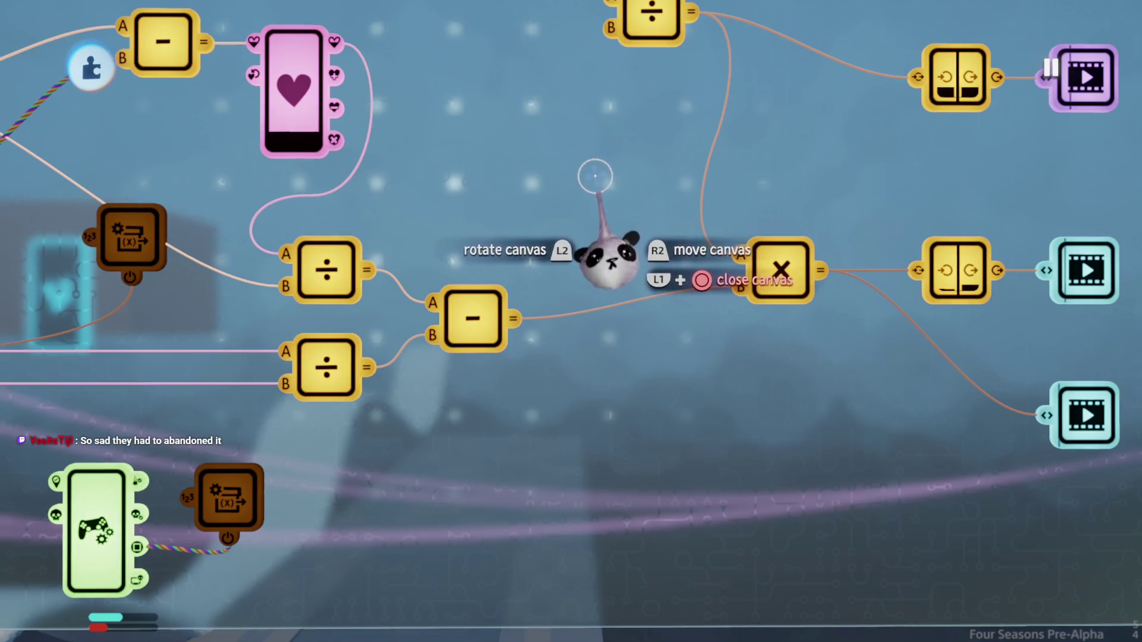
Step: Check the subtract calculator's settings after the rewiring
click(473, 319)
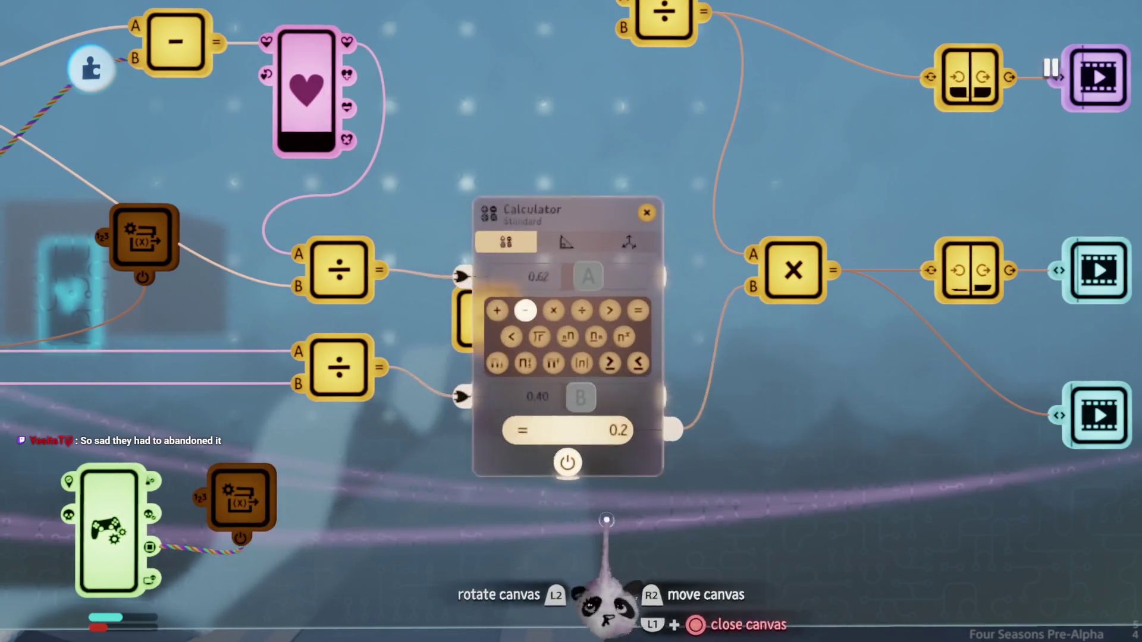
scroll(613, 521, down, 3)
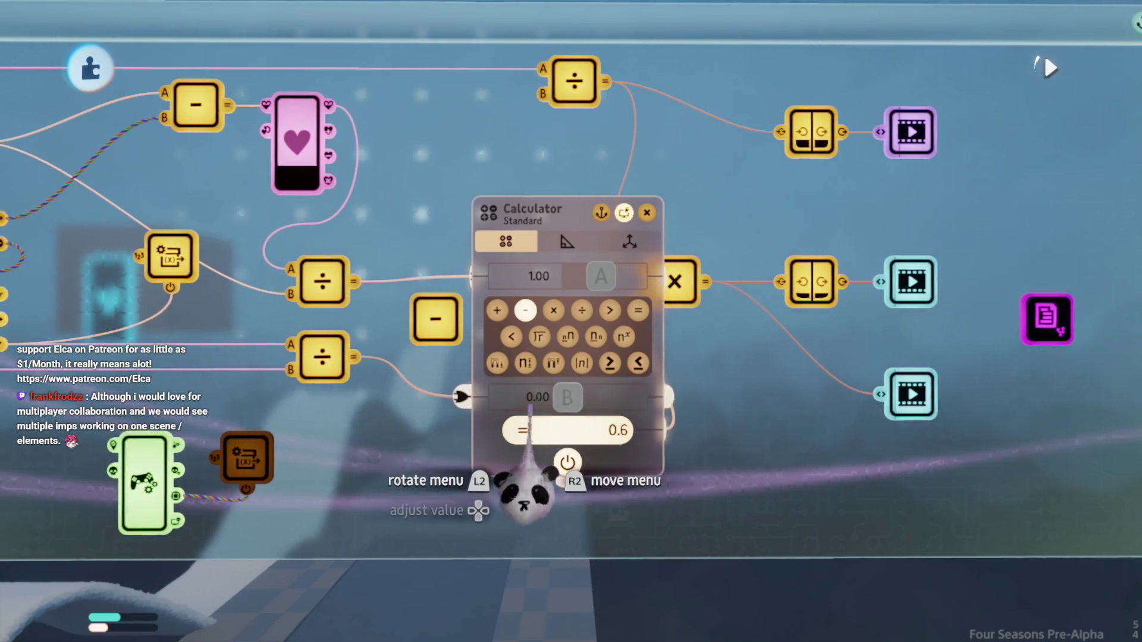
key(Escape)
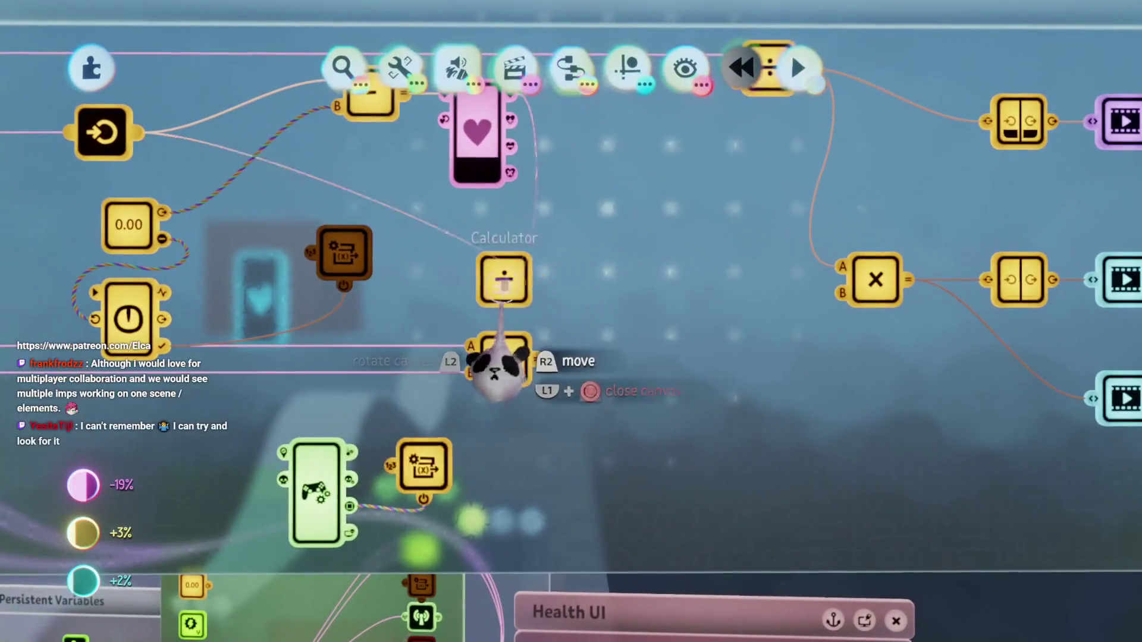
Step: Check the upper divide node's 40 ÷ 50 value and the lower divide node's settings
click(504, 280)
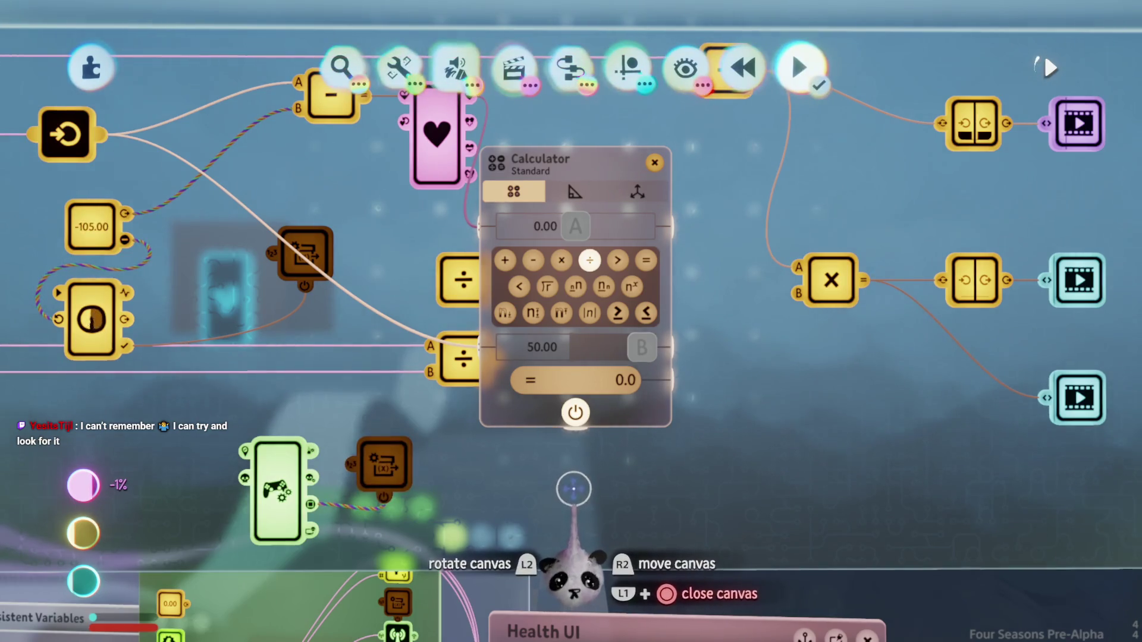
key(Escape)
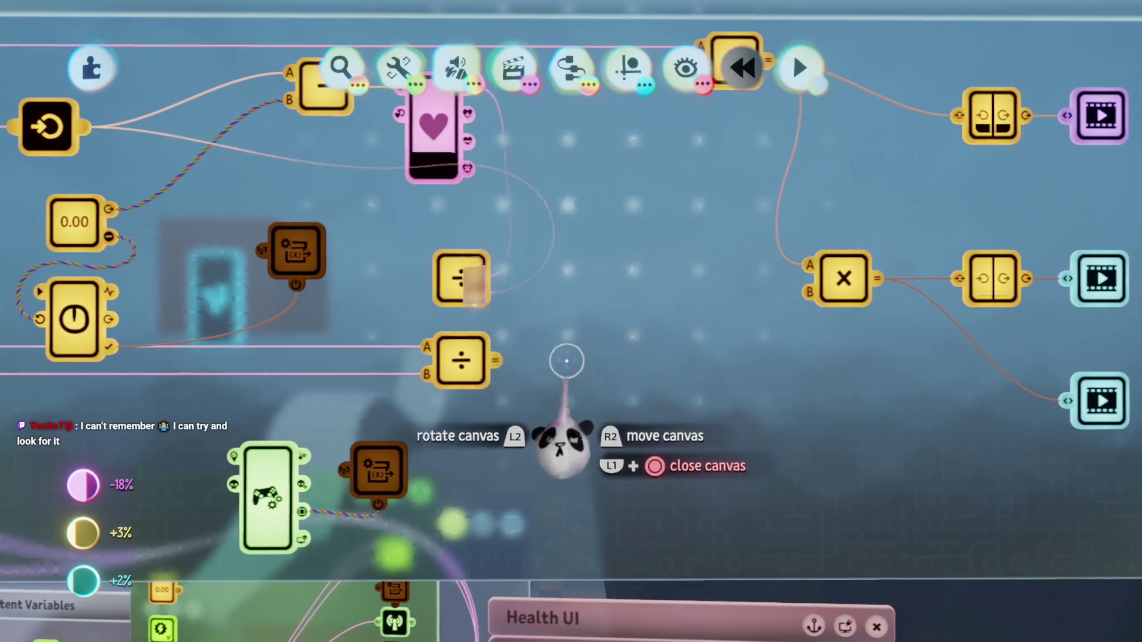
click(506, 381)
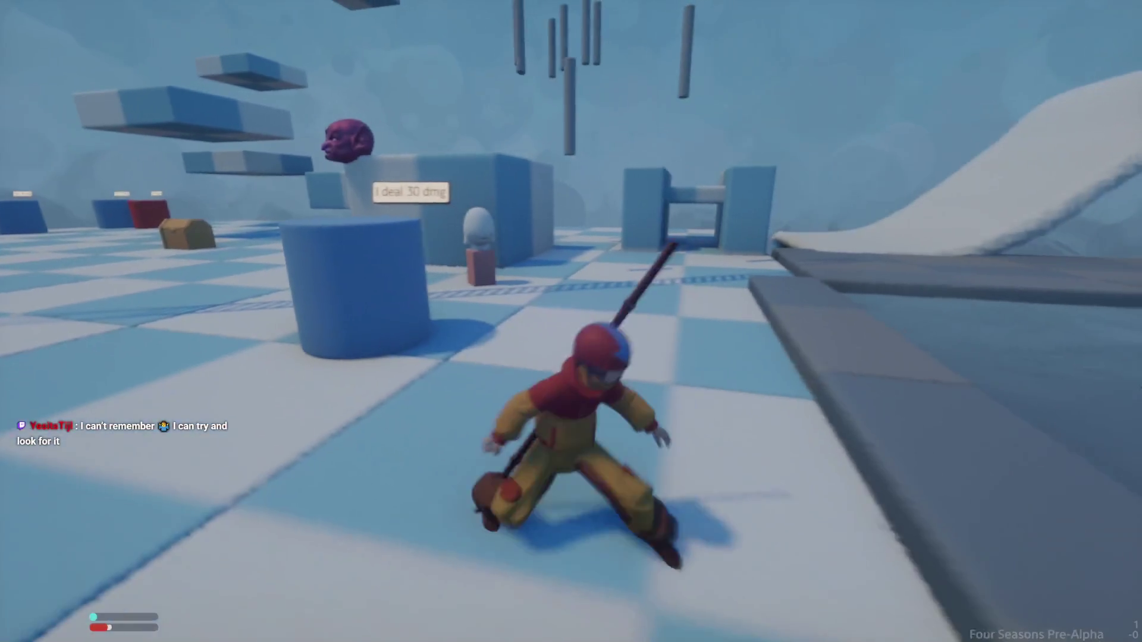
Step: Return to edit mode and open the Aang Health gadget's properties, showing current health 50.0
key(Escape)
click(274, 450)
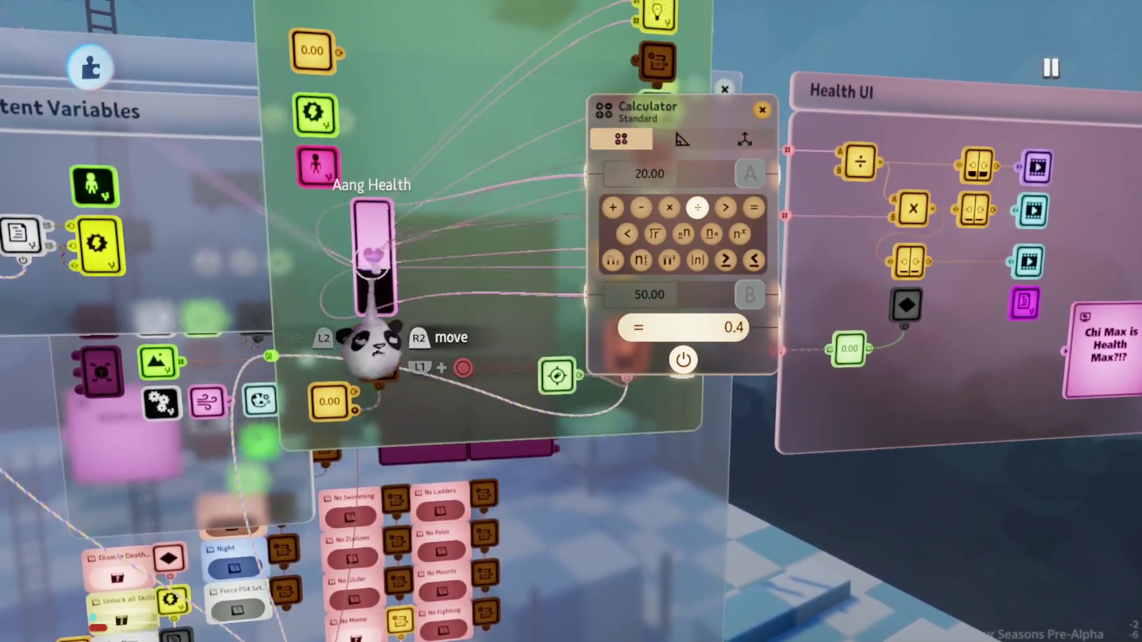
click(374, 238)
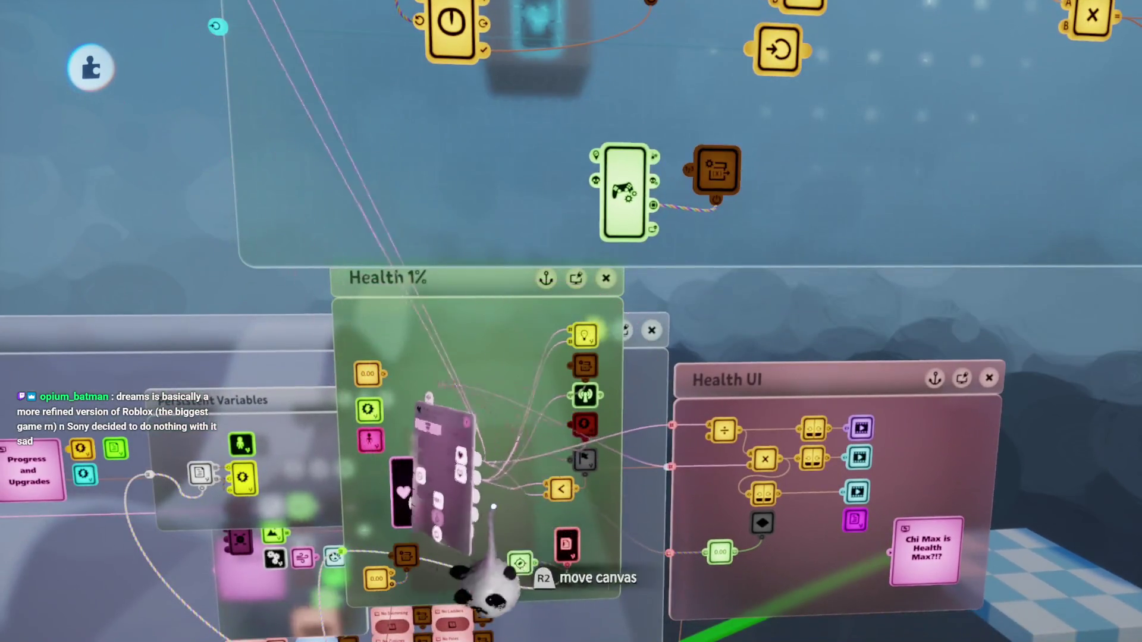
Step: Review Aang Health's inputs and outputs and the new ÷ node feeding the × node's B input, then start play
click(488, 580)
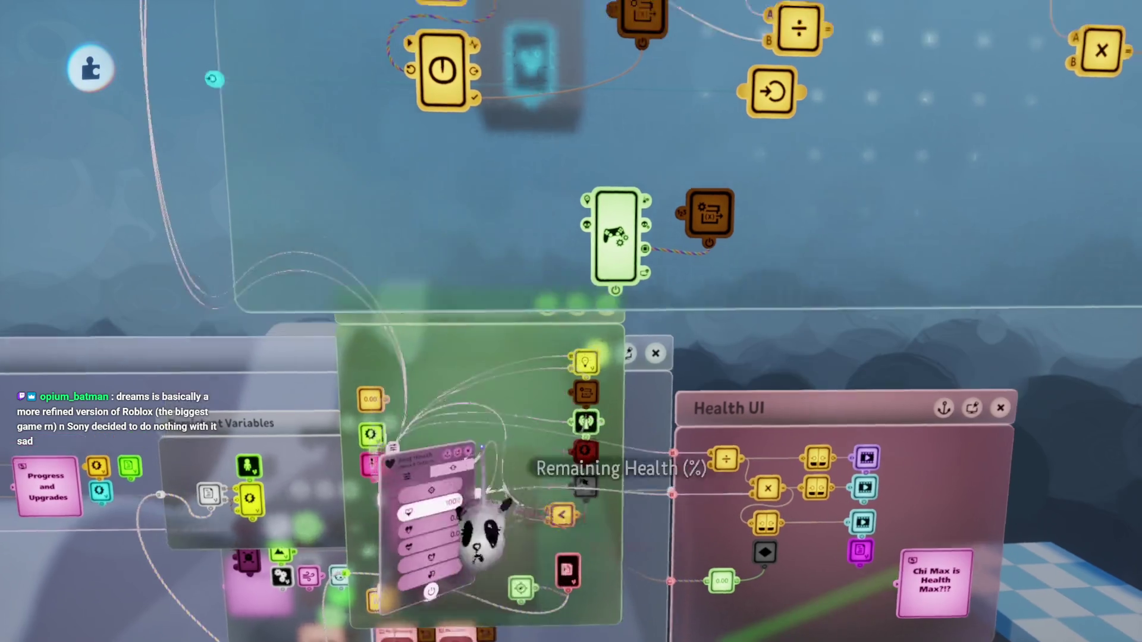
key(Escape)
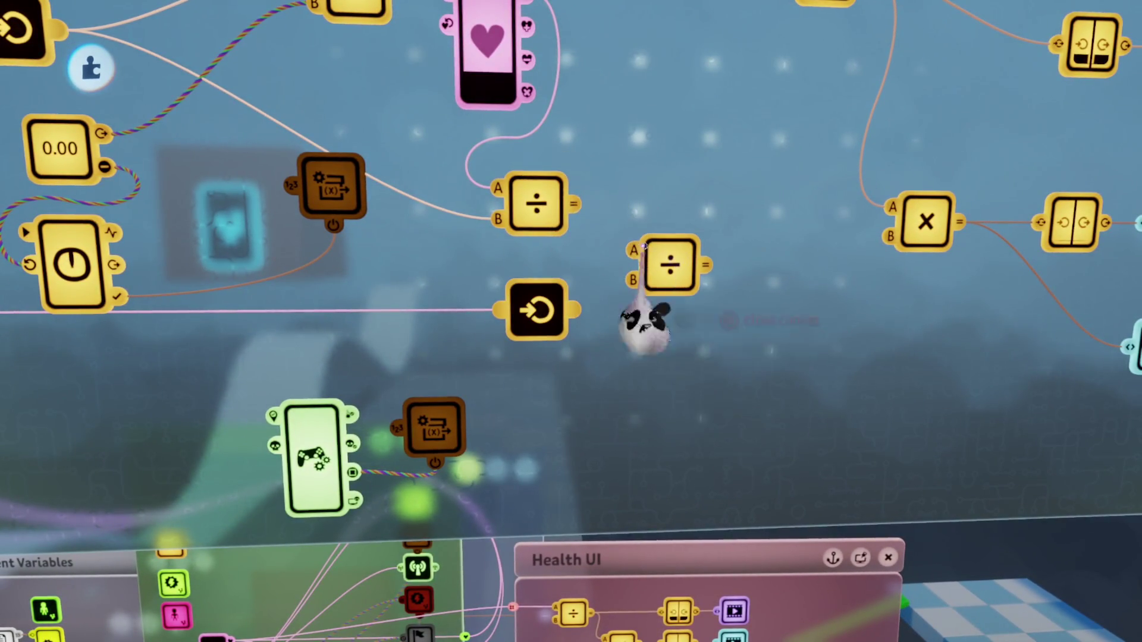
click(653, 274)
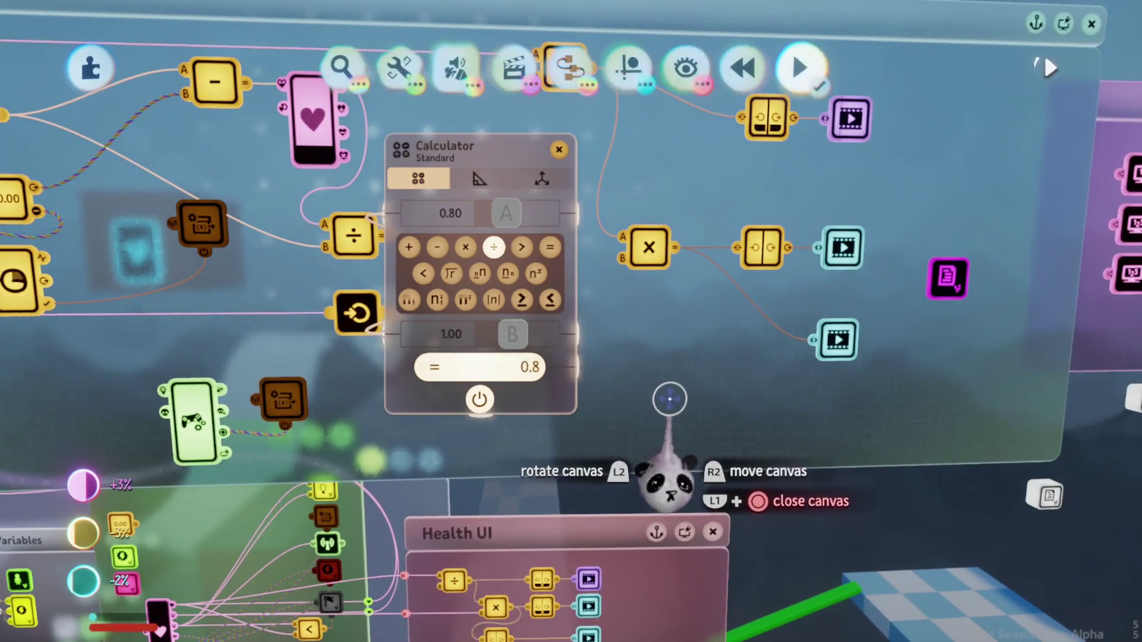
drag(658, 400, 656, 404)
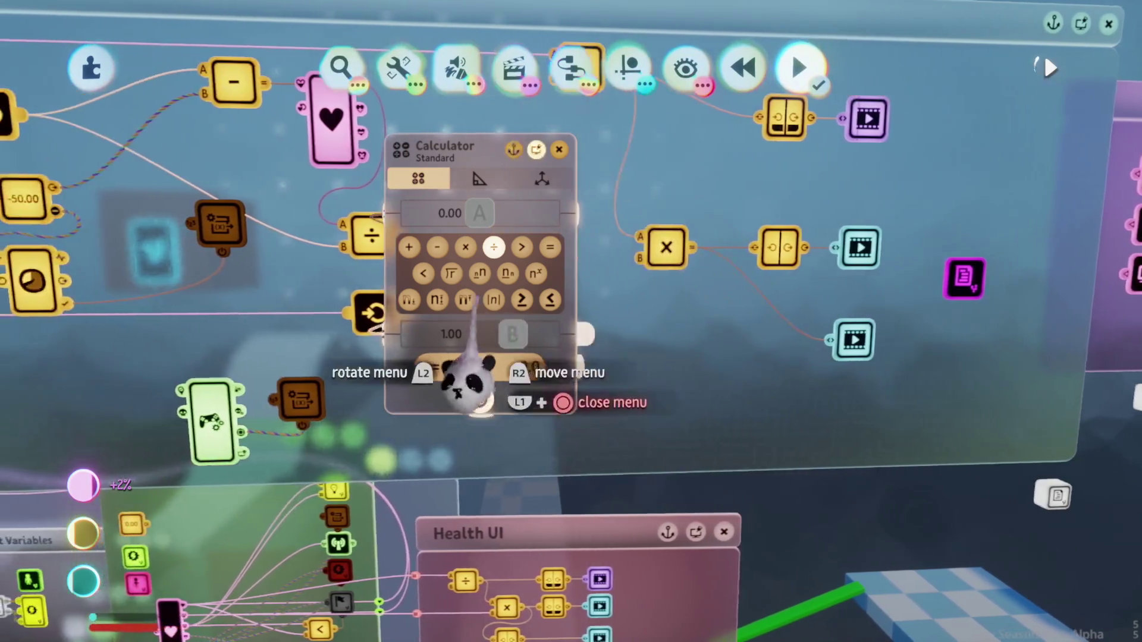
key(Escape)
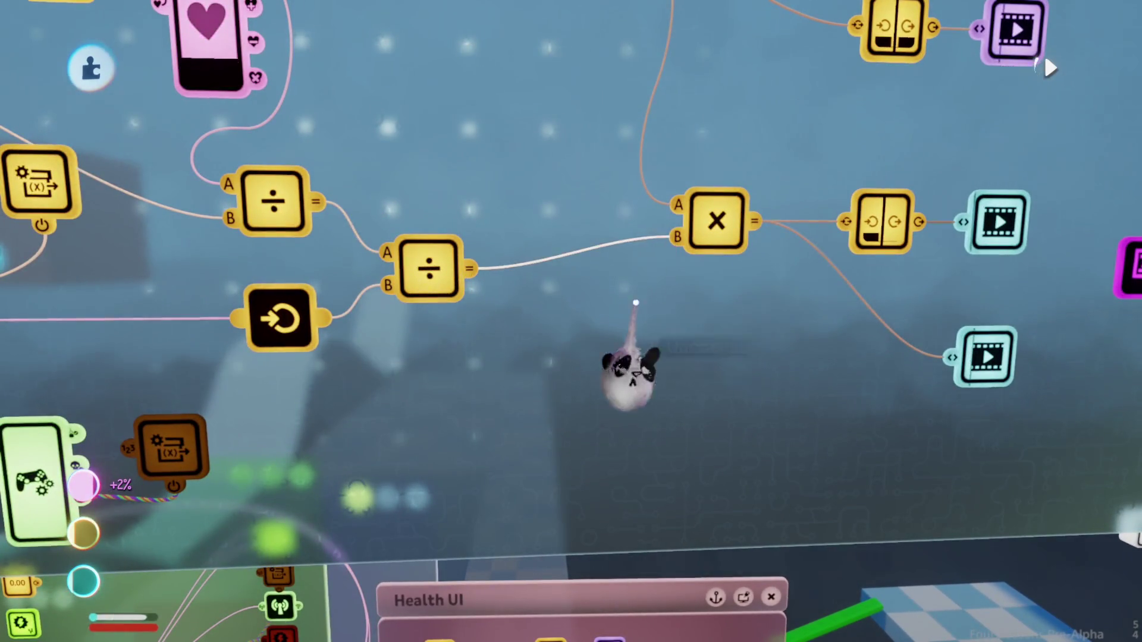
key(Escape)
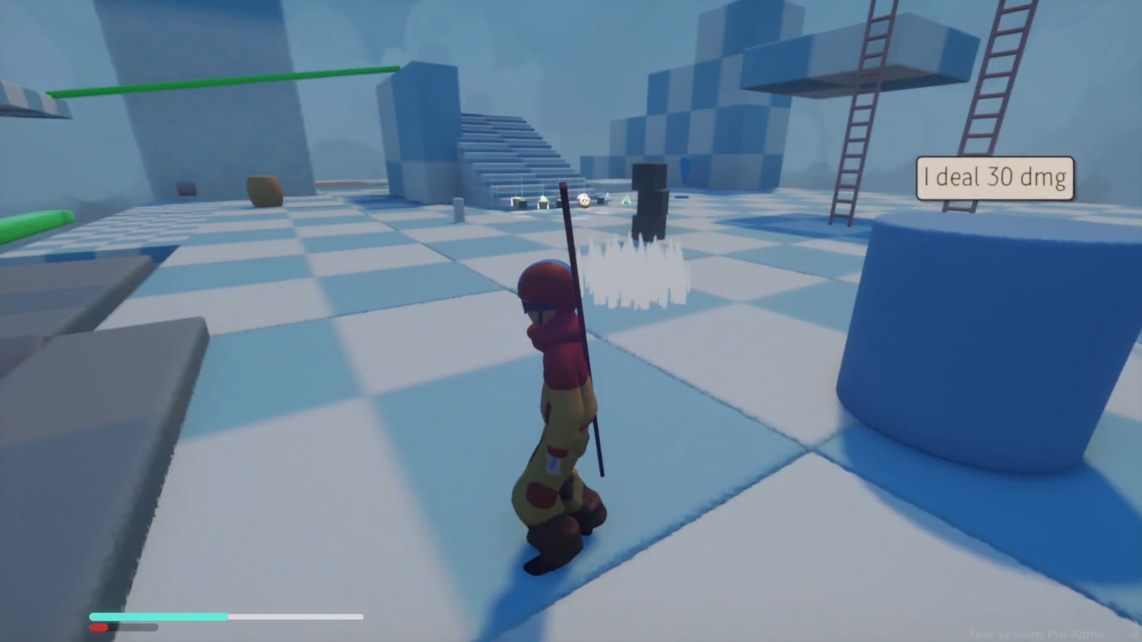
Step: Return to edit, switch back to play, rewind to restart the level, then return to edit mode
key(Escape)
click(290, 478)
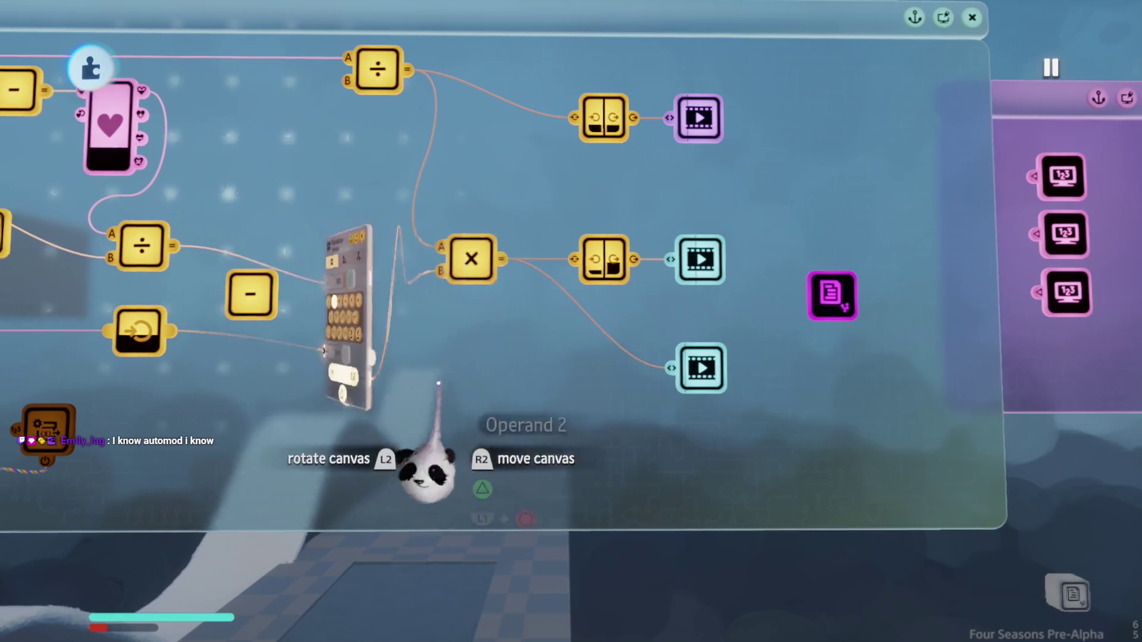
key(Escape)
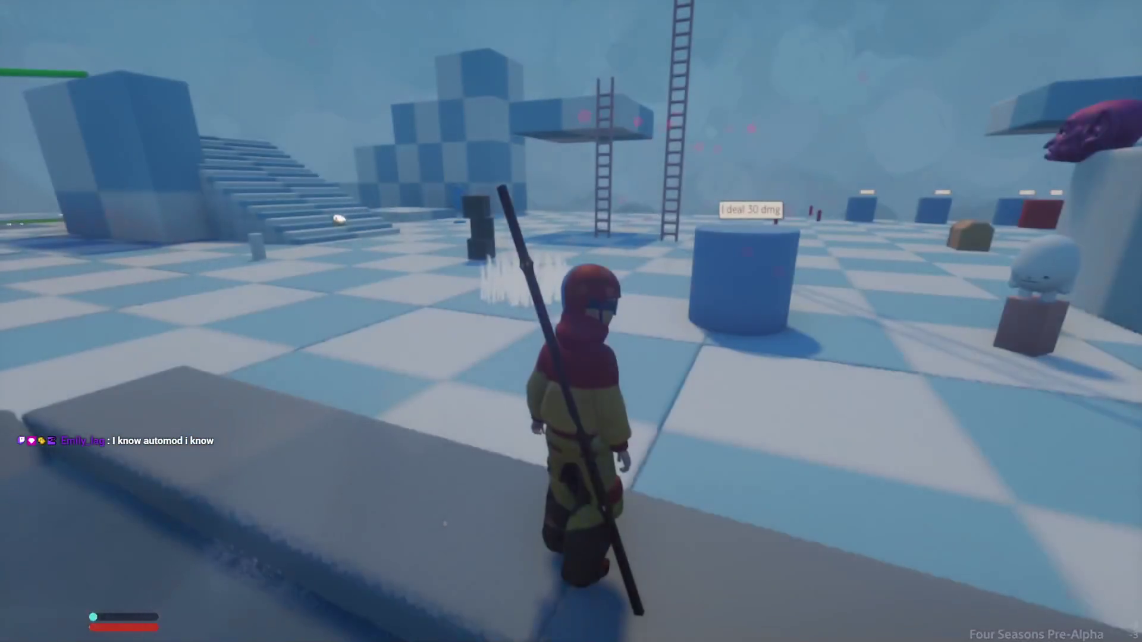
key(Escape)
click(591, 446)
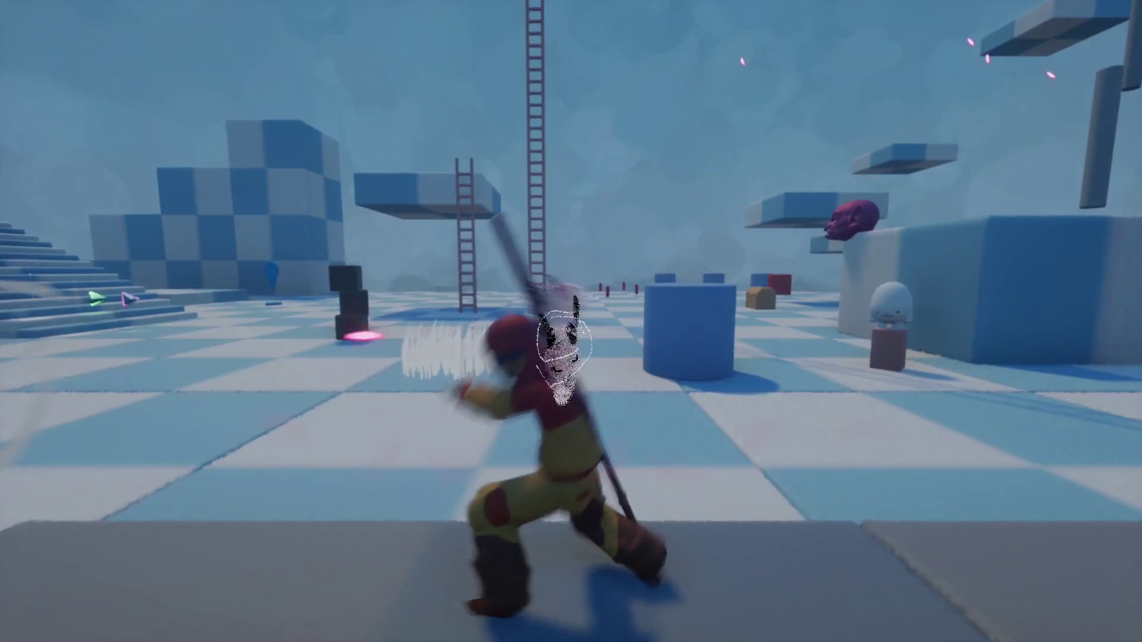
key(Escape)
click(273, 448)
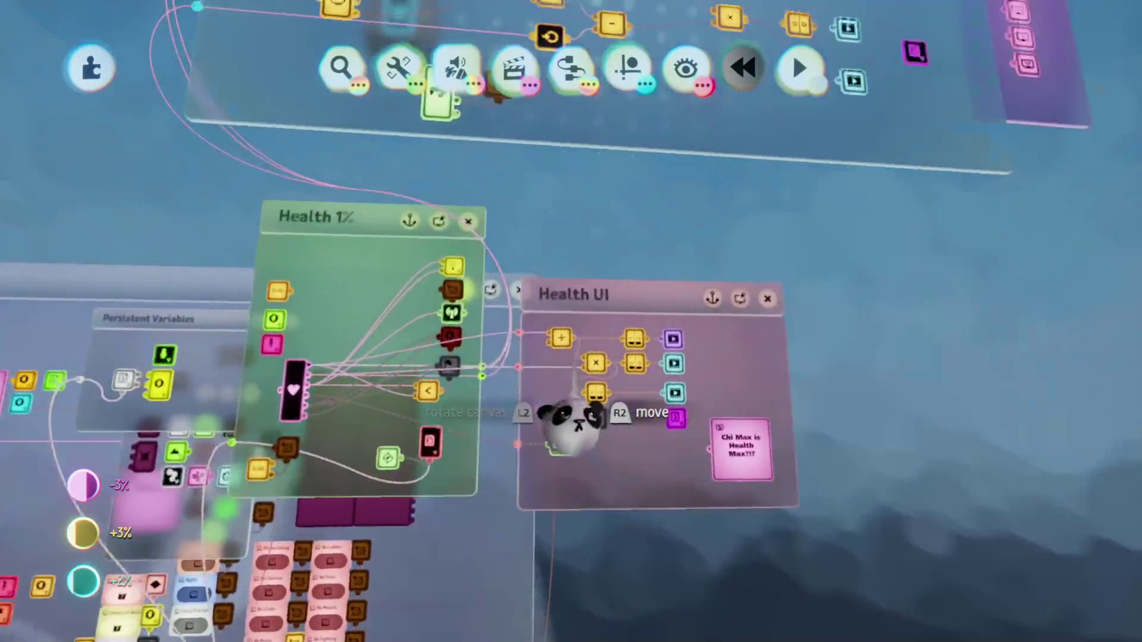
Step: Wire the divide result into the multiplier's B input and delete the subtract node
click(541, 318)
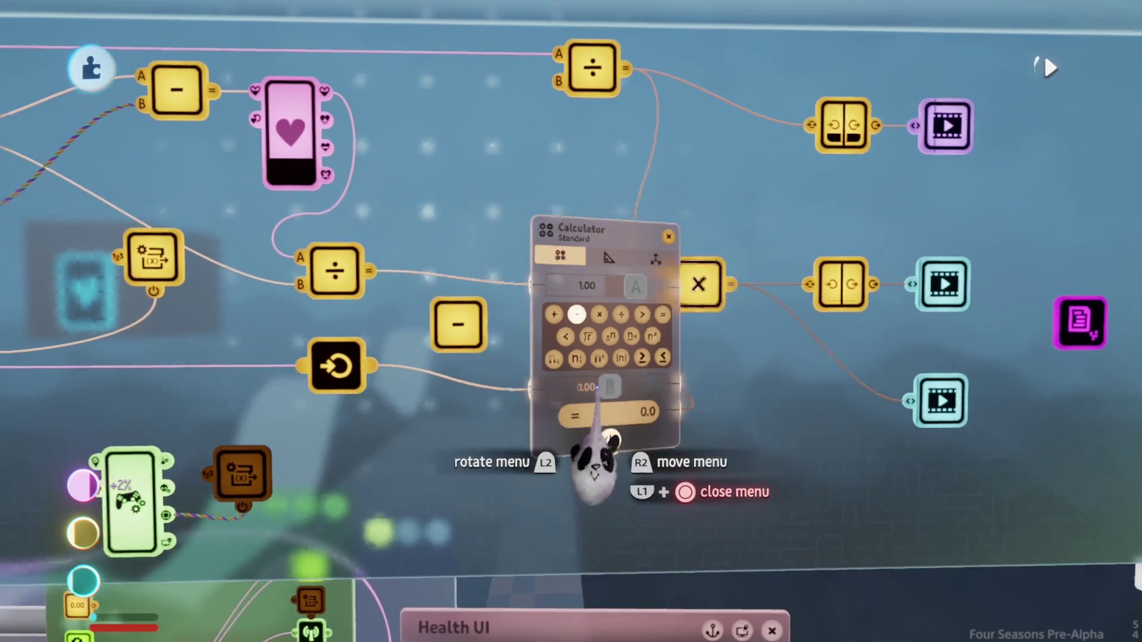
key(Escape)
click(421, 281)
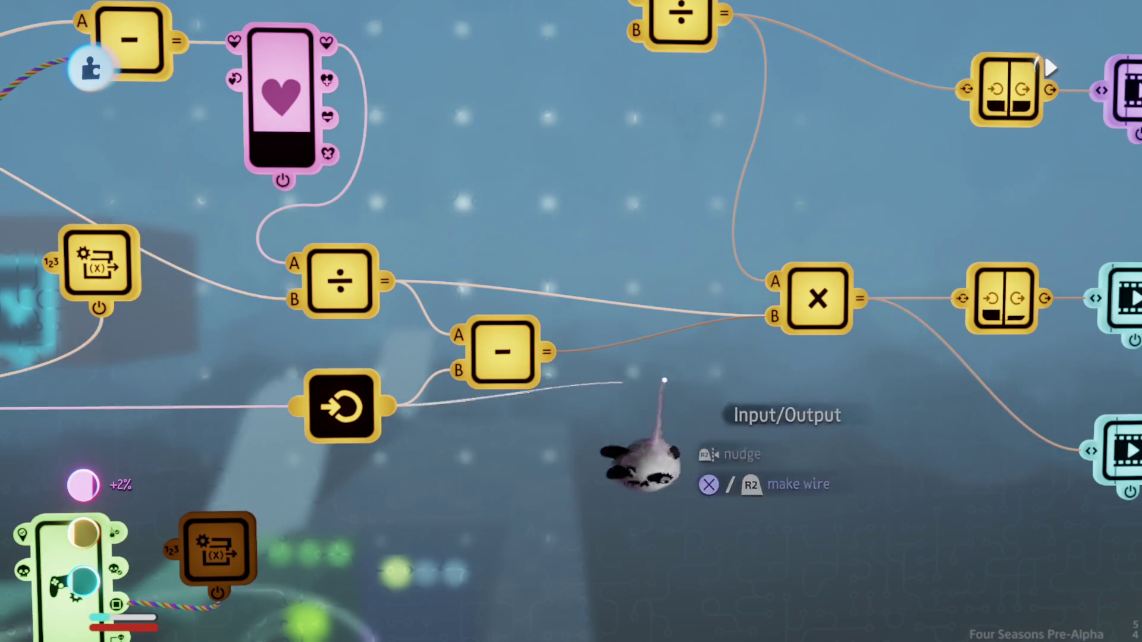
key(Delete)
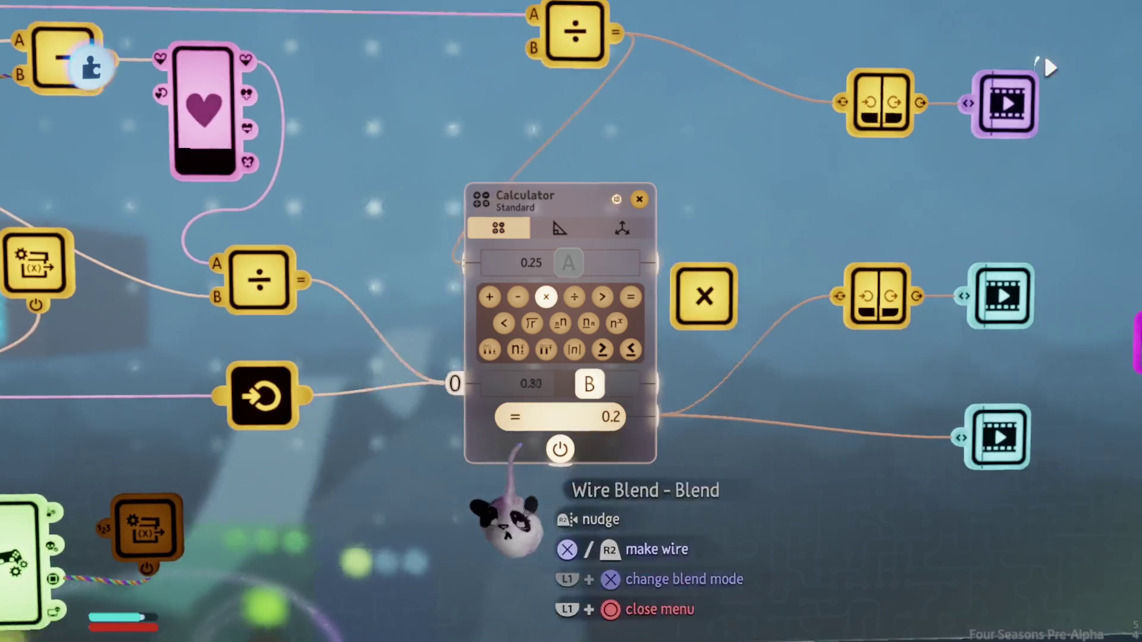
drag(510, 485, 552, 506)
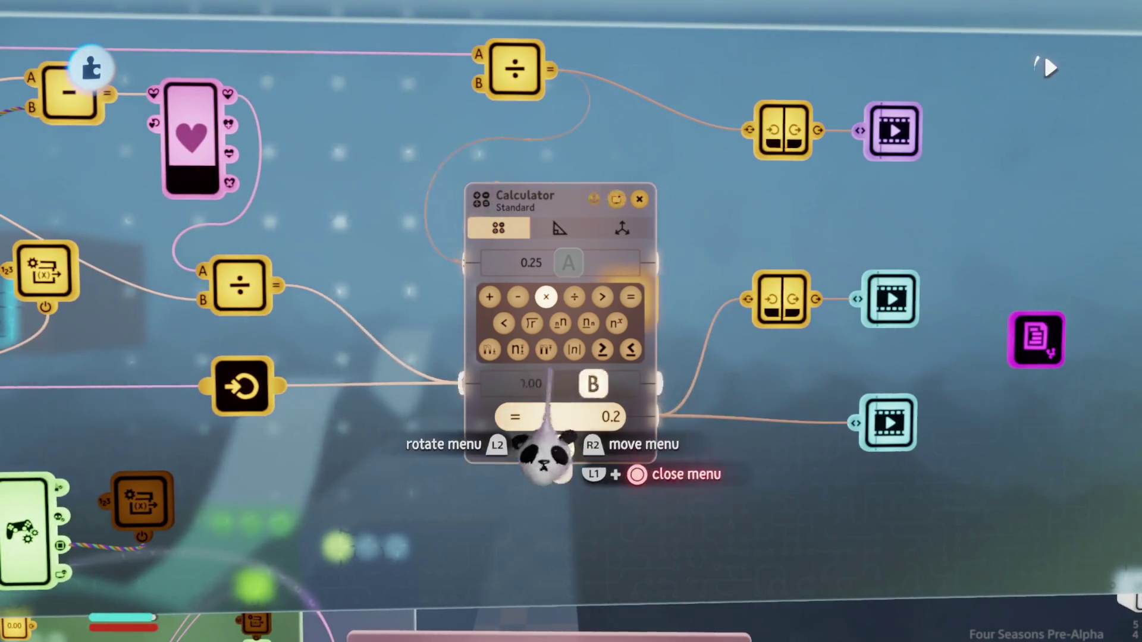
key(Escape)
key(Escape)
Step: Playtest the health logic near the damage cylinder, then go back to edit mode
key(Return)
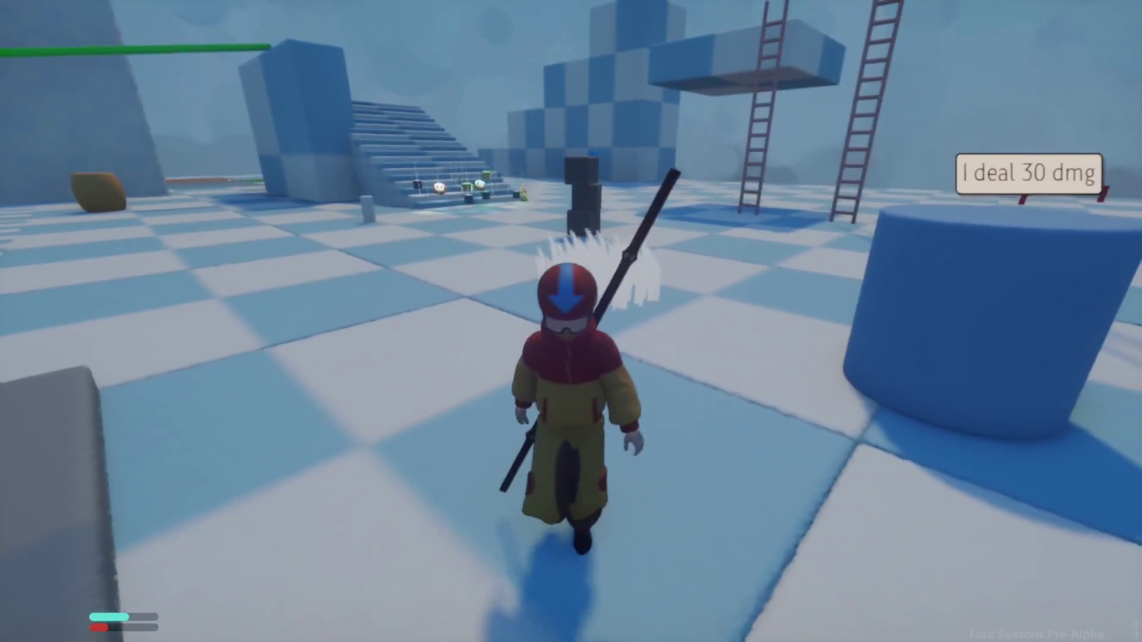
key(Escape)
click(276, 450)
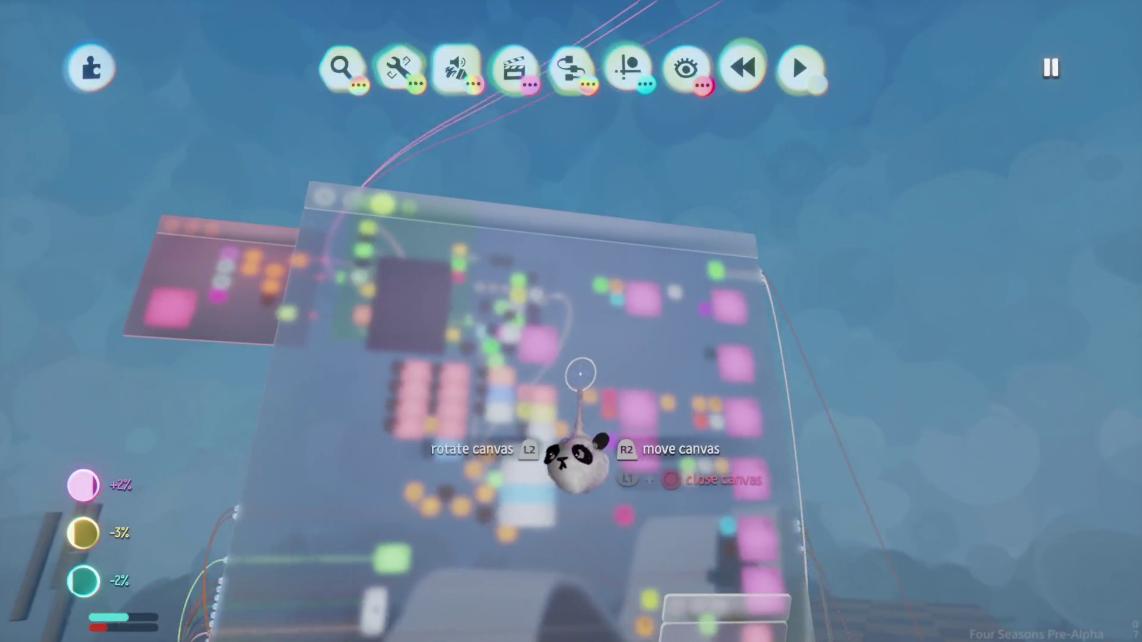
Step: Pan to the Chi canvas and pick up a Calculator gadget from the Gadgets menu
mouse_move(561, 408)
mouse_down()
mouse_move(572, 388)
mouse_move(578, 421)
mouse_move(618, 407)
mouse_up()
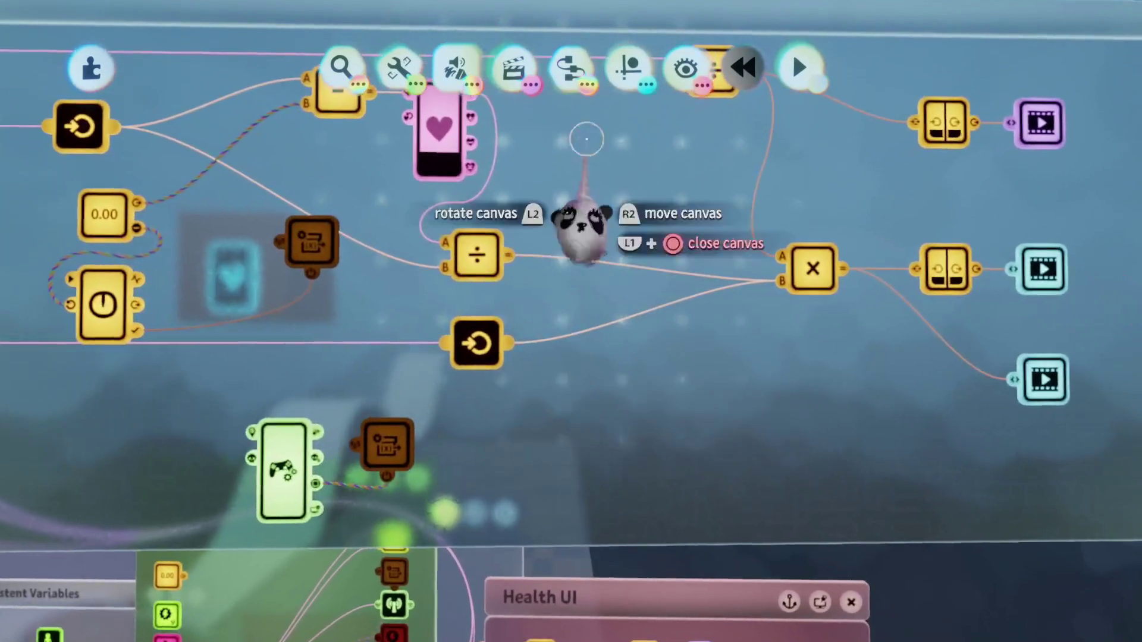
click(572, 74)
click(611, 126)
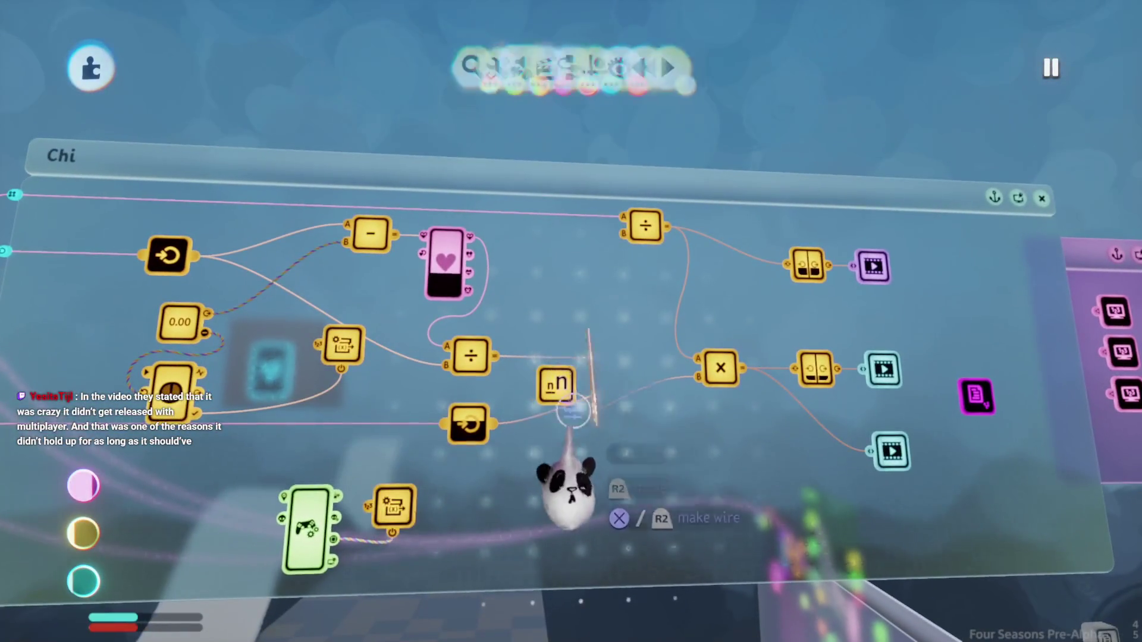
Step: Stamp a calculator set to ×, place it beside the divide node, and wire it into the right × node's B input
click(556, 383)
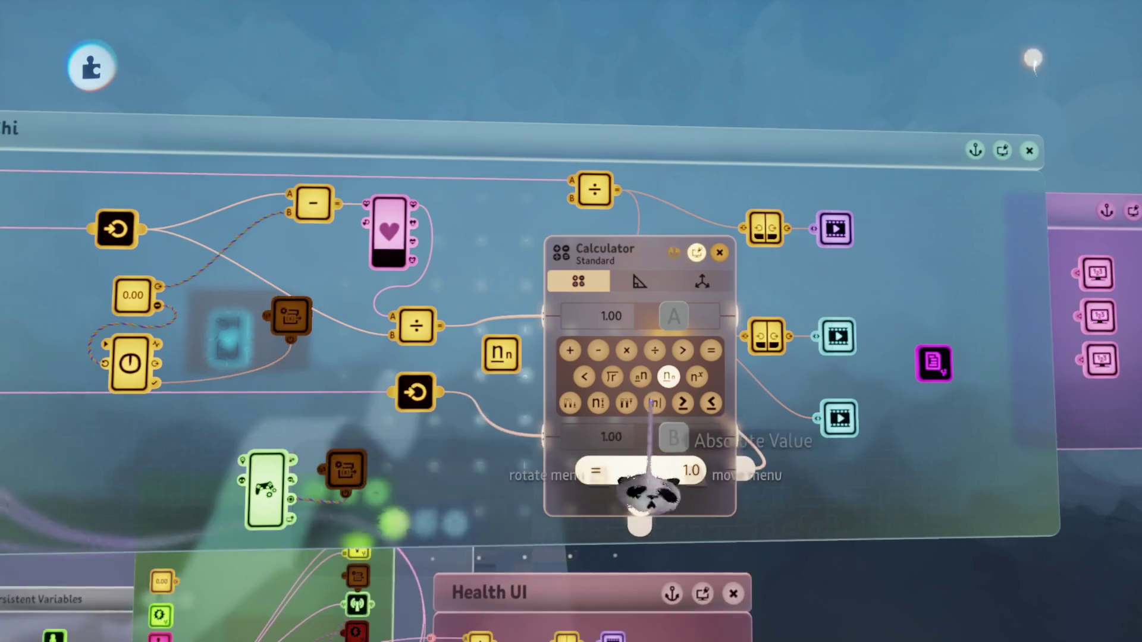
key(Escape)
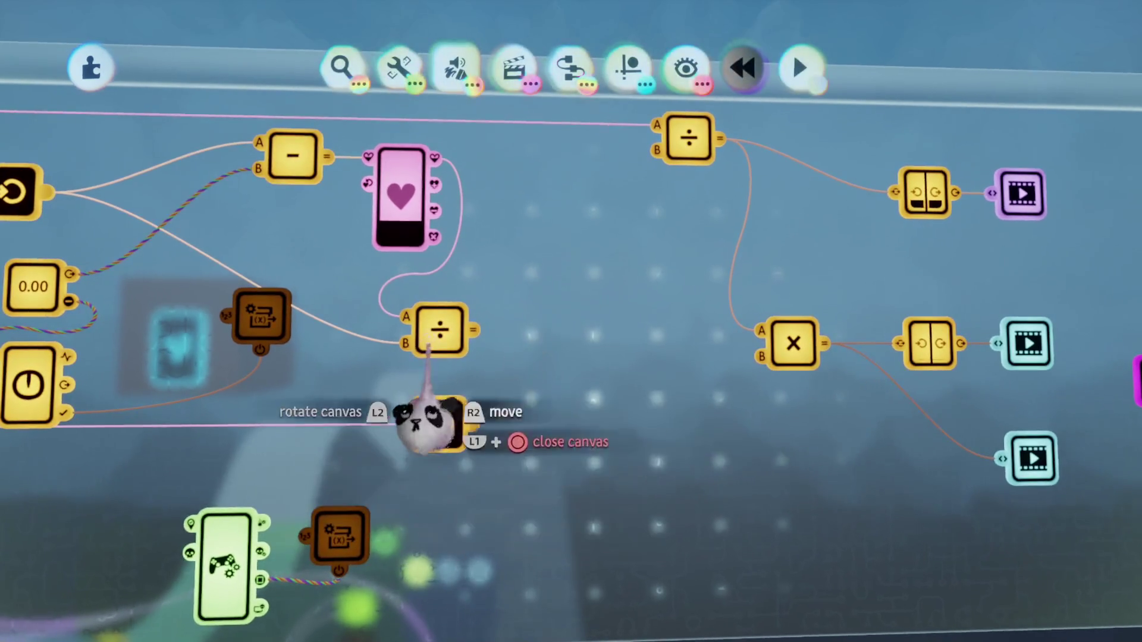
click(568, 382)
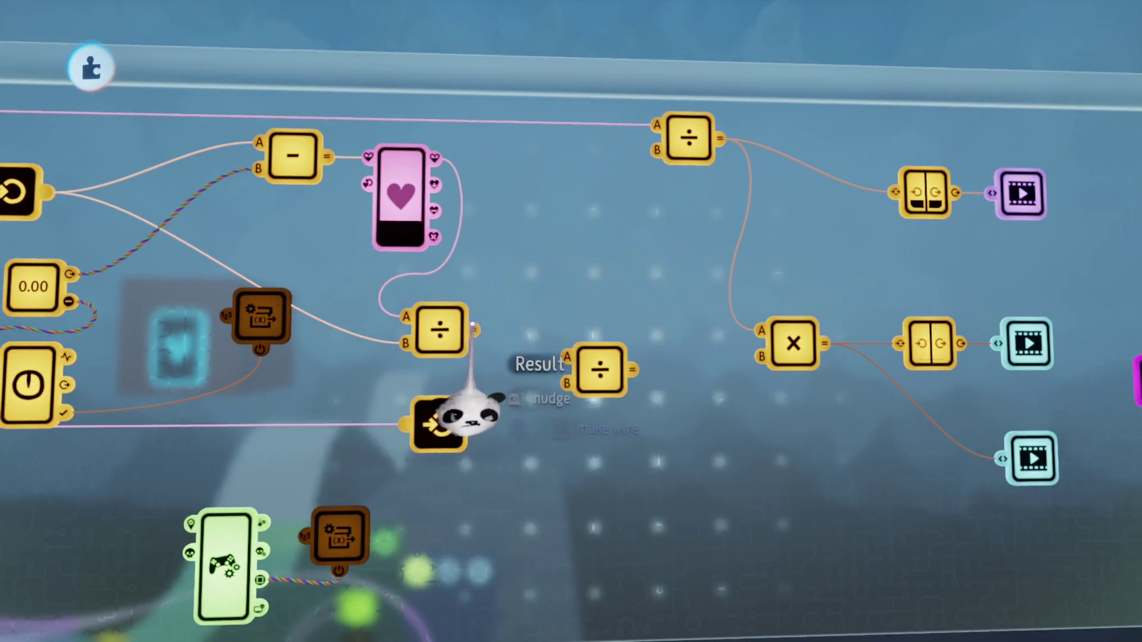
click(600, 369)
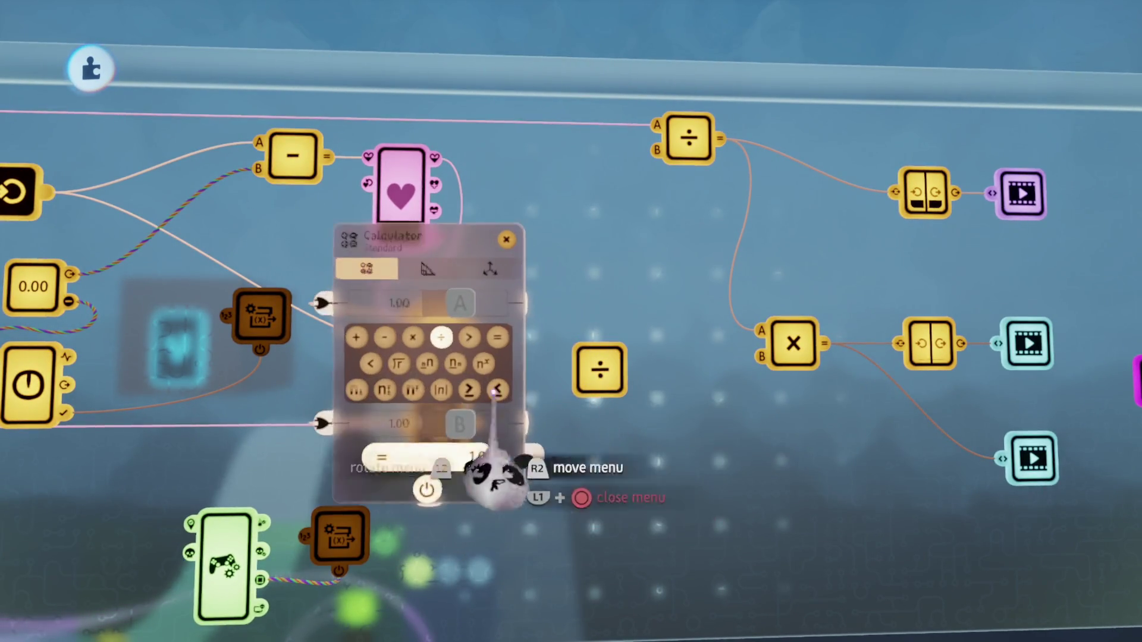
click(408, 383)
key(Escape)
drag(458, 455, 494, 416)
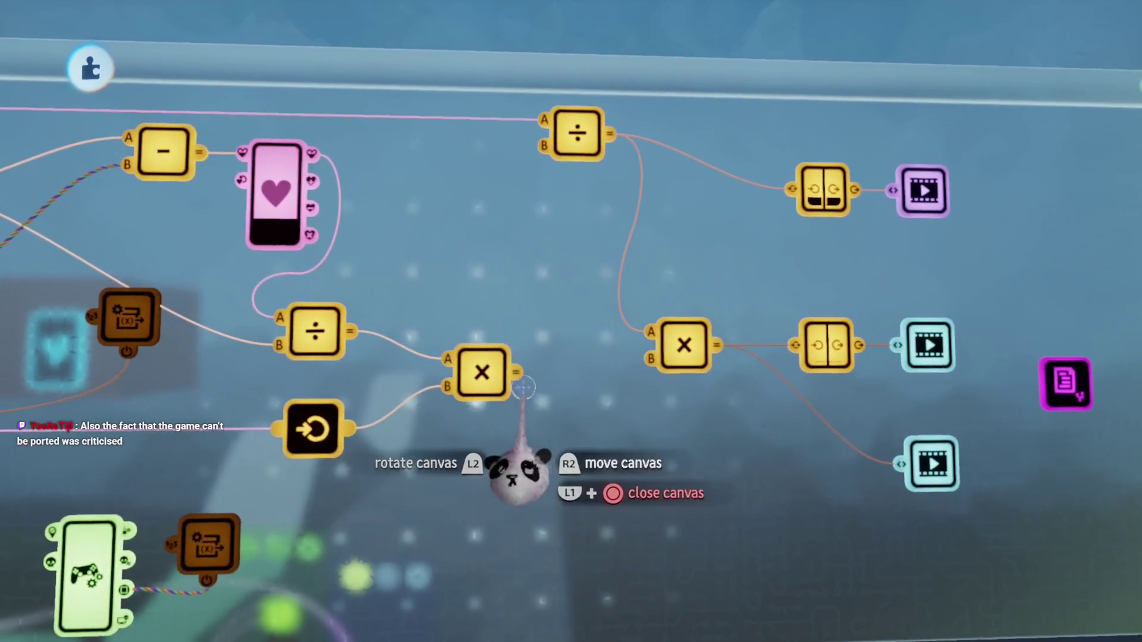
drag(515, 373, 594, 386)
drag(653, 361, 653, 361)
scroll(591, 204, up, 5)
Step: Playtest by running into and away from the 'I deal 30 dmg' cylinder, then pause
key(Escape)
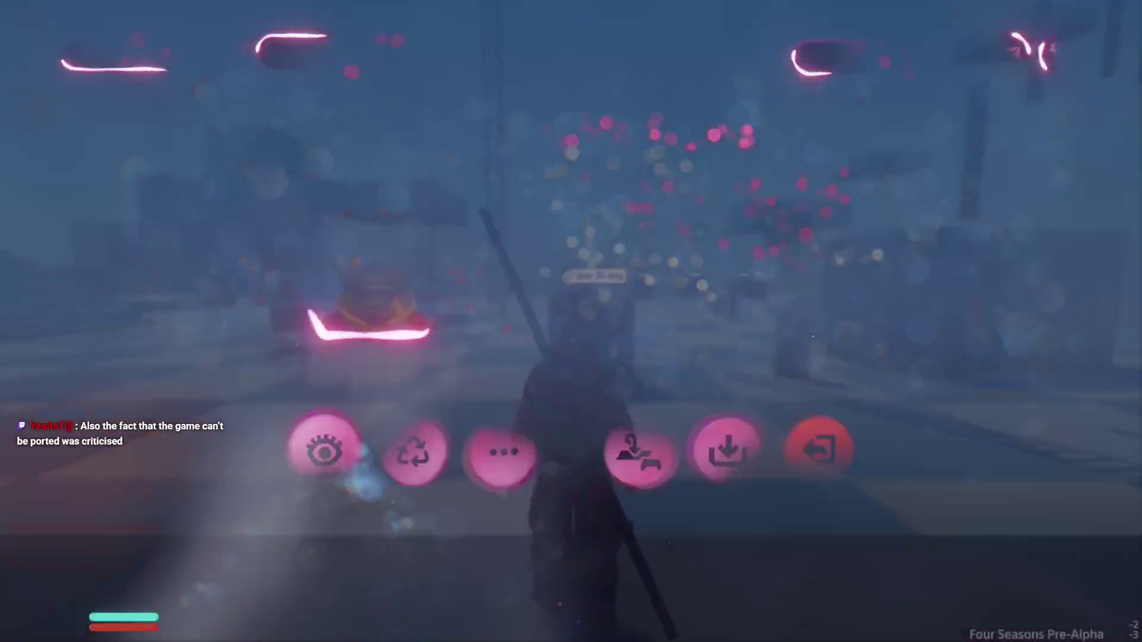
key(w)
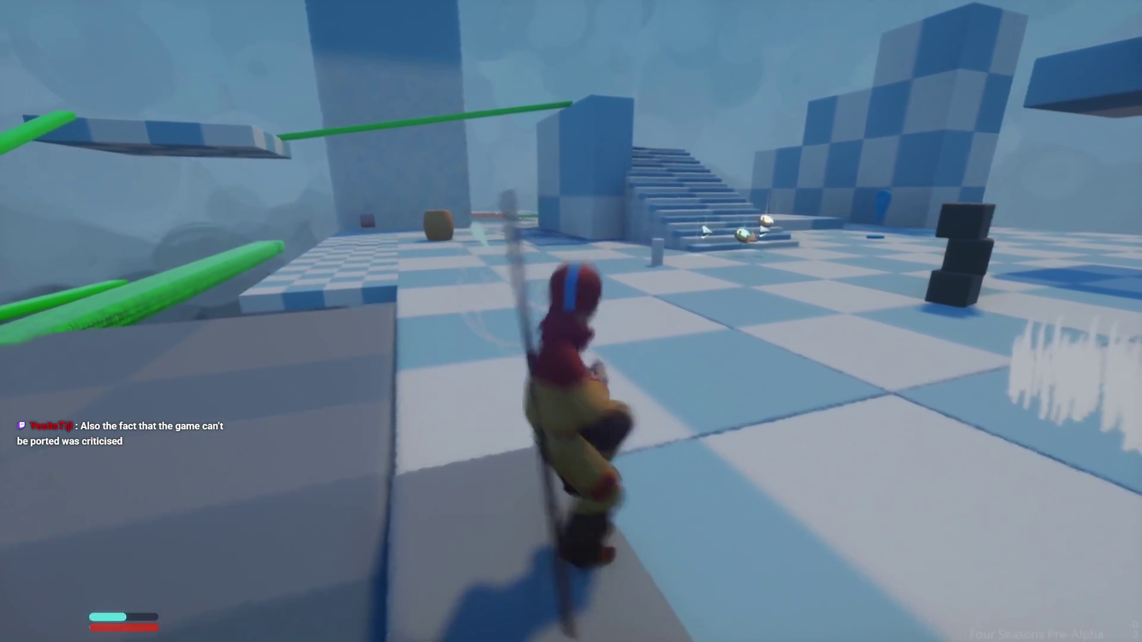
key(w)
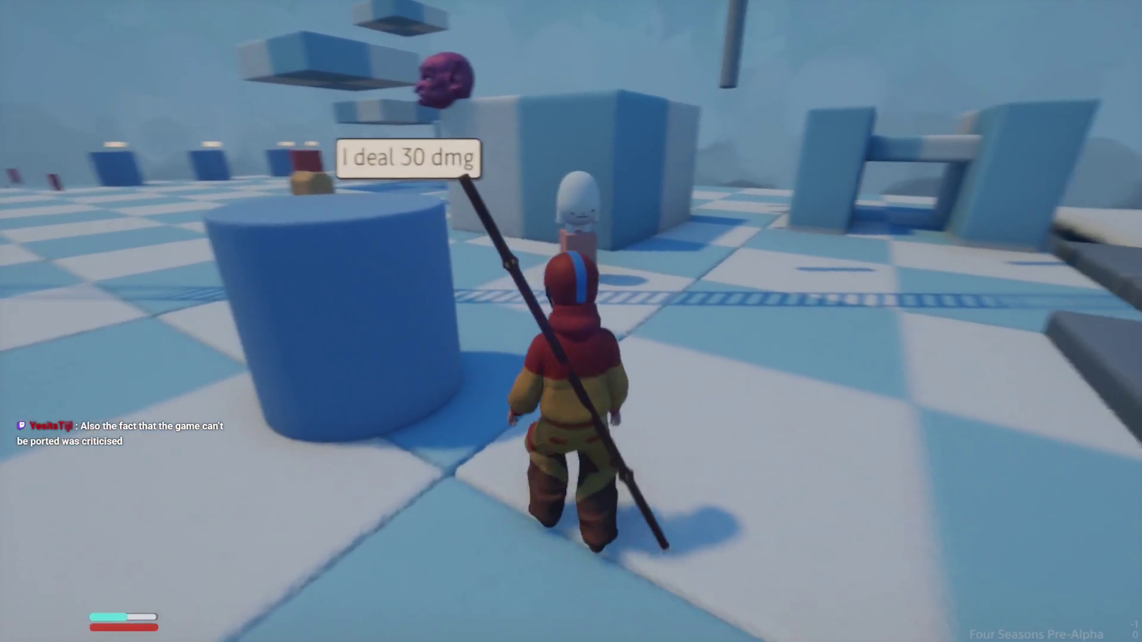
key(w)
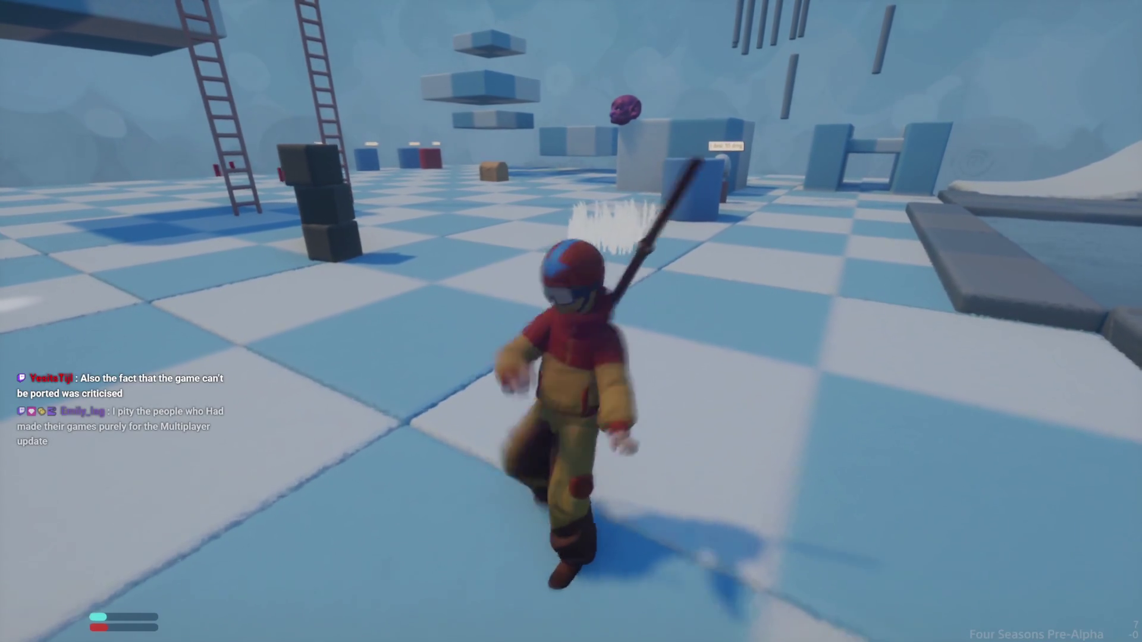
key(w)
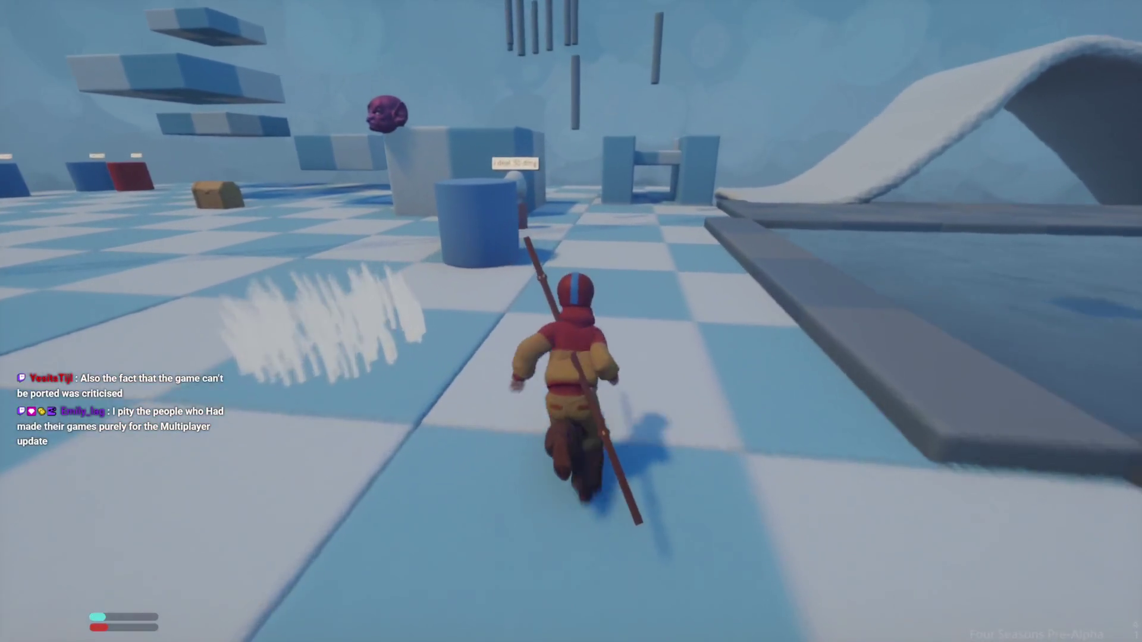
key(w)
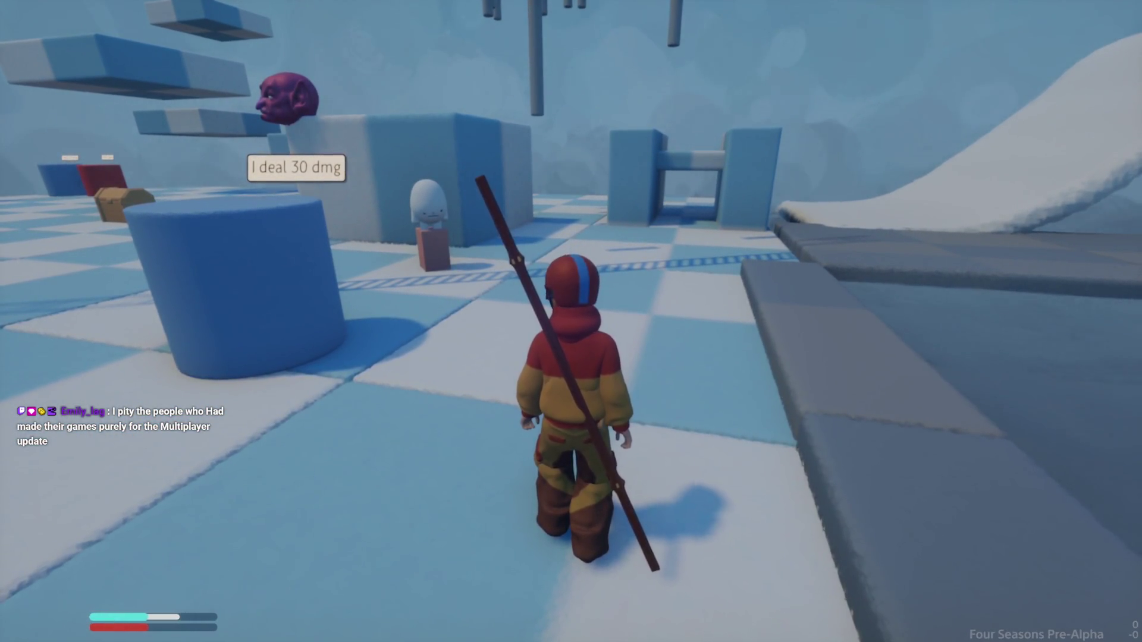
key(s)
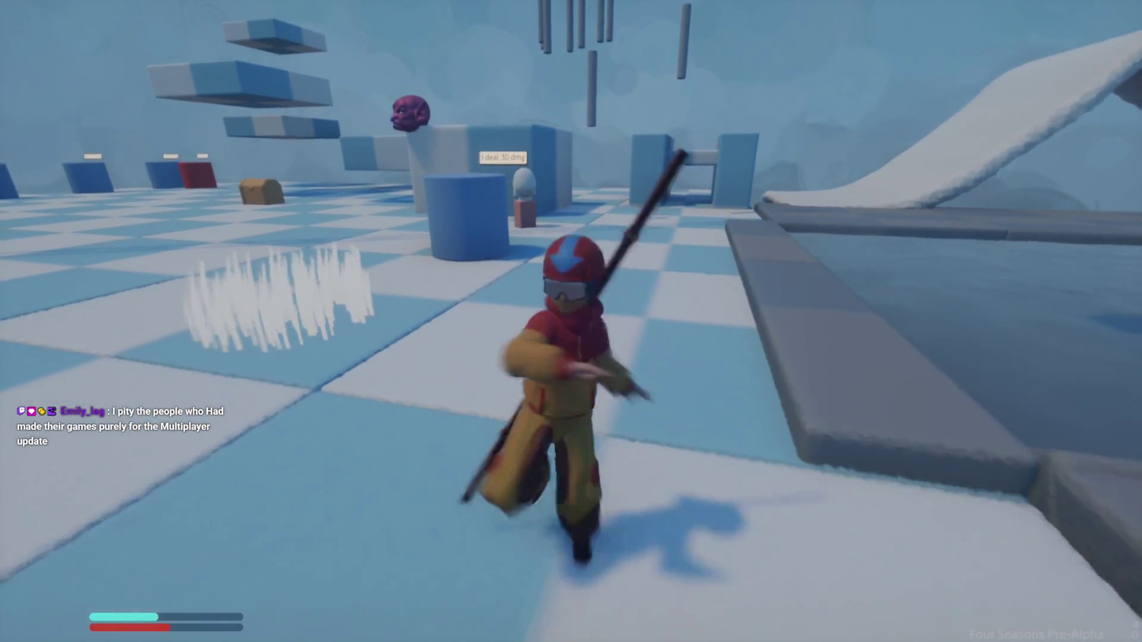
key(w)
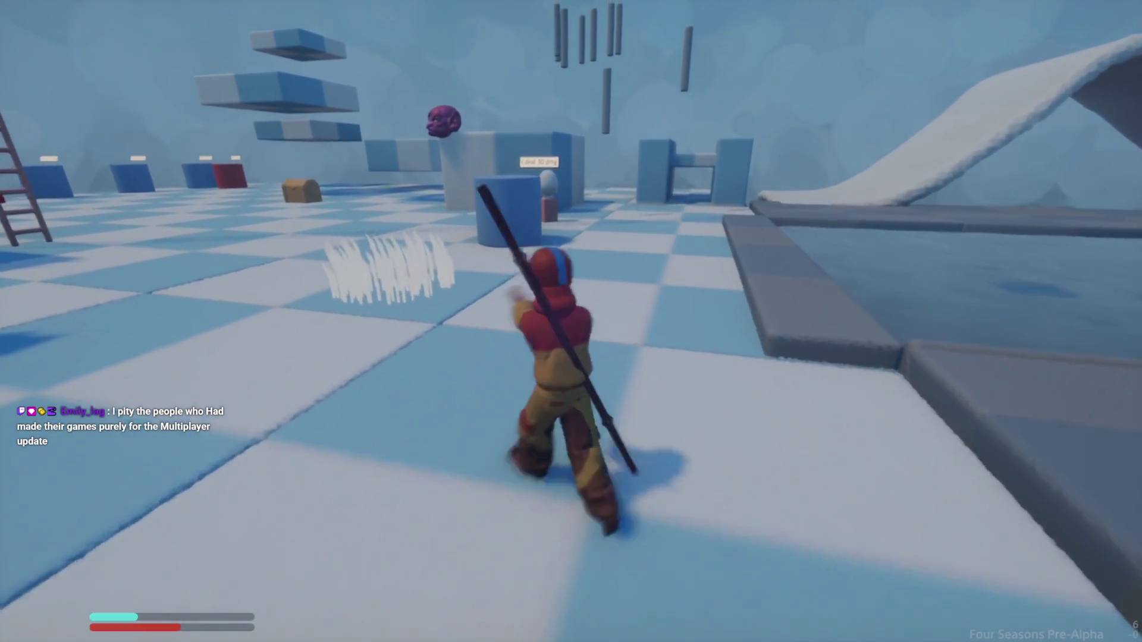
key(w)
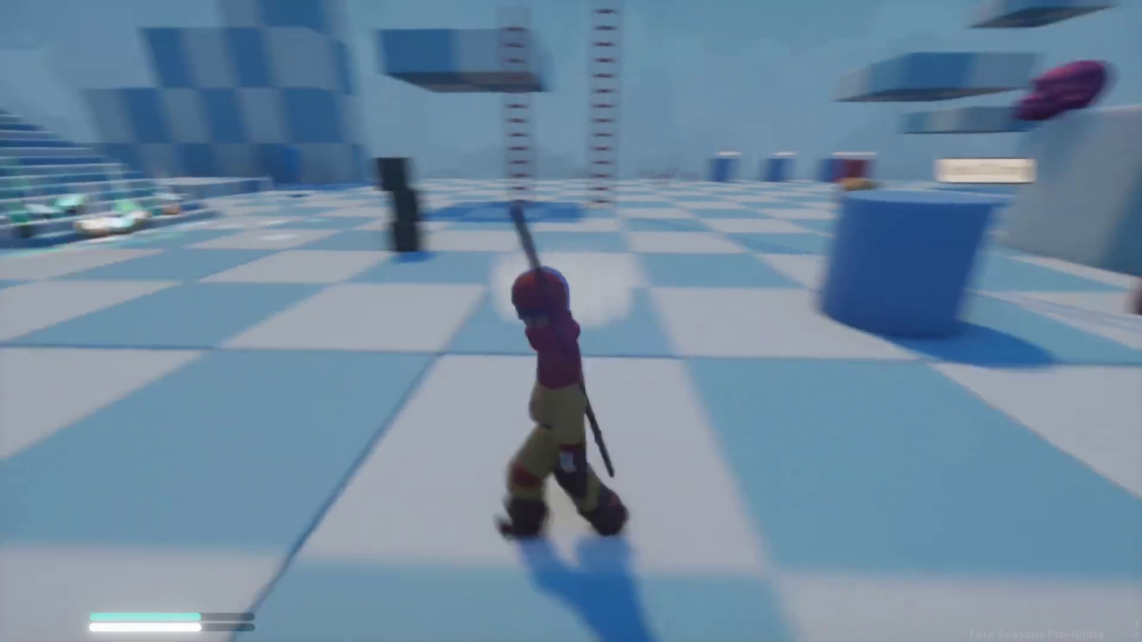
key(Escape)
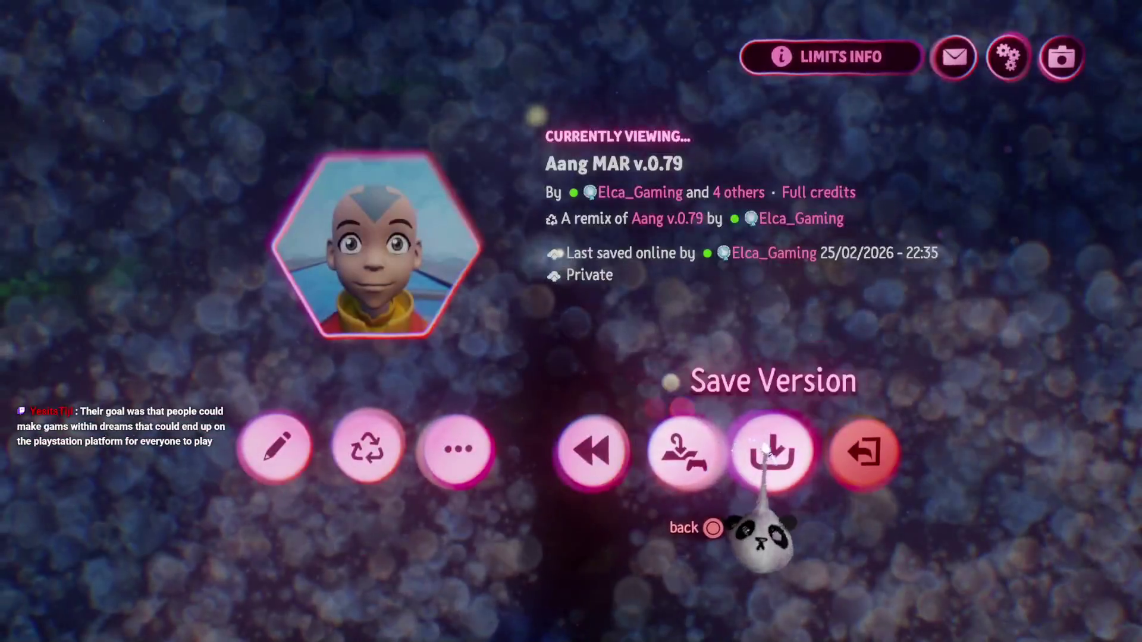
Step: Start Save Version, enter 'chi' as the version note, and confirm saving online
click(773, 452)
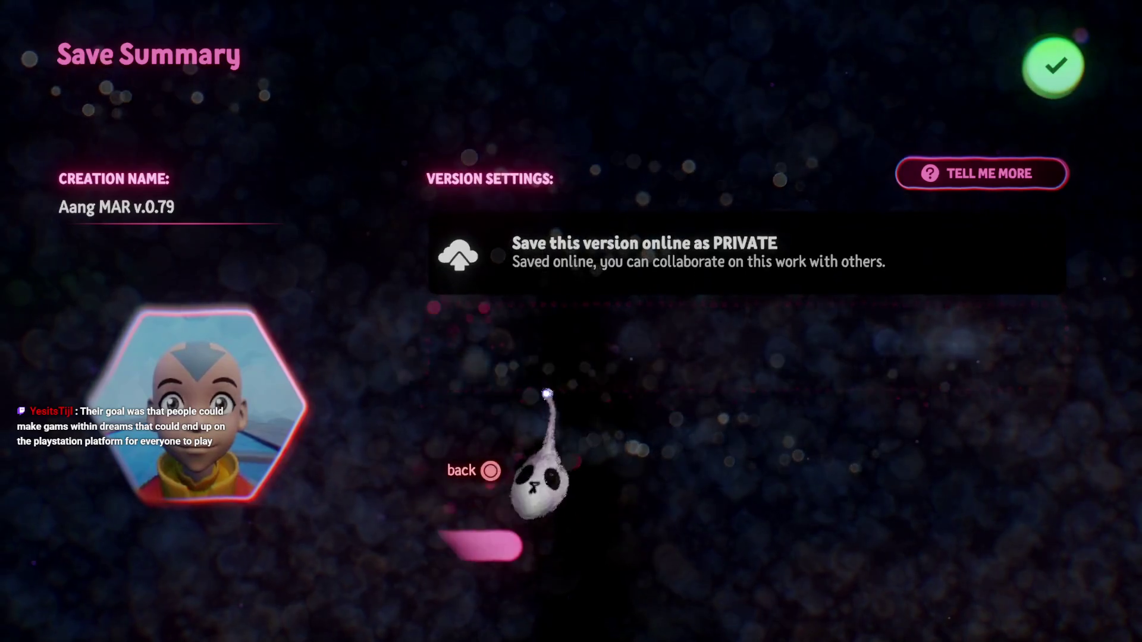
click(541, 396)
text(c)
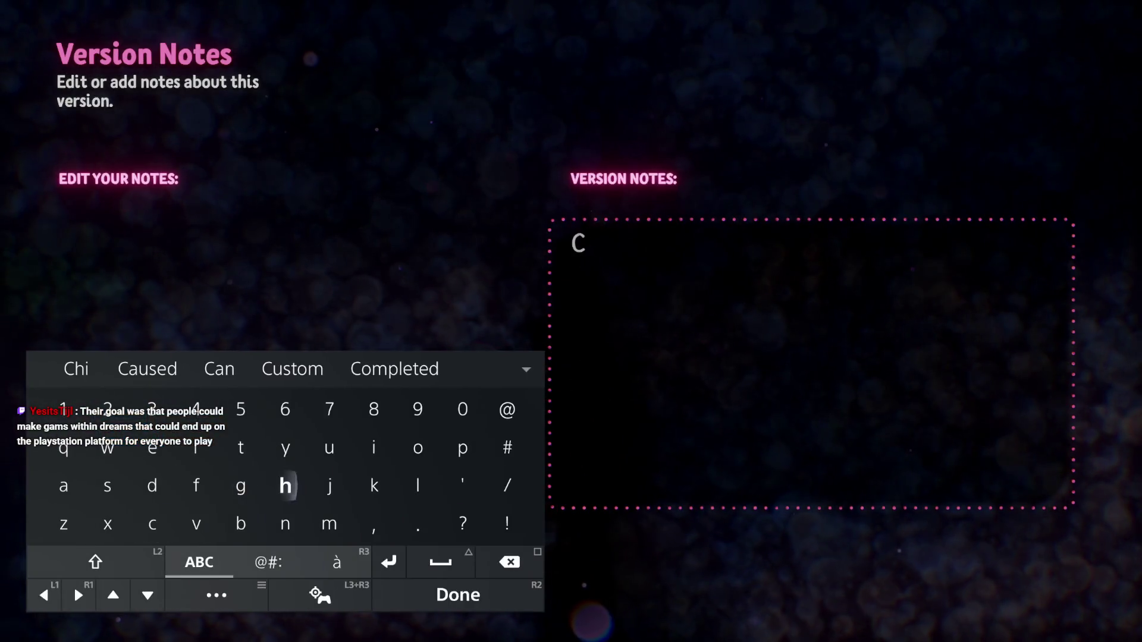
text(hi)
key(Return)
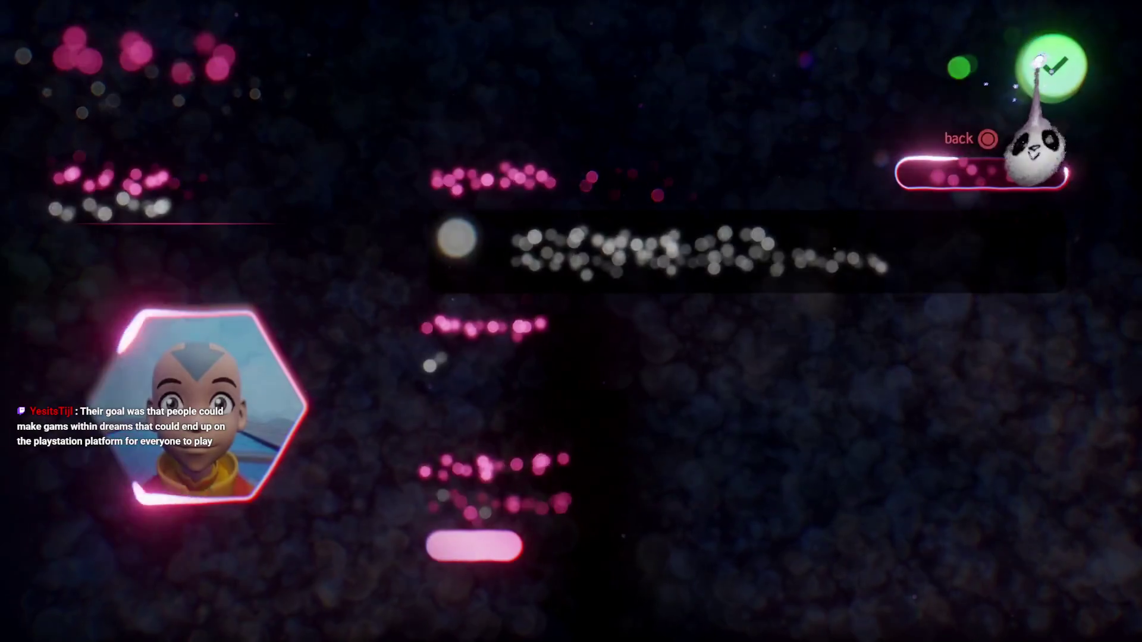
click(1053, 66)
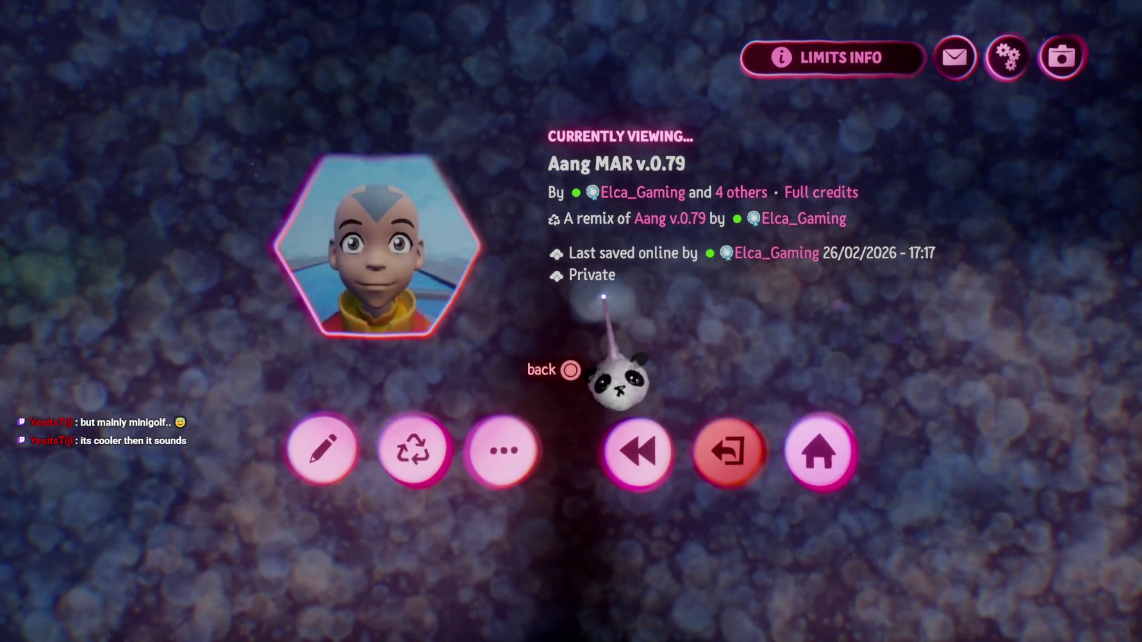
Step: Replay the level from the start, then return to edit mode and zoom out over the logic boards
click(637, 451)
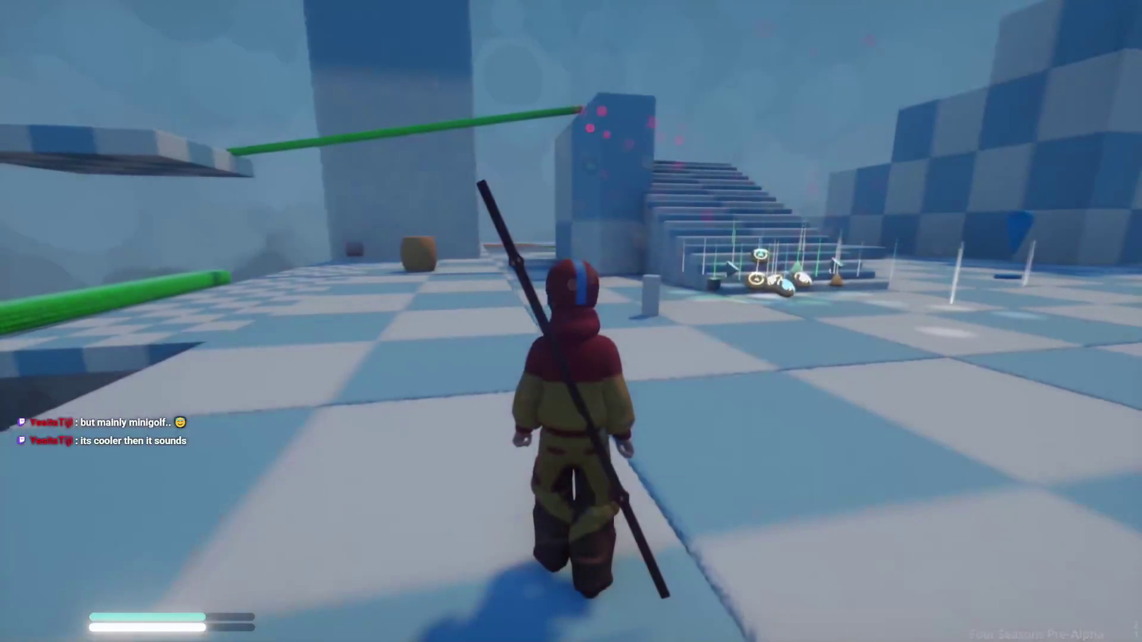
key(w)
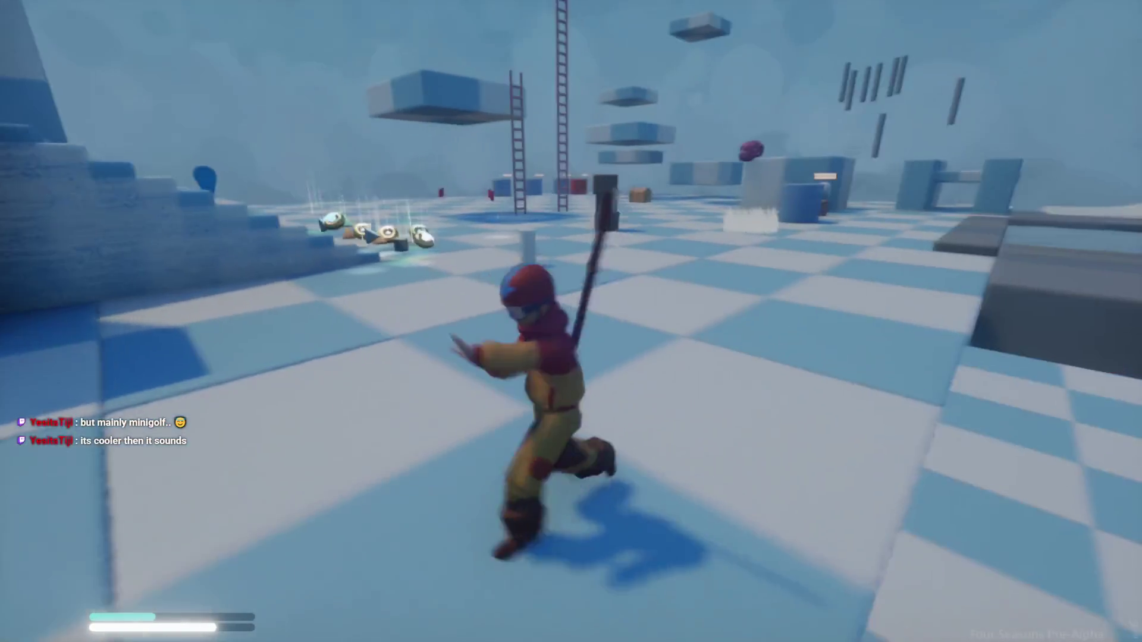
key(Escape)
click(324, 446)
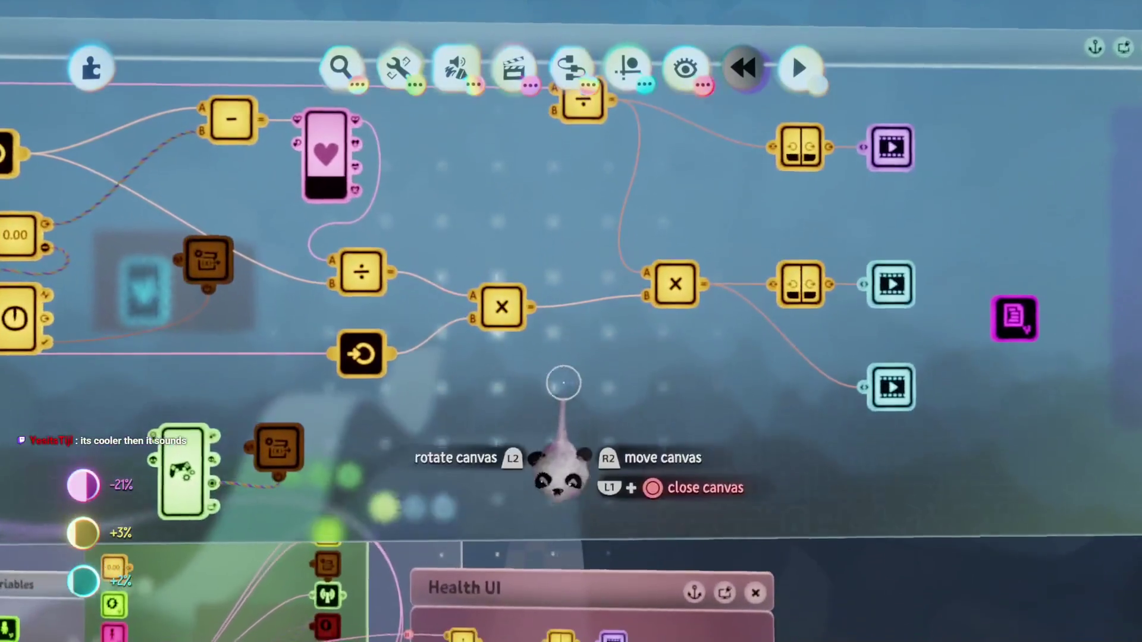
mouse_move(563, 383)
mouse_down()
mouse_move(523, 438)
mouse_move(528, 415)
mouse_move(397, 312)
mouse_move(619, 459)
mouse_move(722, 510)
mouse_move(581, 497)
mouse_move(532, 357)
mouse_move(546, 360)
mouse_move(550, 386)
mouse_move(554, 342)
mouse_up()
mouse_move(573, 388)
mouse_down()
mouse_move(581, 419)
mouse_move(629, 411)
mouse_move(624, 449)
mouse_move(587, 151)
mouse_move(612, 136)
mouse_move(472, 161)
mouse_move(511, 355)
mouse_move(466, 344)
mouse_move(454, 319)
mouse_move(574, 377)
mouse_move(397, 342)
mouse_move(404, 300)
mouse_move(666, 237)
mouse_up()
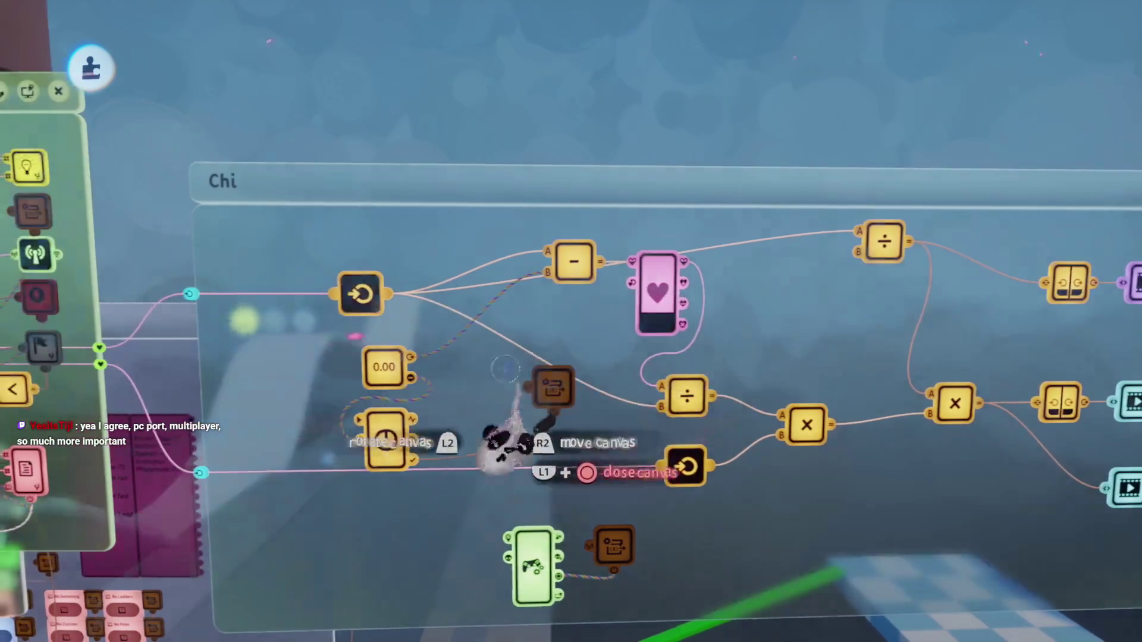
Step: Playtest again by running the character to the damage cylinder, then go back to editing
key(Escape)
click(318, 449)
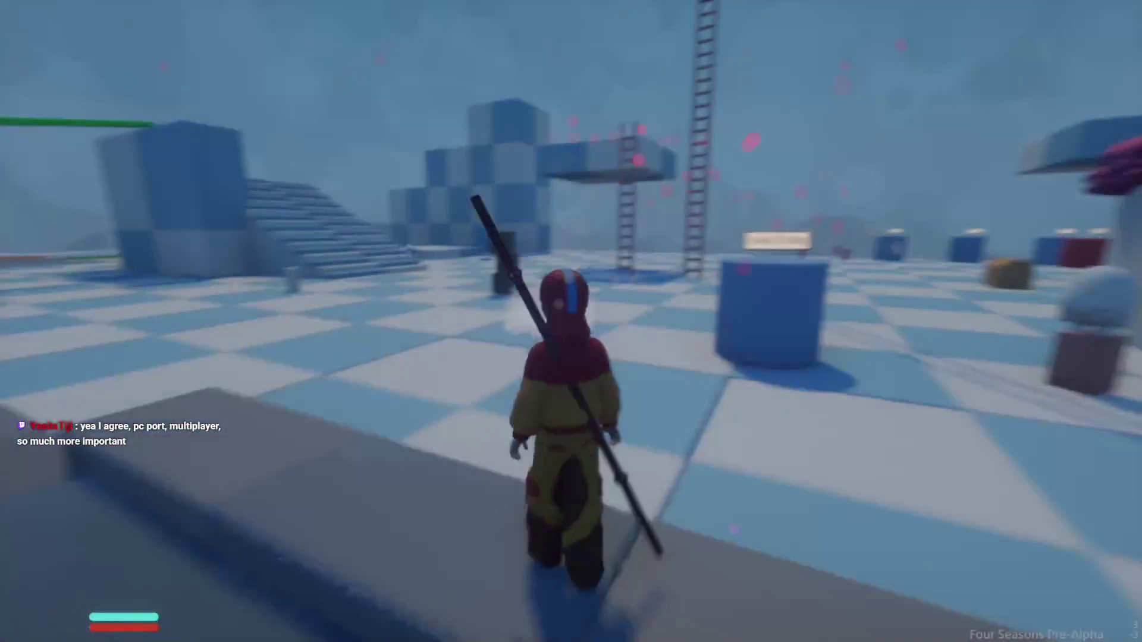
key(w)
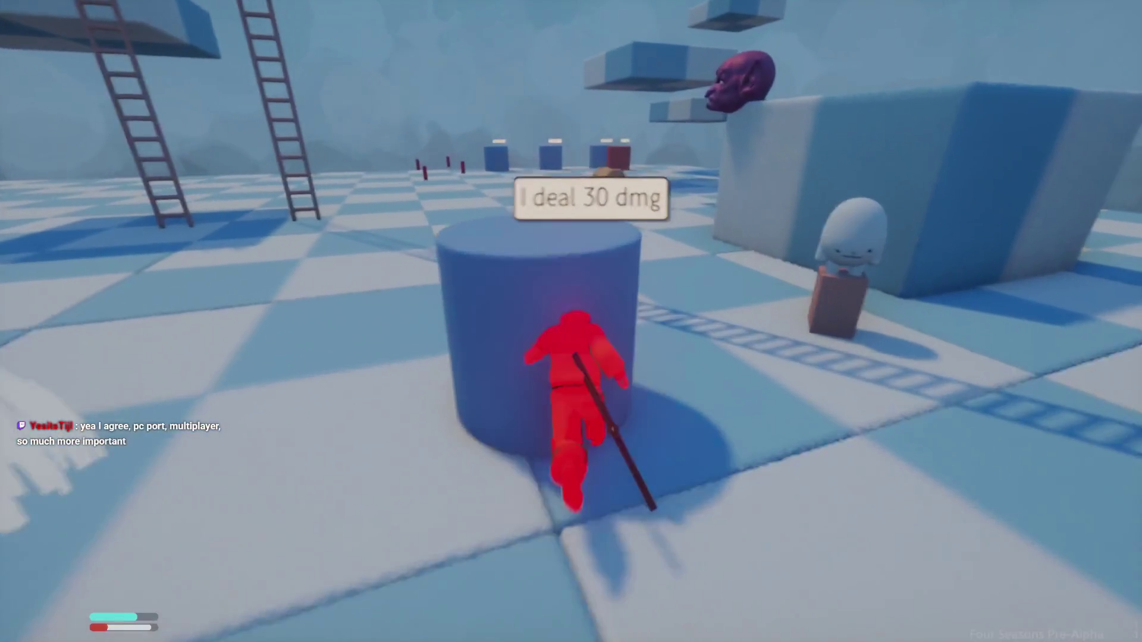
key(Escape)
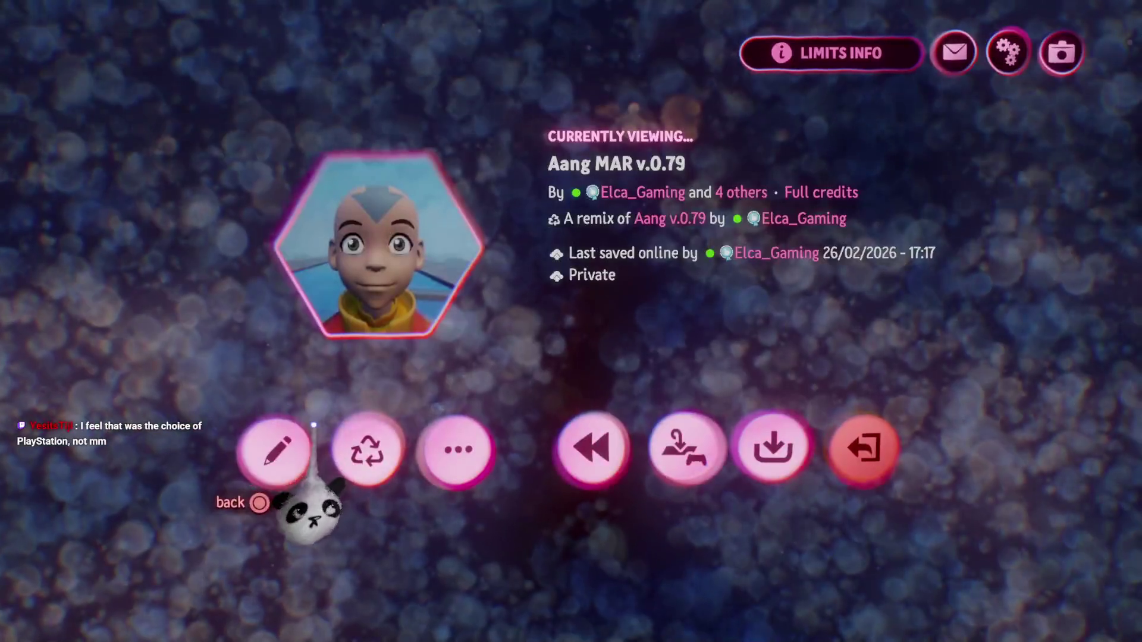
click(273, 449)
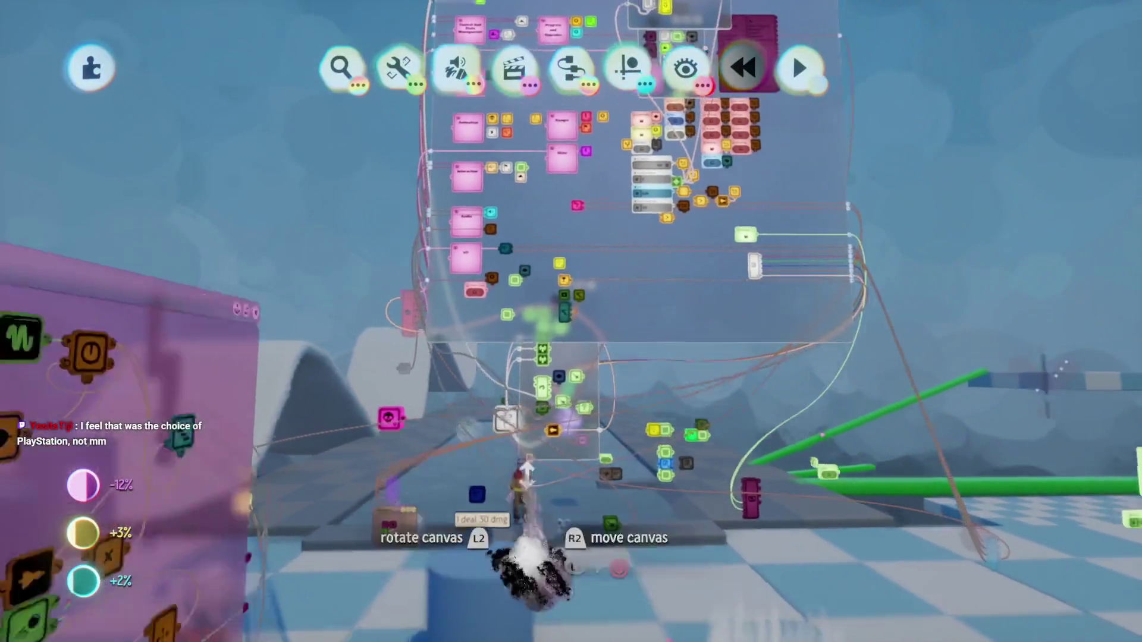
Step: Shift the 0.00, gear and pink node column up-right and bring the Chi chip into view
mouse_move(522, 506)
mouse_down()
mouse_move(510, 521)
mouse_move(408, 301)
mouse_move(455, 256)
mouse_move(492, 255)
mouse_move(528, 171)
mouse_move(523, 196)
mouse_move(375, 173)
mouse_move(493, 210)
mouse_up()
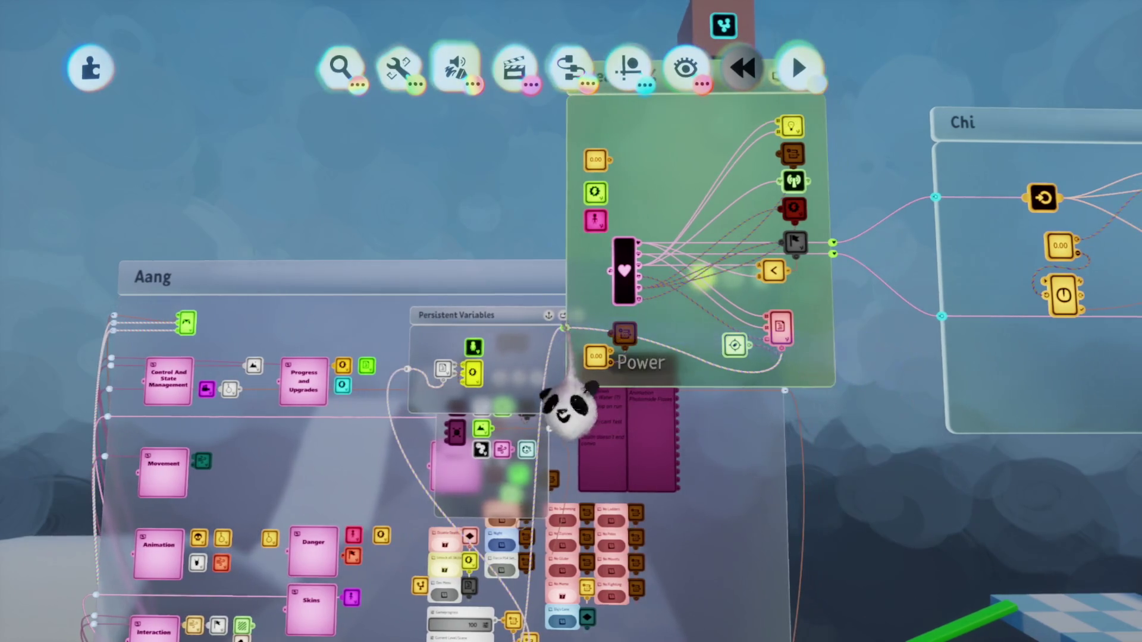
scroll(550, 461, up, 5)
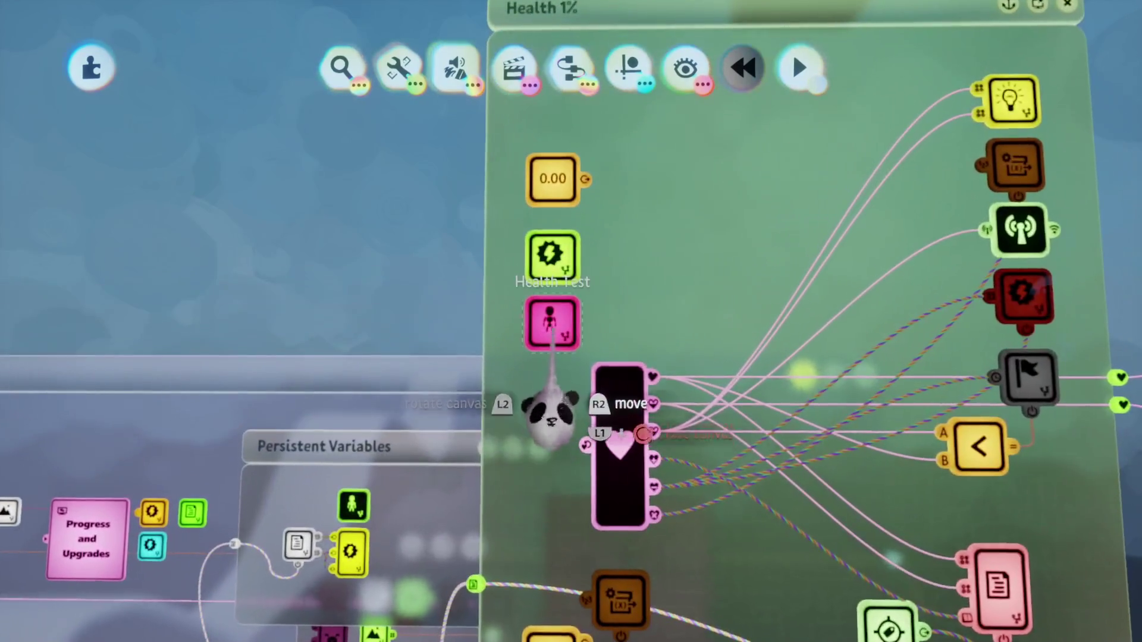
mouse_move(550, 416)
mouse_down()
mouse_move(555, 330)
mouse_move(574, 375)
mouse_move(620, 331)
mouse_move(604, 249)
mouse_up()
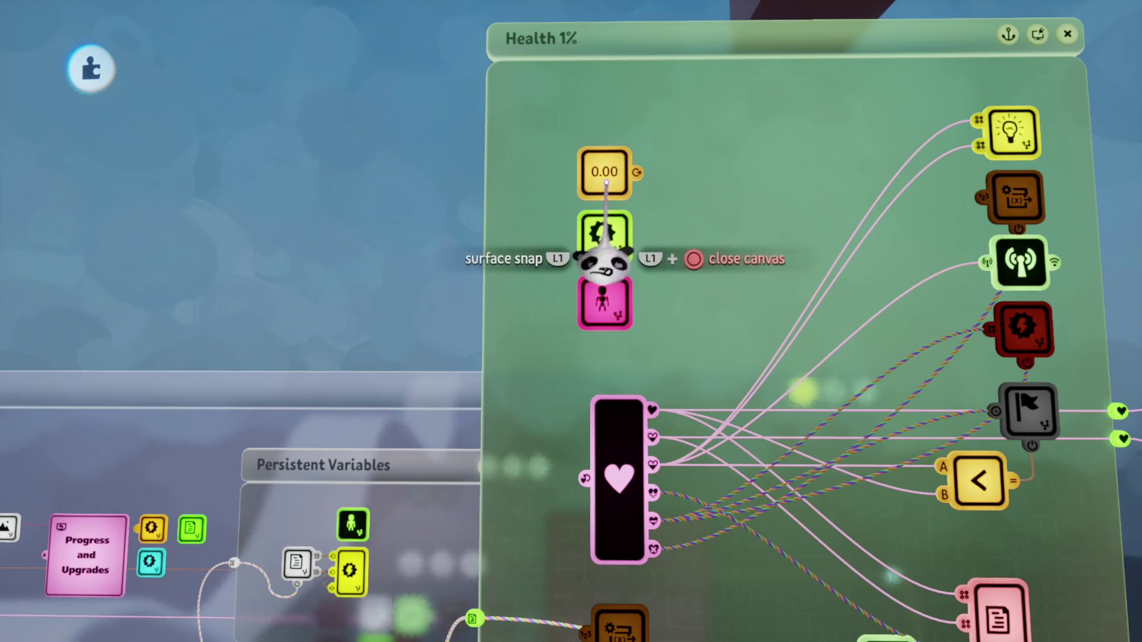
scroll(604, 249, down, 6)
mouse_move(580, 160)
mouse_down()
mouse_move(547, 387)
mouse_move(589, 502)
mouse_move(577, 413)
mouse_move(592, 403)
mouse_move(511, 342)
mouse_move(624, 300)
mouse_move(565, 297)
mouse_move(524, 318)
mouse_move(535, 370)
mouse_move(573, 378)
mouse_move(651, 454)
mouse_move(333, 517)
mouse_up()
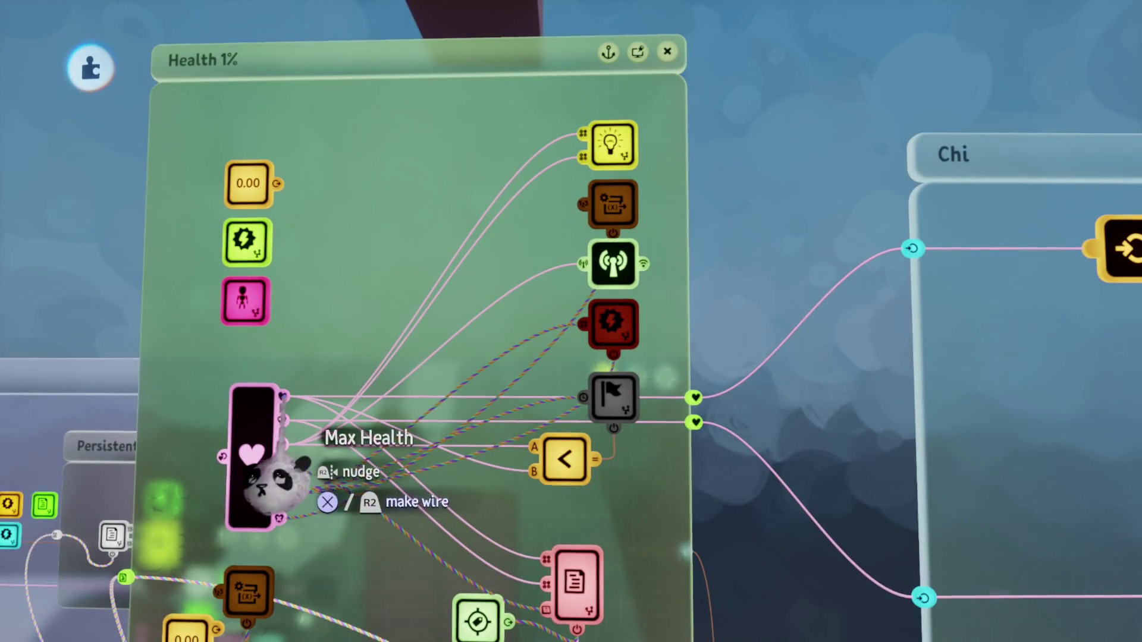
drag(268, 484, 606, 382)
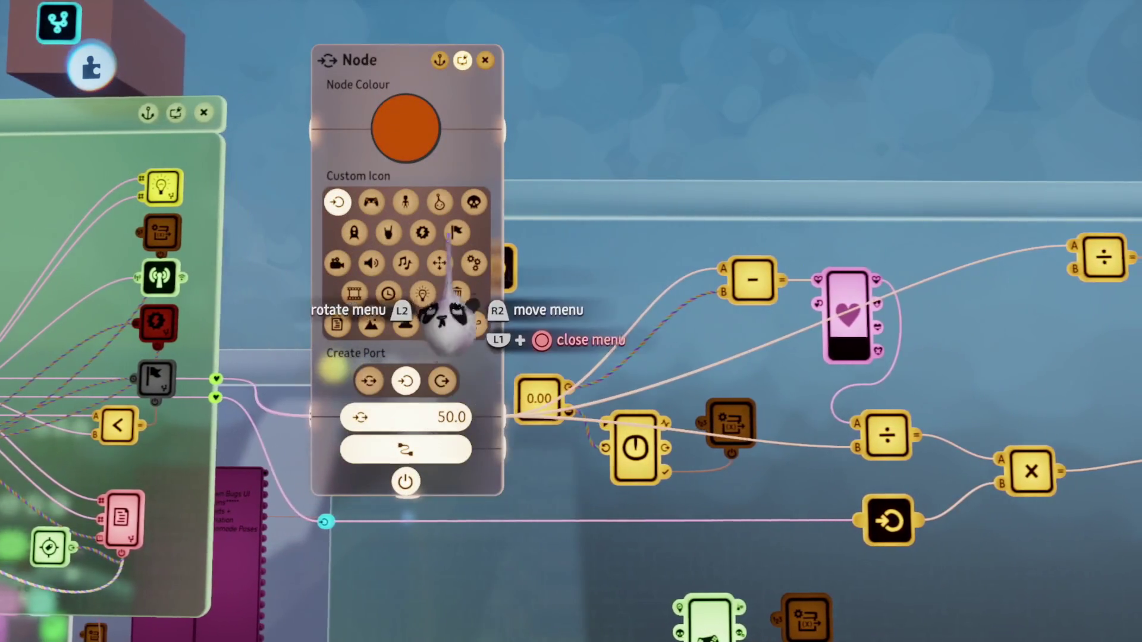
Step: Give the Chi chip's incoming node a skull icon and name it Max Health
click(474, 203)
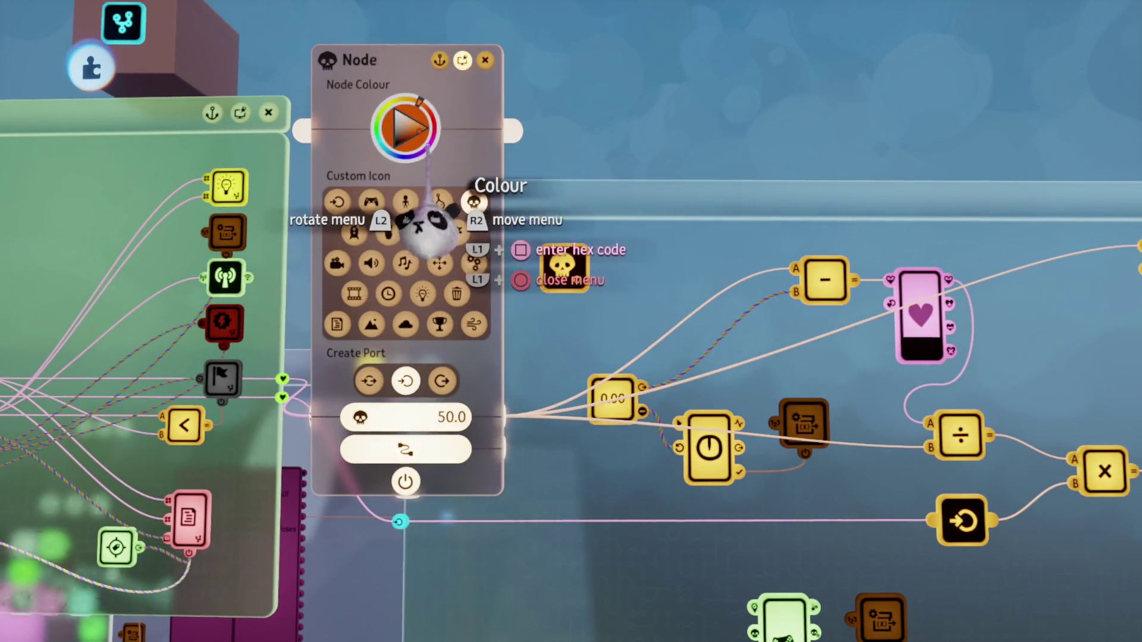
click(390, 128)
text(M)
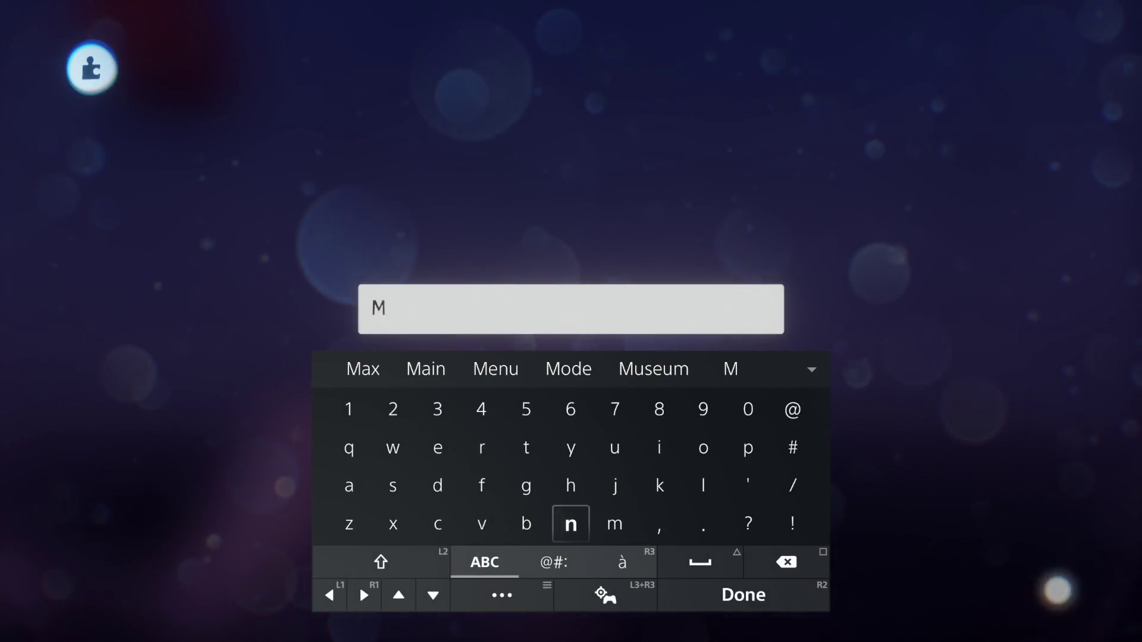
text(ax)
text( H)
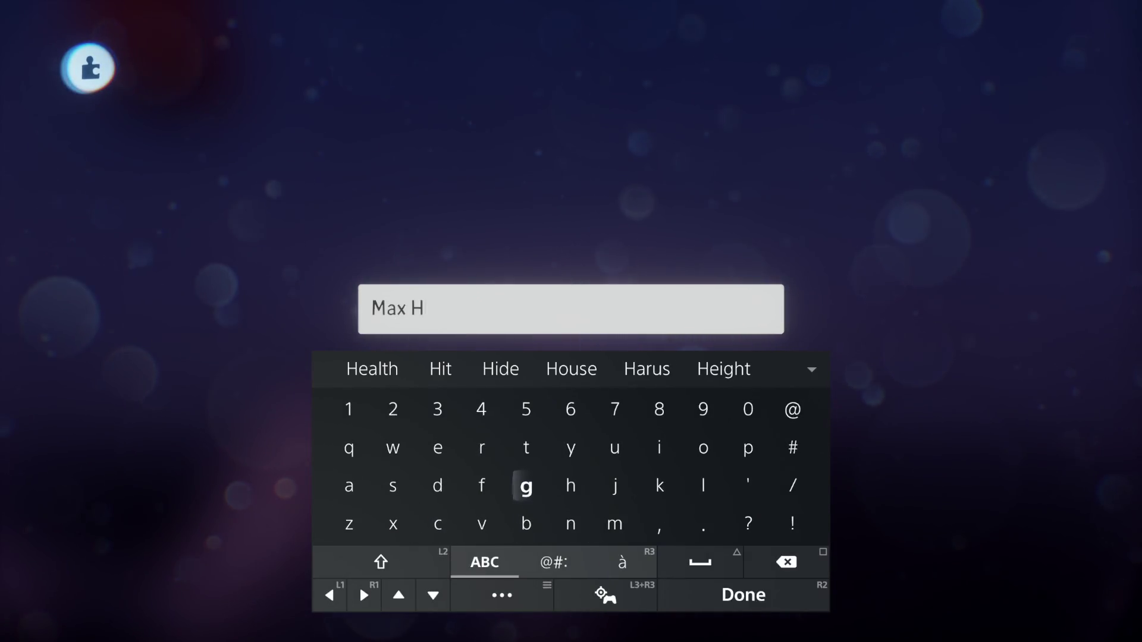
text(ea)
key(Up)
key(Return)
key(Return)
key(Escape)
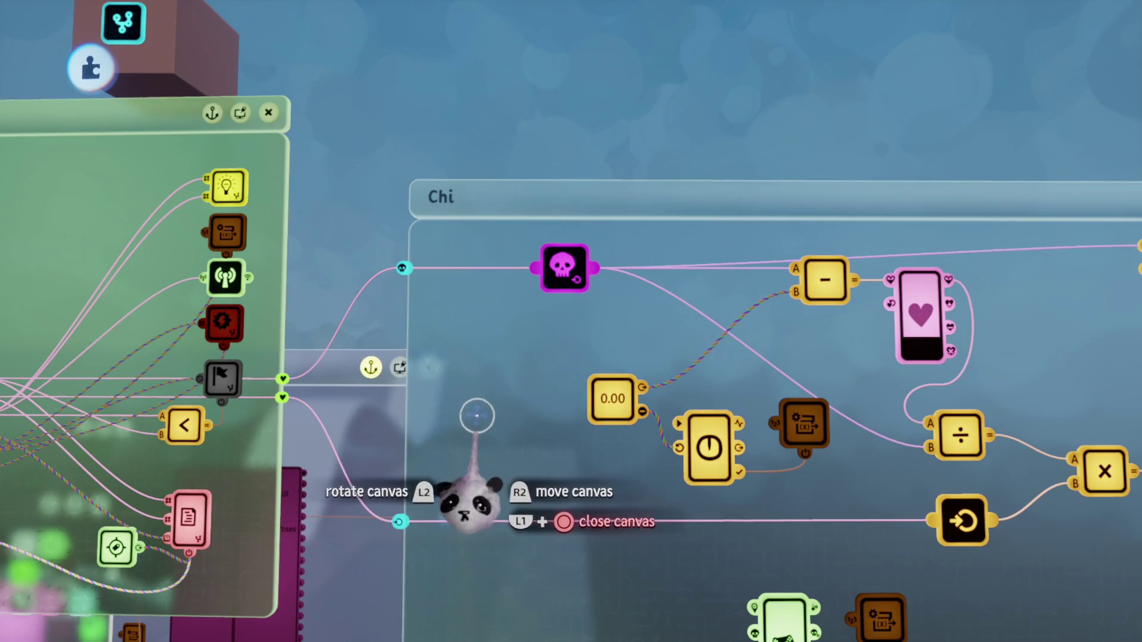
scroll(474, 415, right, 5)
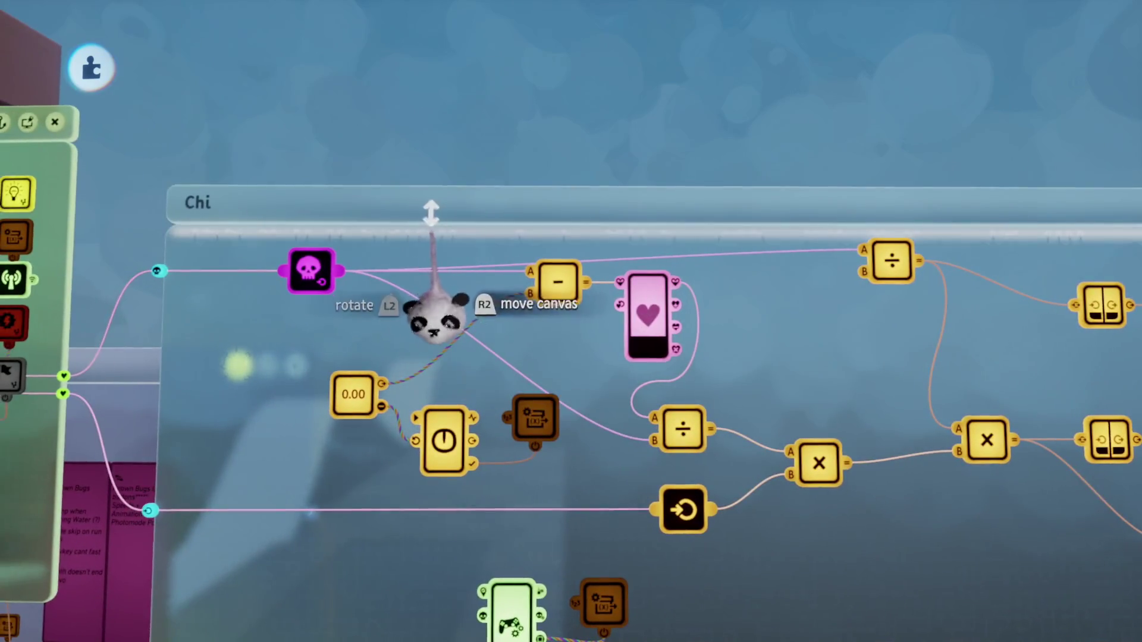
Step: Move the 0.00 node up and left and drag a wire from its output
scroll(432, 213, up, 3)
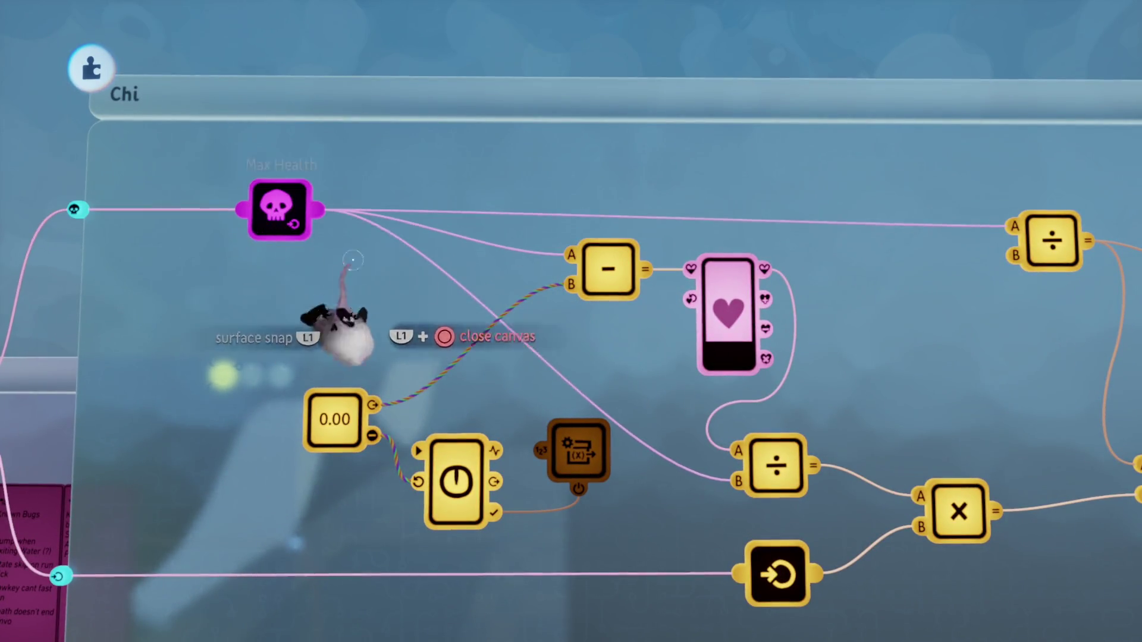
scroll(336, 250, down, 2)
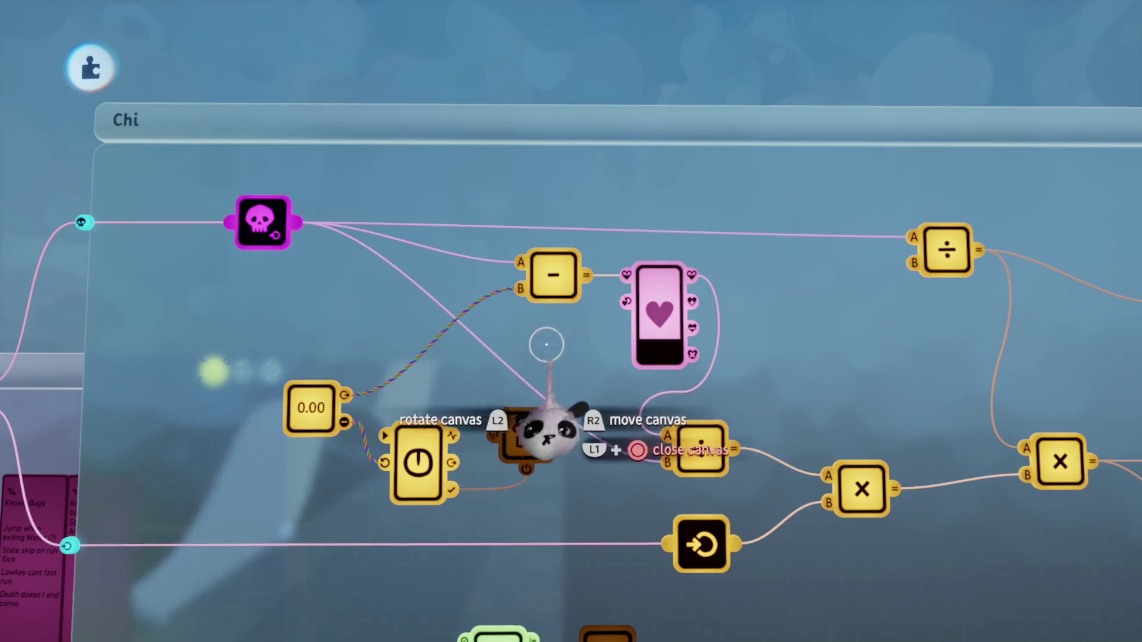
scroll(553, 380, left, 3)
mouse_move(432, 419)
mouse_down()
mouse_move(358, 321)
mouse_move(358, 305)
mouse_move(376, 304)
mouse_up()
drag(460, 373, 481, 401)
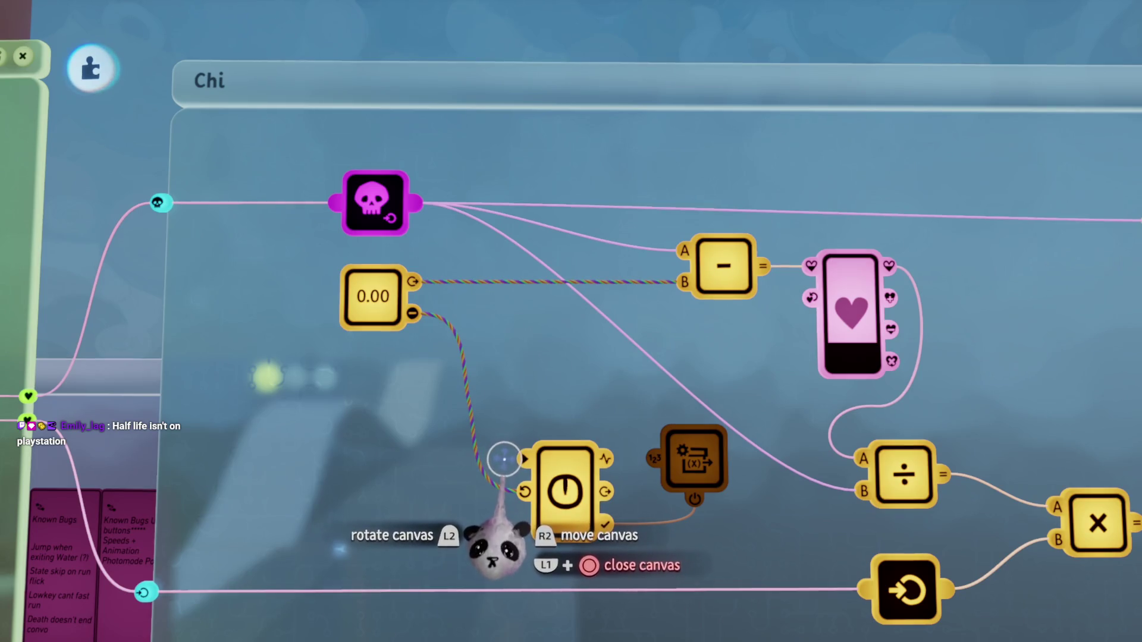
Step: Shift the timer and variable nodes up-left and set the multiply node beside the divide node
scroll(504, 459, down, 2)
scroll(504, 459, down, 3)
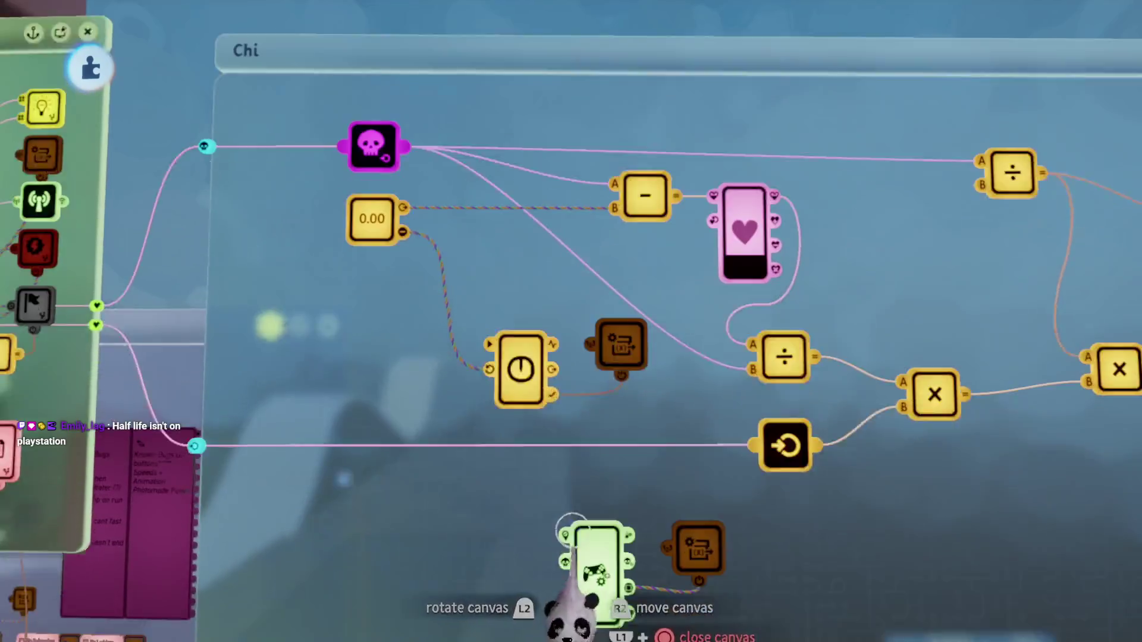
scroll(593, 307, up, 2)
drag(500, 304, 428, 249)
mouse_move(546, 385)
mouse_down()
mouse_move(518, 390)
mouse_move(510, 492)
mouse_move(510, 467)
mouse_move(523, 476)
mouse_move(510, 454)
mouse_up()
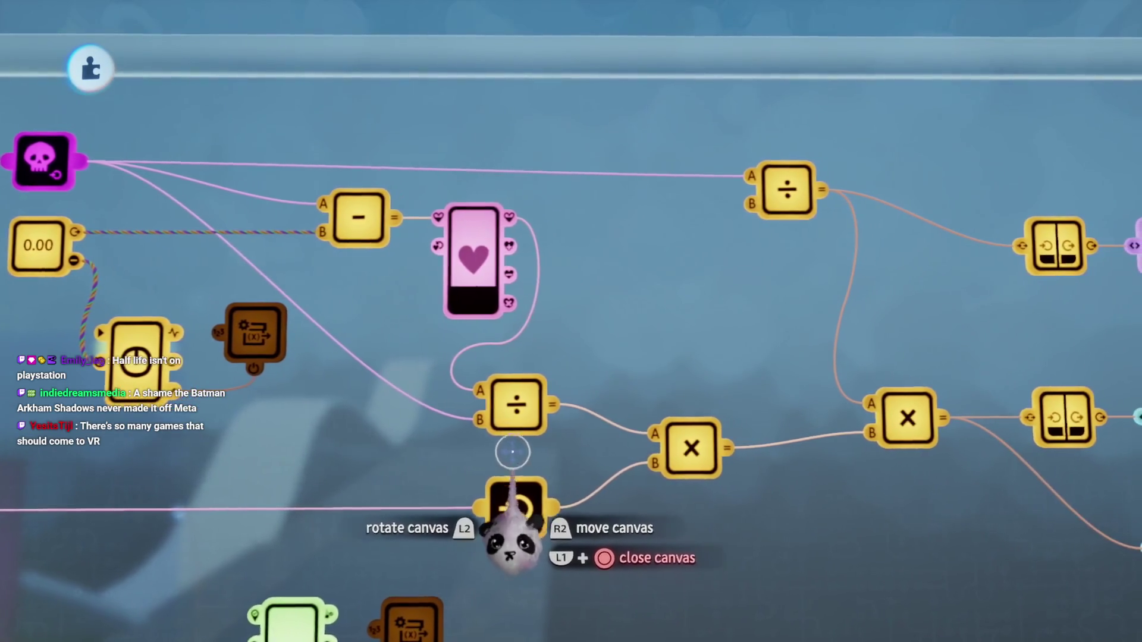
mouse_move(598, 376)
mouse_down()
mouse_move(605, 416)
mouse_move(591, 393)
mouse_move(611, 310)
mouse_up()
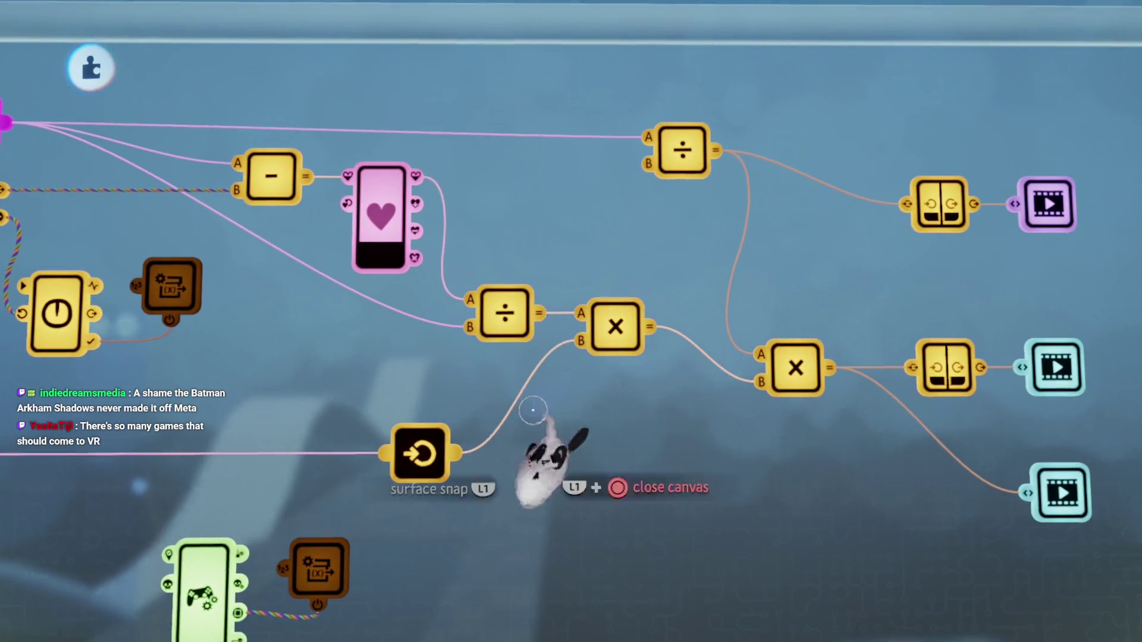
mouse_move(523, 446)
mouse_down()
mouse_move(593, 400)
mouse_move(600, 357)
mouse_move(95, 286)
mouse_up()
mouse_move(153, 319)
mouse_down()
mouse_move(472, 438)
mouse_move(658, 449)
mouse_up()
Step: Give the second incoming node a magenta skull icon and rename it Remaining
click(669, 310)
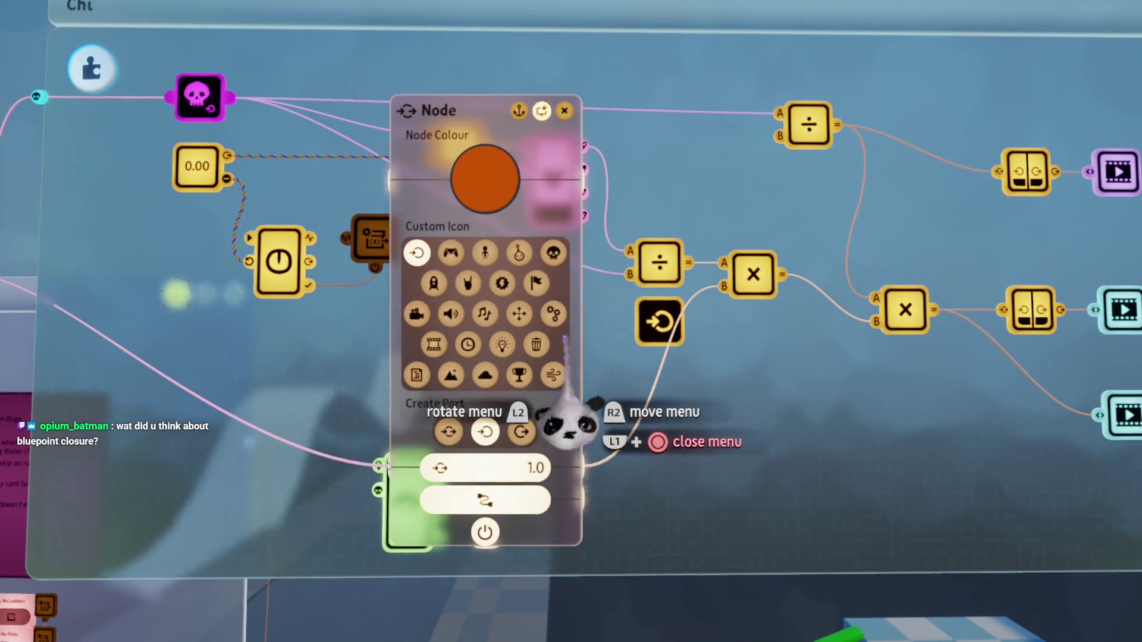
click(553, 252)
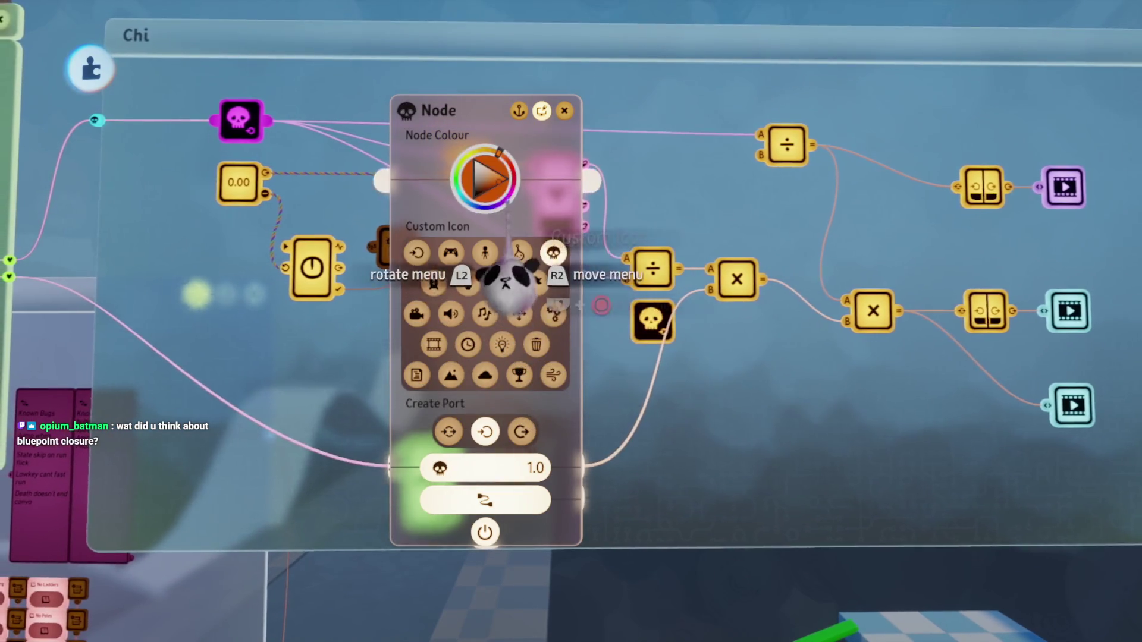
click(485, 179)
click(434, 190)
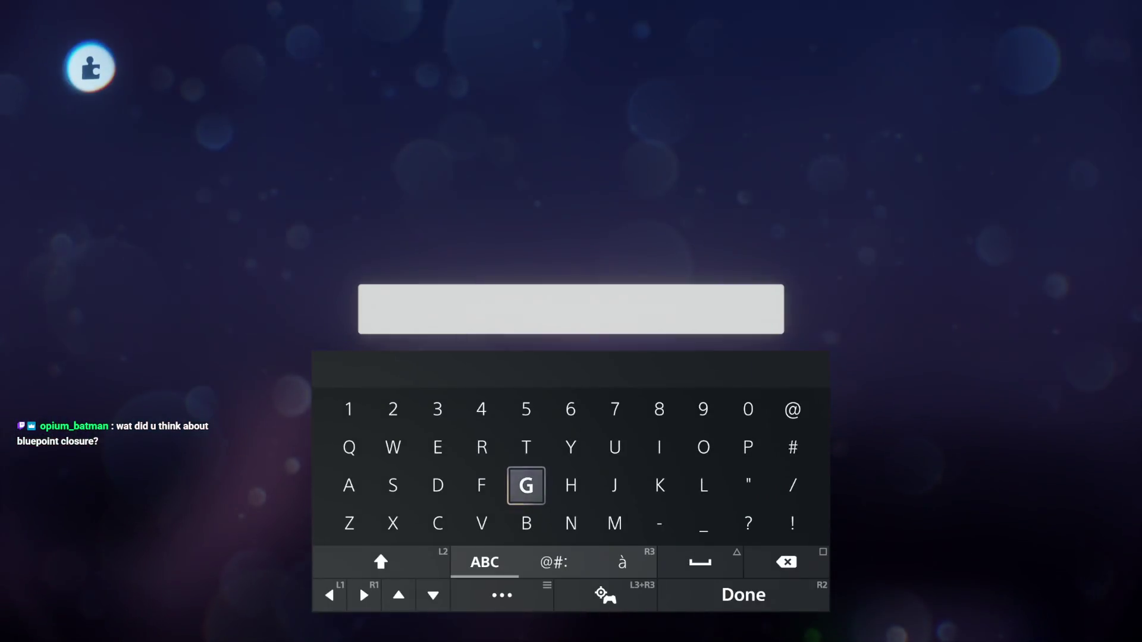
text(Re)
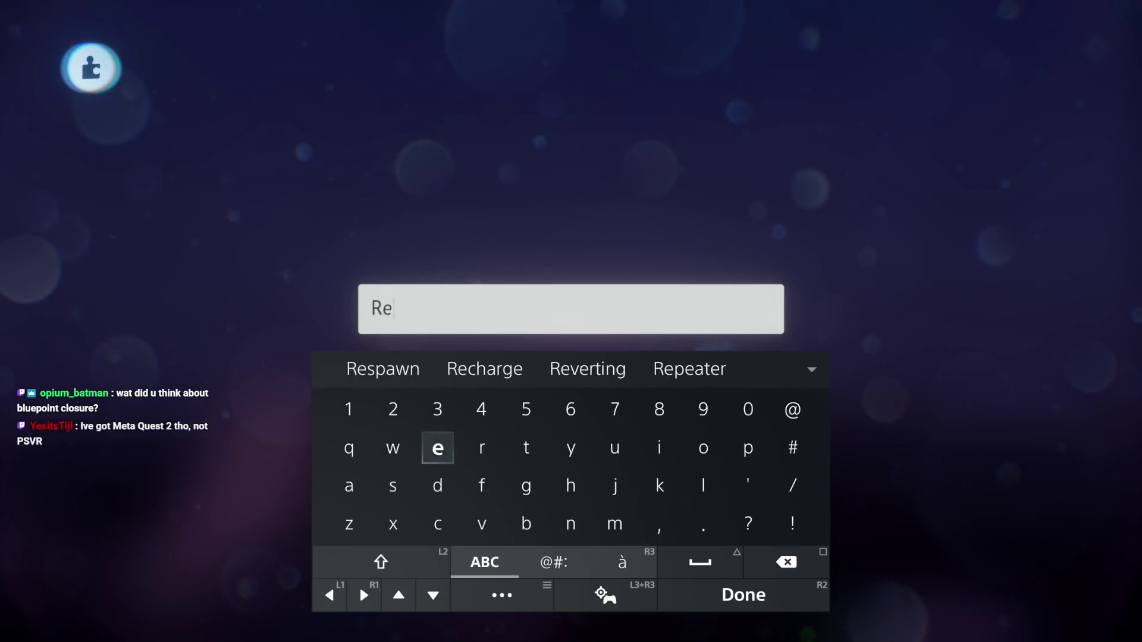
click(615, 485)
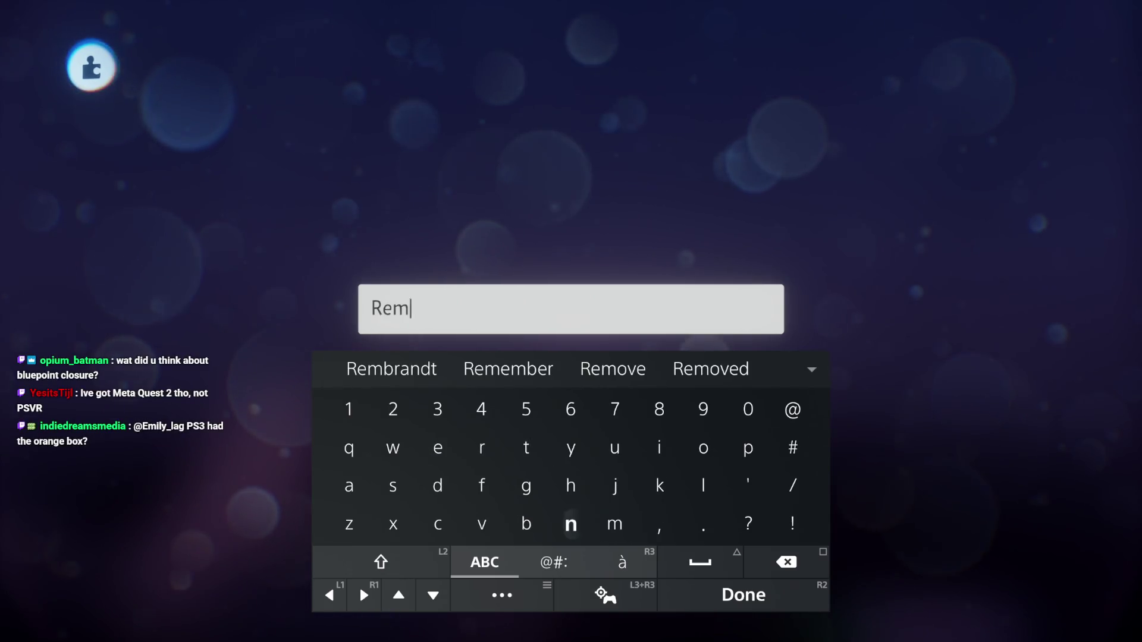
text(a)
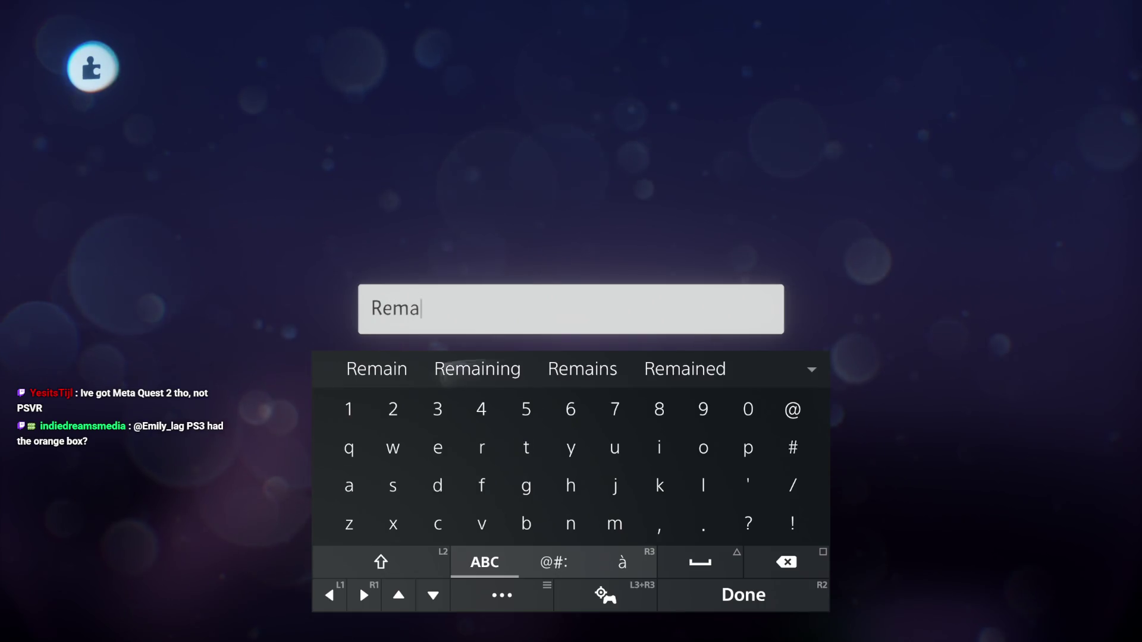
text(ining)
key(Return)
key(Escape)
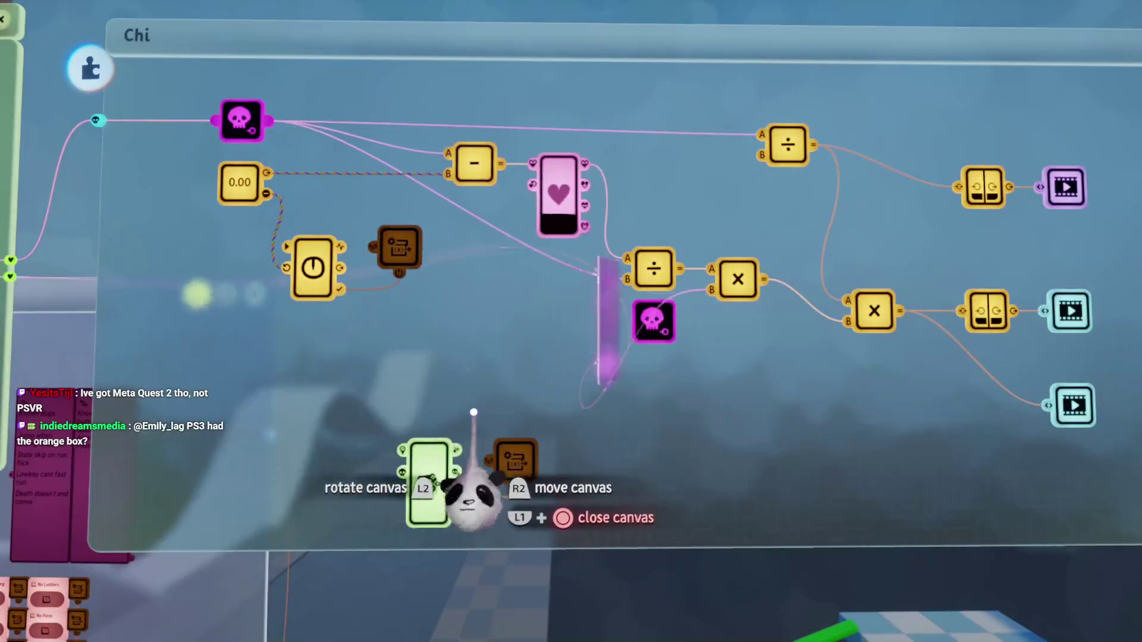